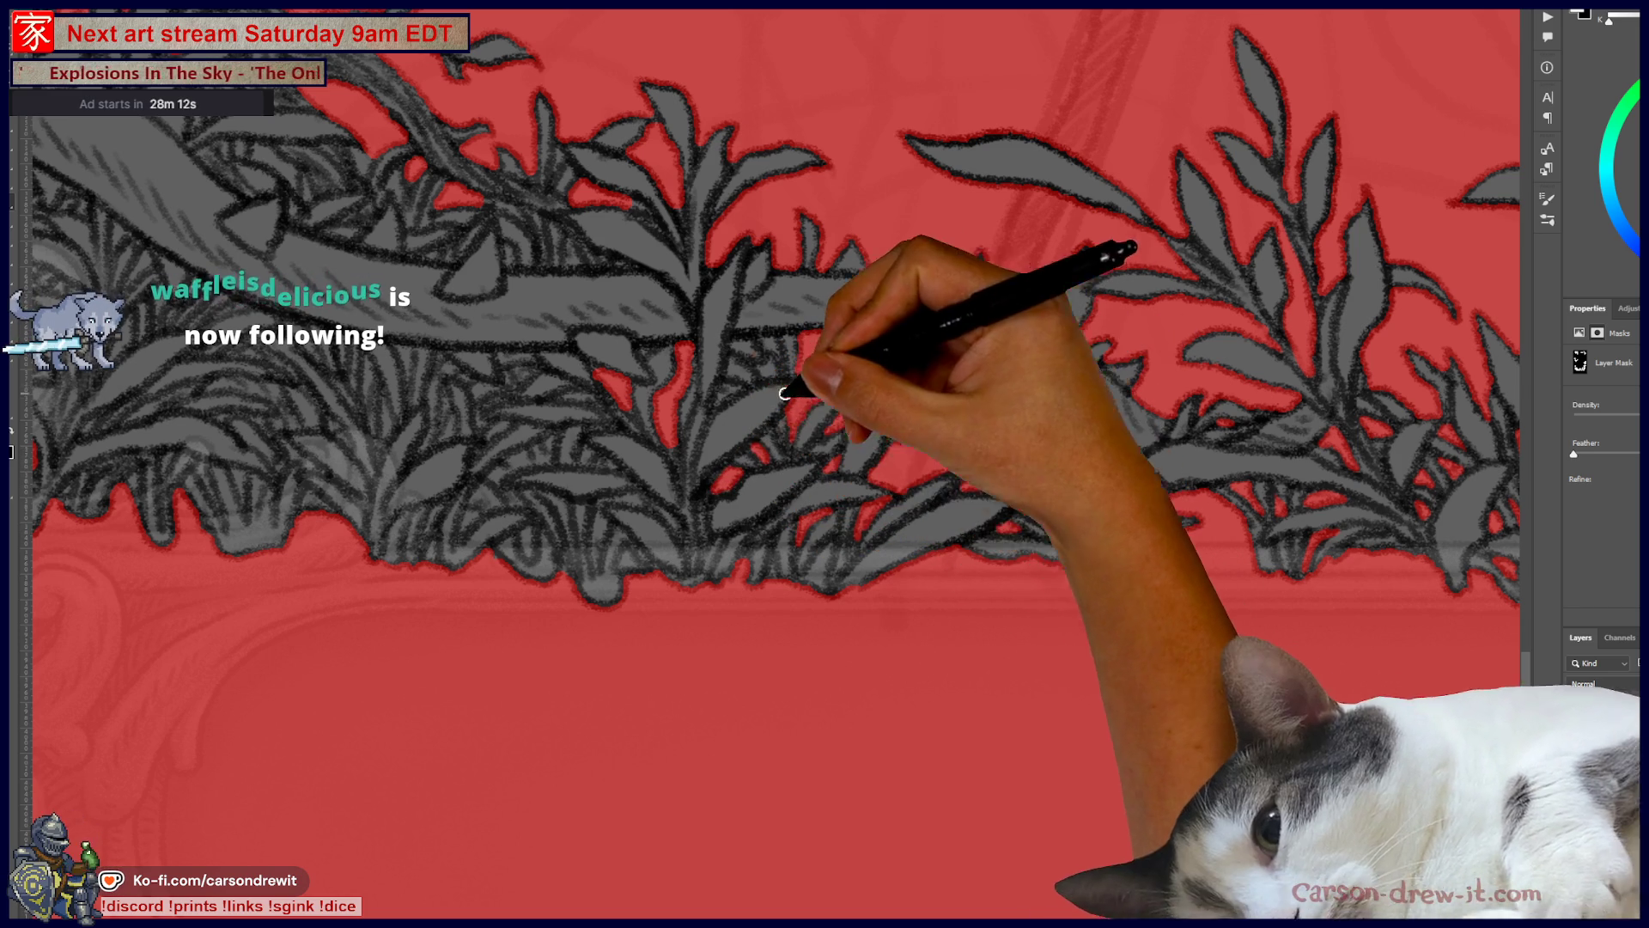
Step: Zoom out and pan down to the bottom foliage of the plant-lady card
key(ctrl+minus)
mouse_move(943, 436)
mouse_down()
mouse_move(968, 431)
mouse_move(994, 490)
mouse_move(964, 683)
mouse_up()
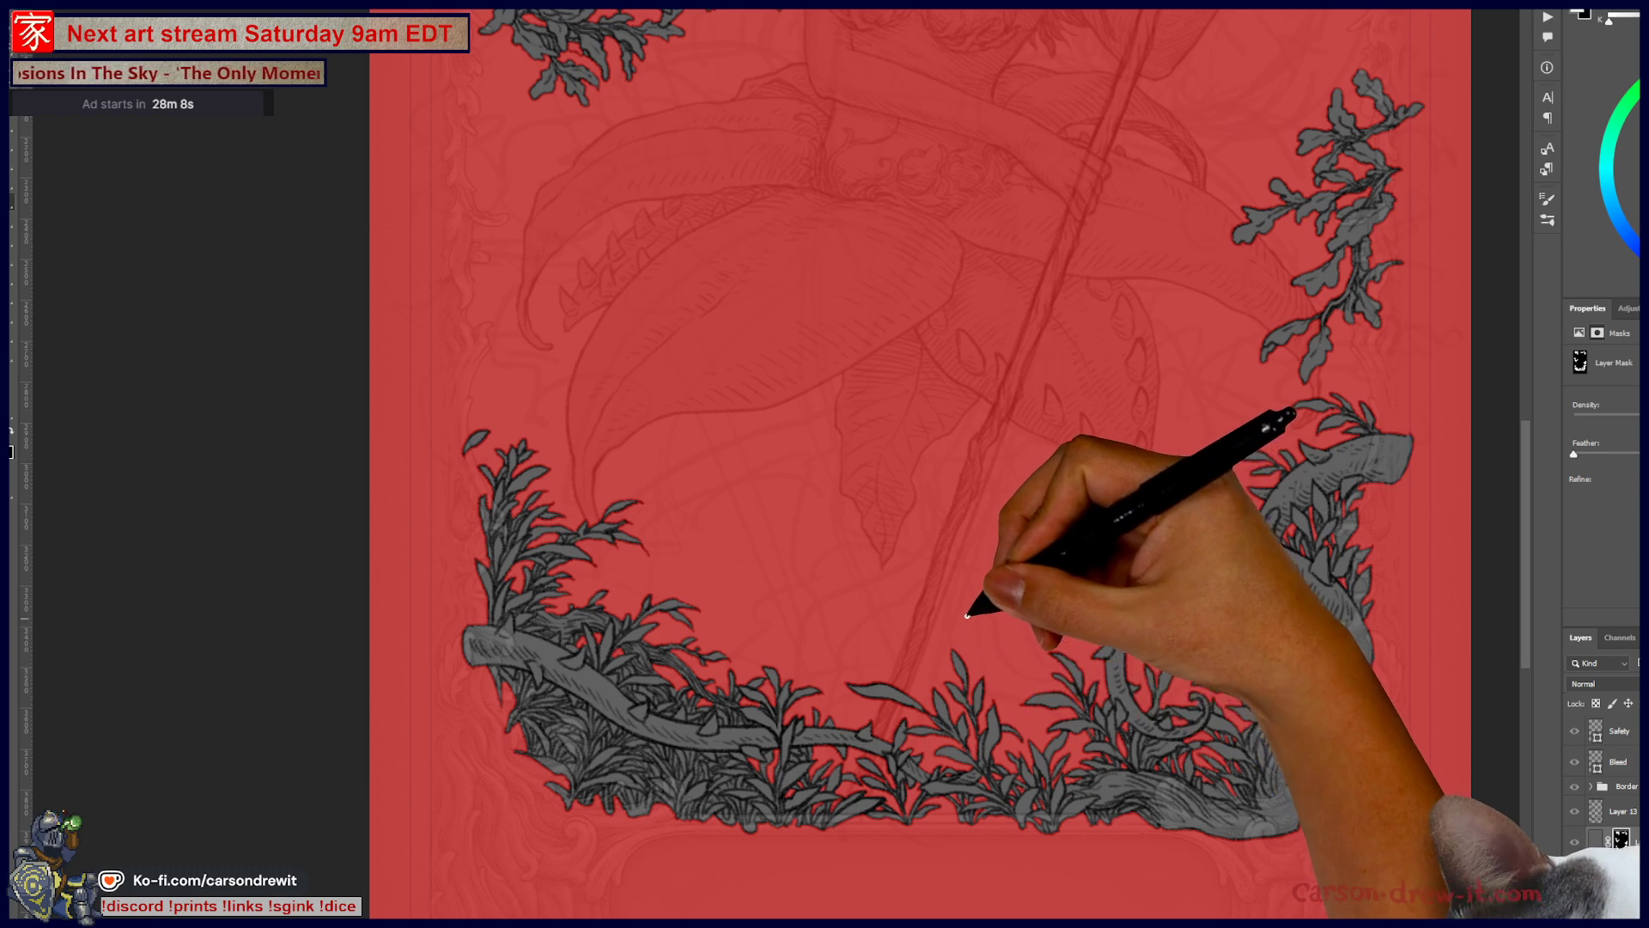
key(ctrl+minus)
mouse_move(986, 589)
mouse_down()
mouse_move(1012, 627)
mouse_move(1002, 660)
mouse_move(1340, 666)
mouse_up()
Step: Hide the red mask overlay, scan up and down the card, then switch to the bonfire card
key(backslash)
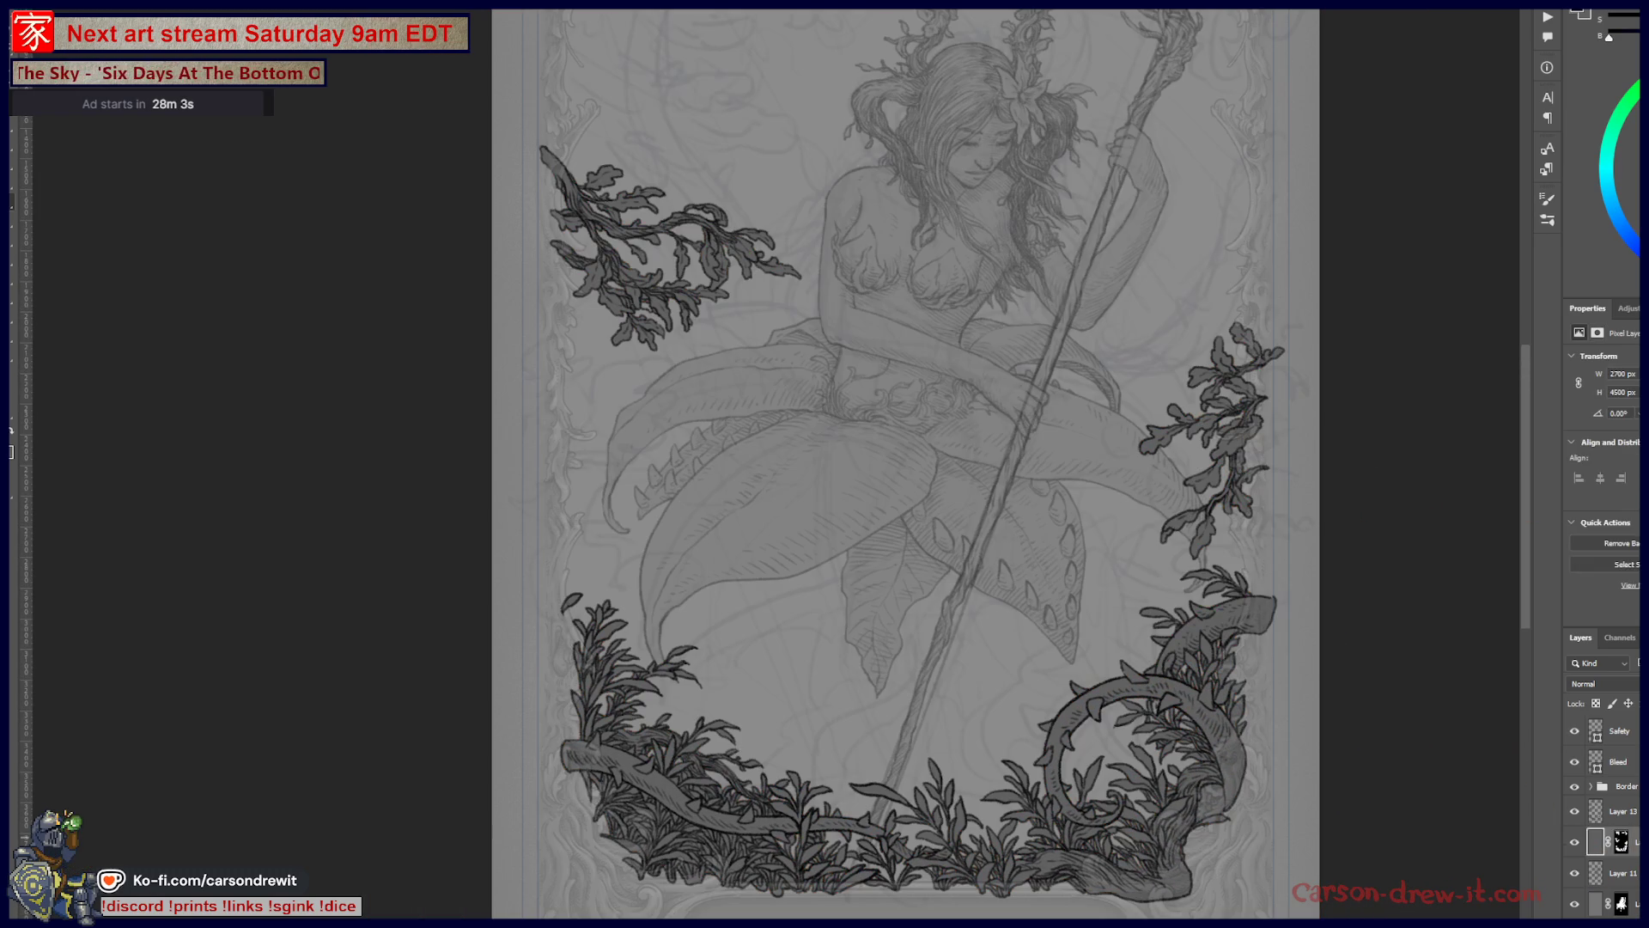
drag(1068, 541, 1098, 658)
mouse_move(1105, 552)
mouse_down()
mouse_move(1086, 479)
mouse_move(1104, 369)
mouse_move(1093, 434)
mouse_move(1121, 533)
mouse_move(1096, 509)
mouse_up()
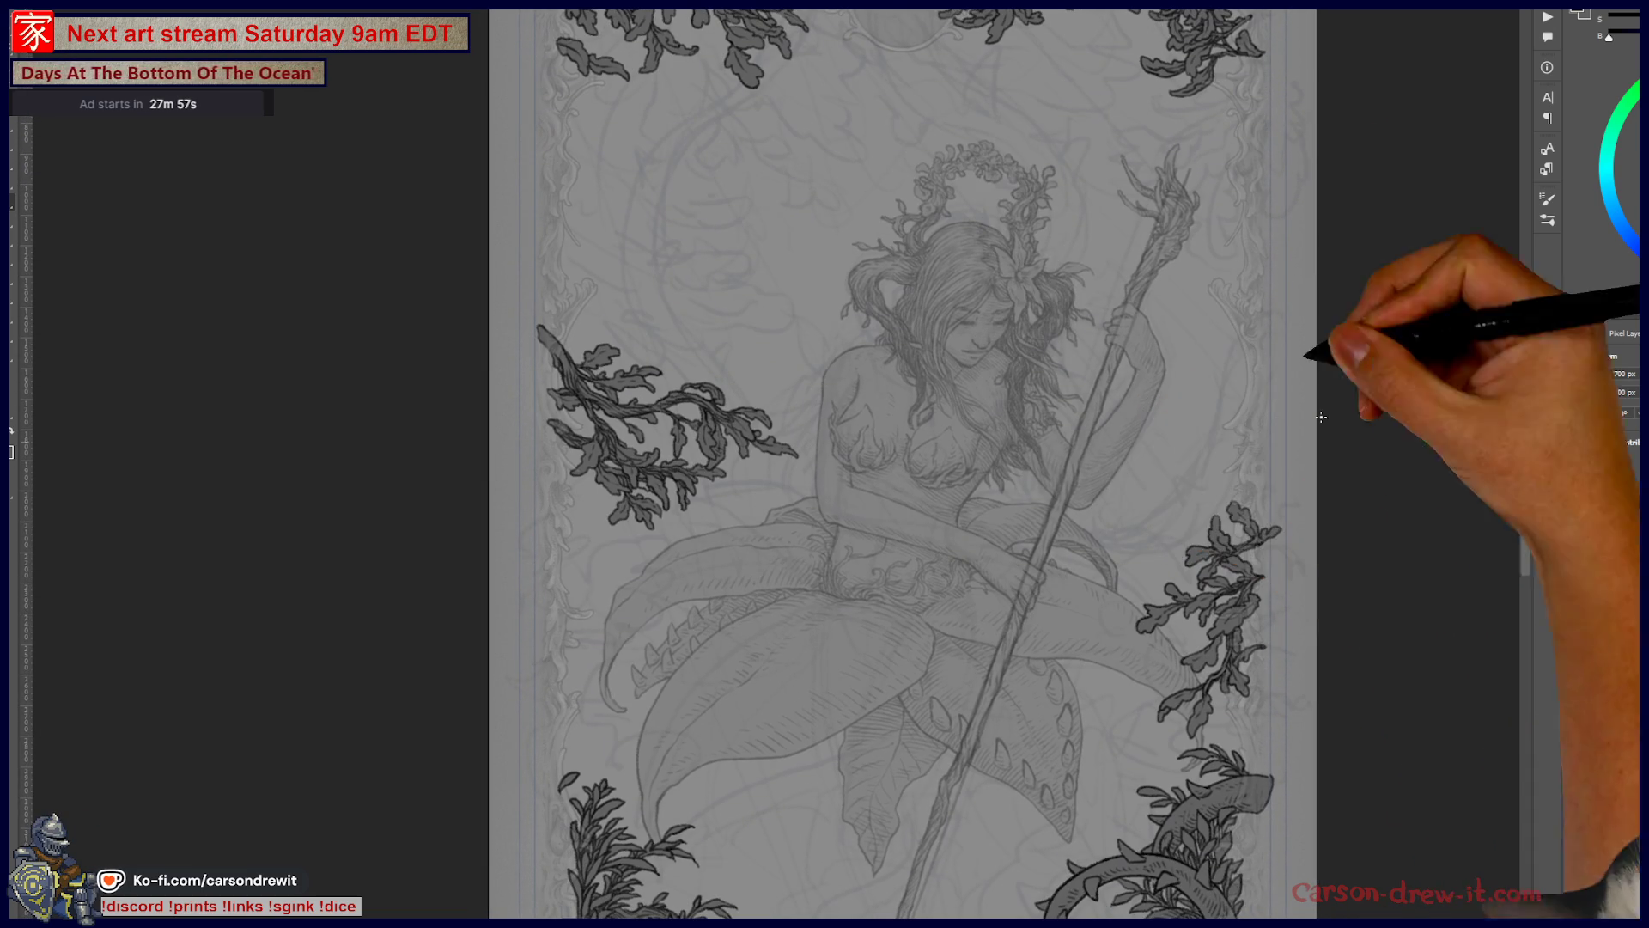
key(ctrl+Tab)
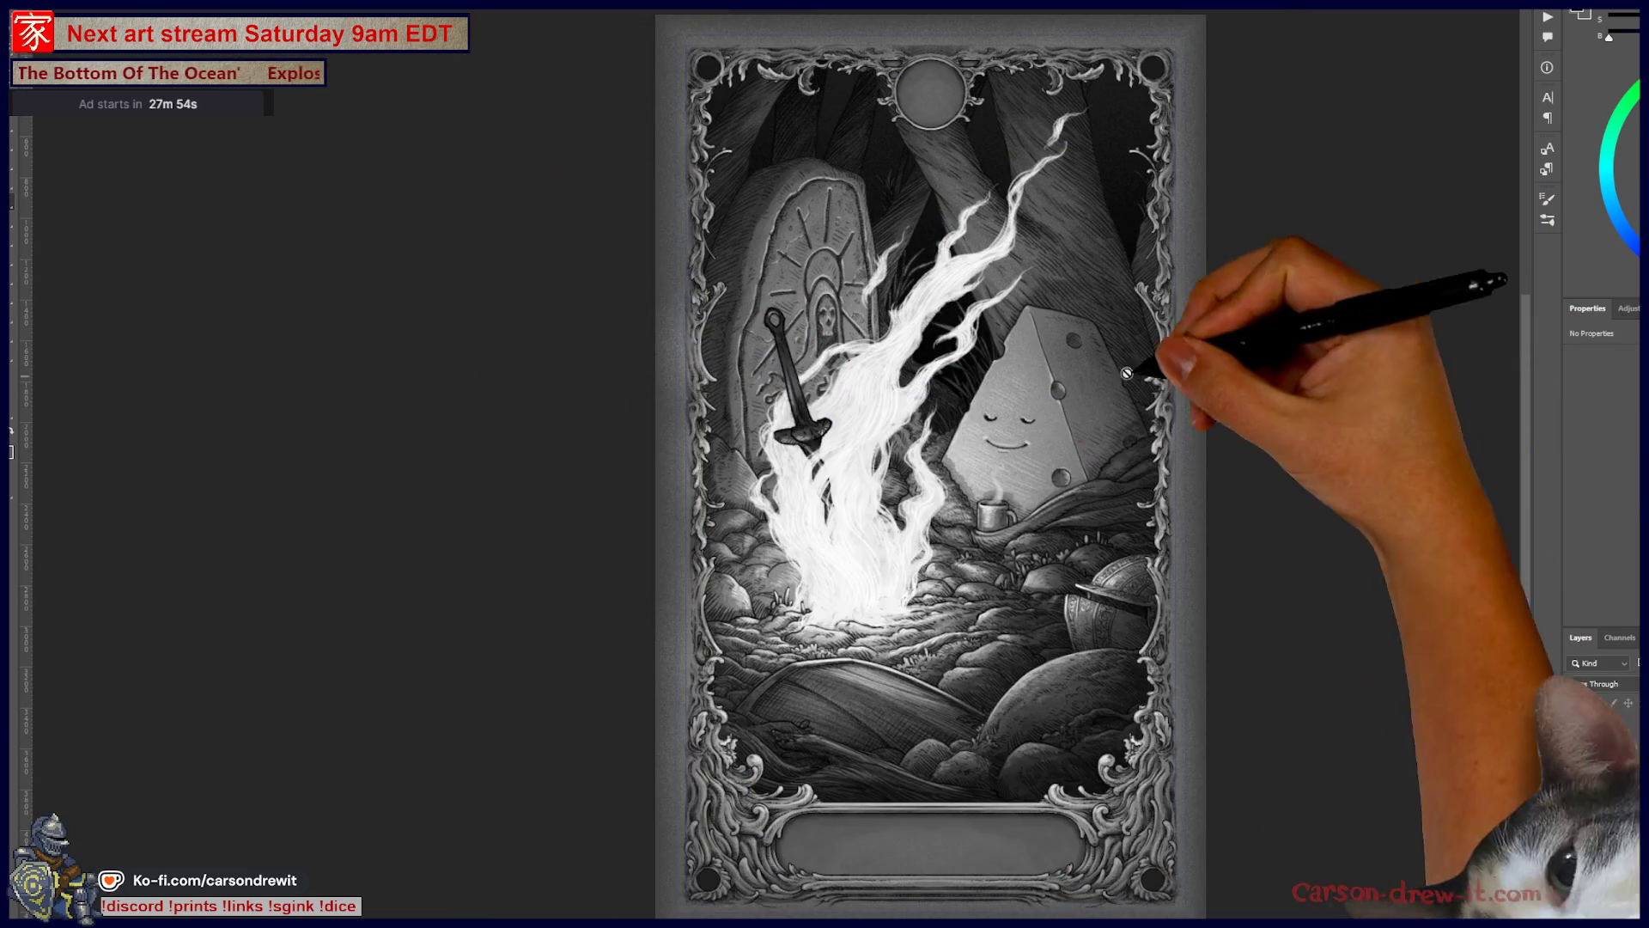
Step: Switch to the skeletal mermaid card document, then bring the Obsidian tarot request notes forward
key(ctrl+Tab)
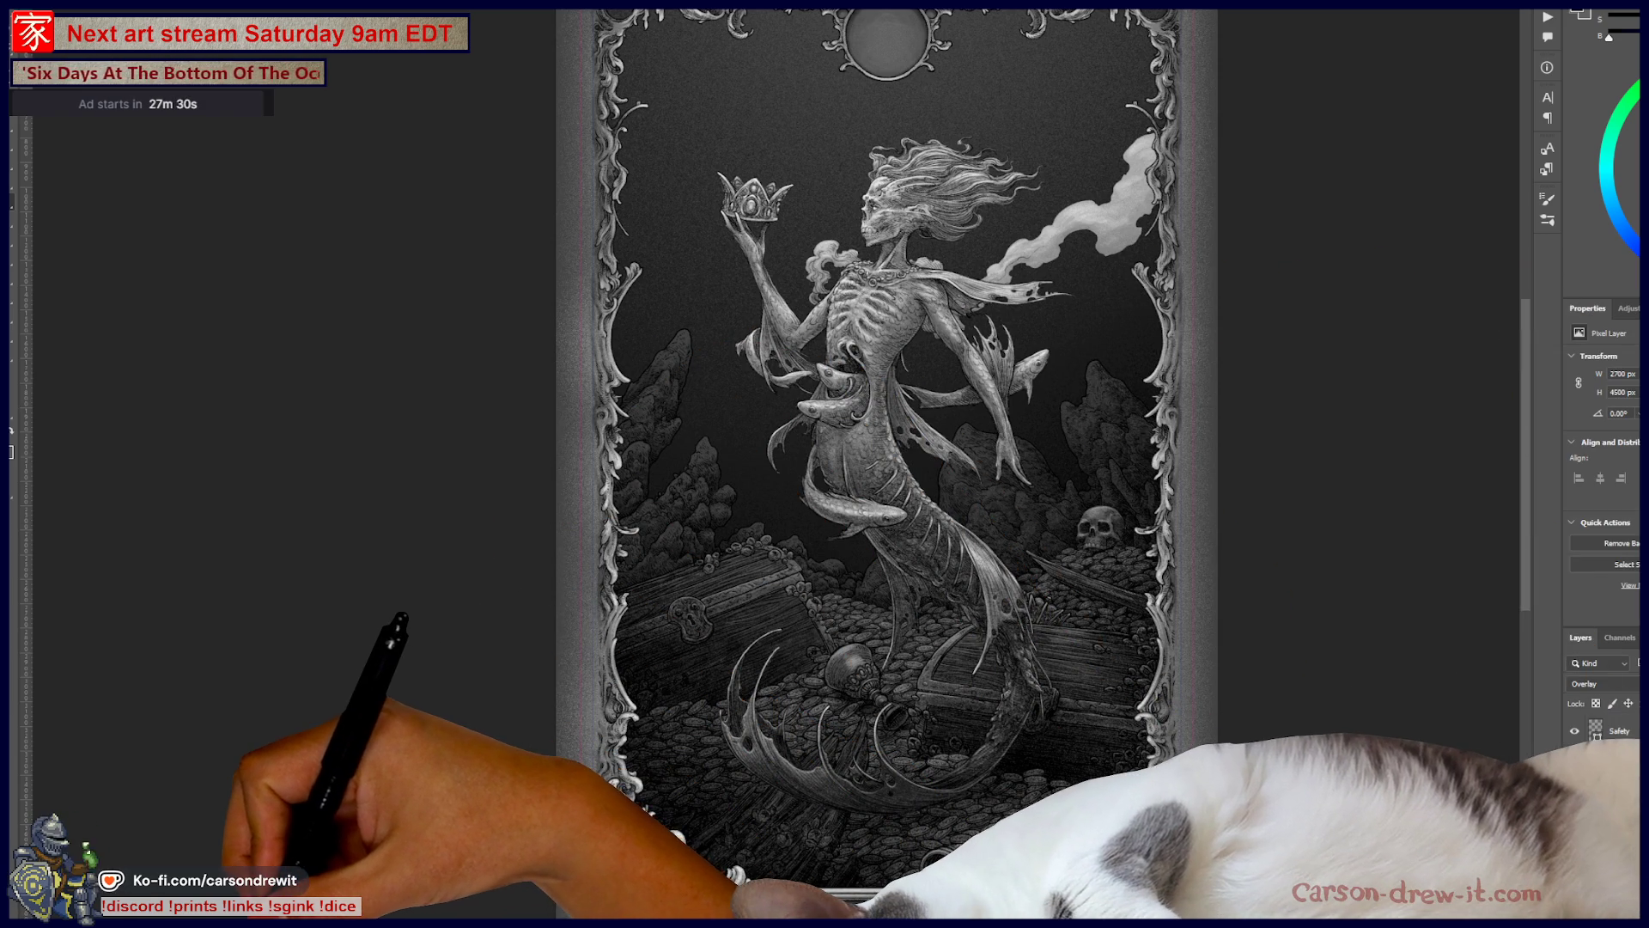
key(alt+Tab)
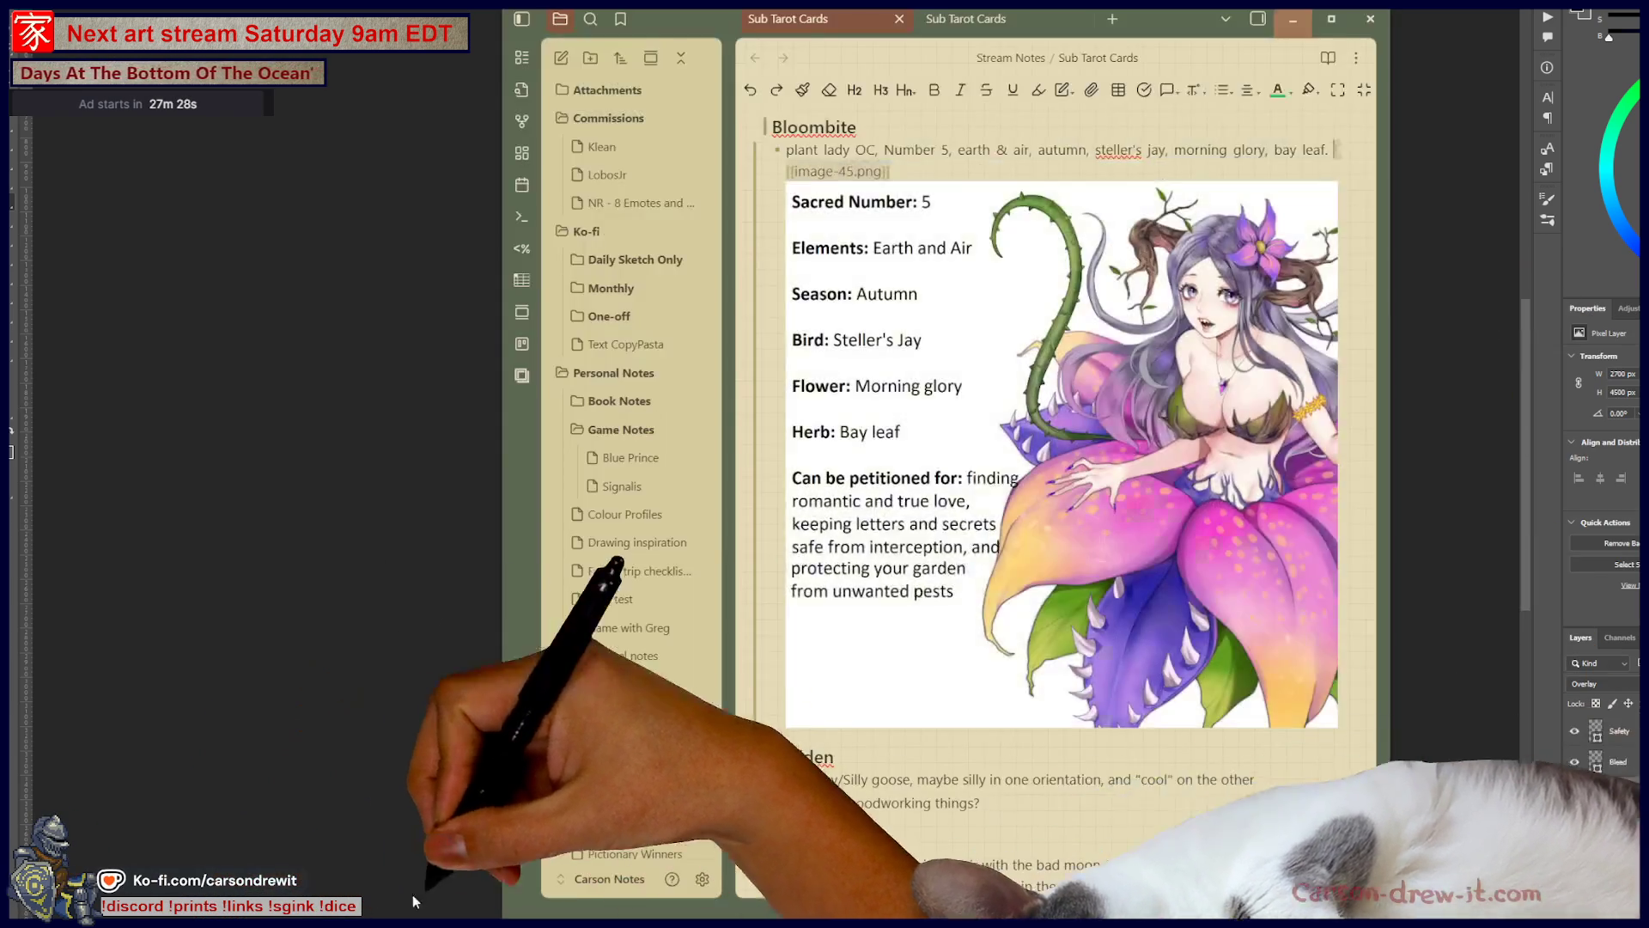
Step: Delete the stray asterisk from the Nickerose line so it renders as a heading
scroll(1031, 429, up, 3)
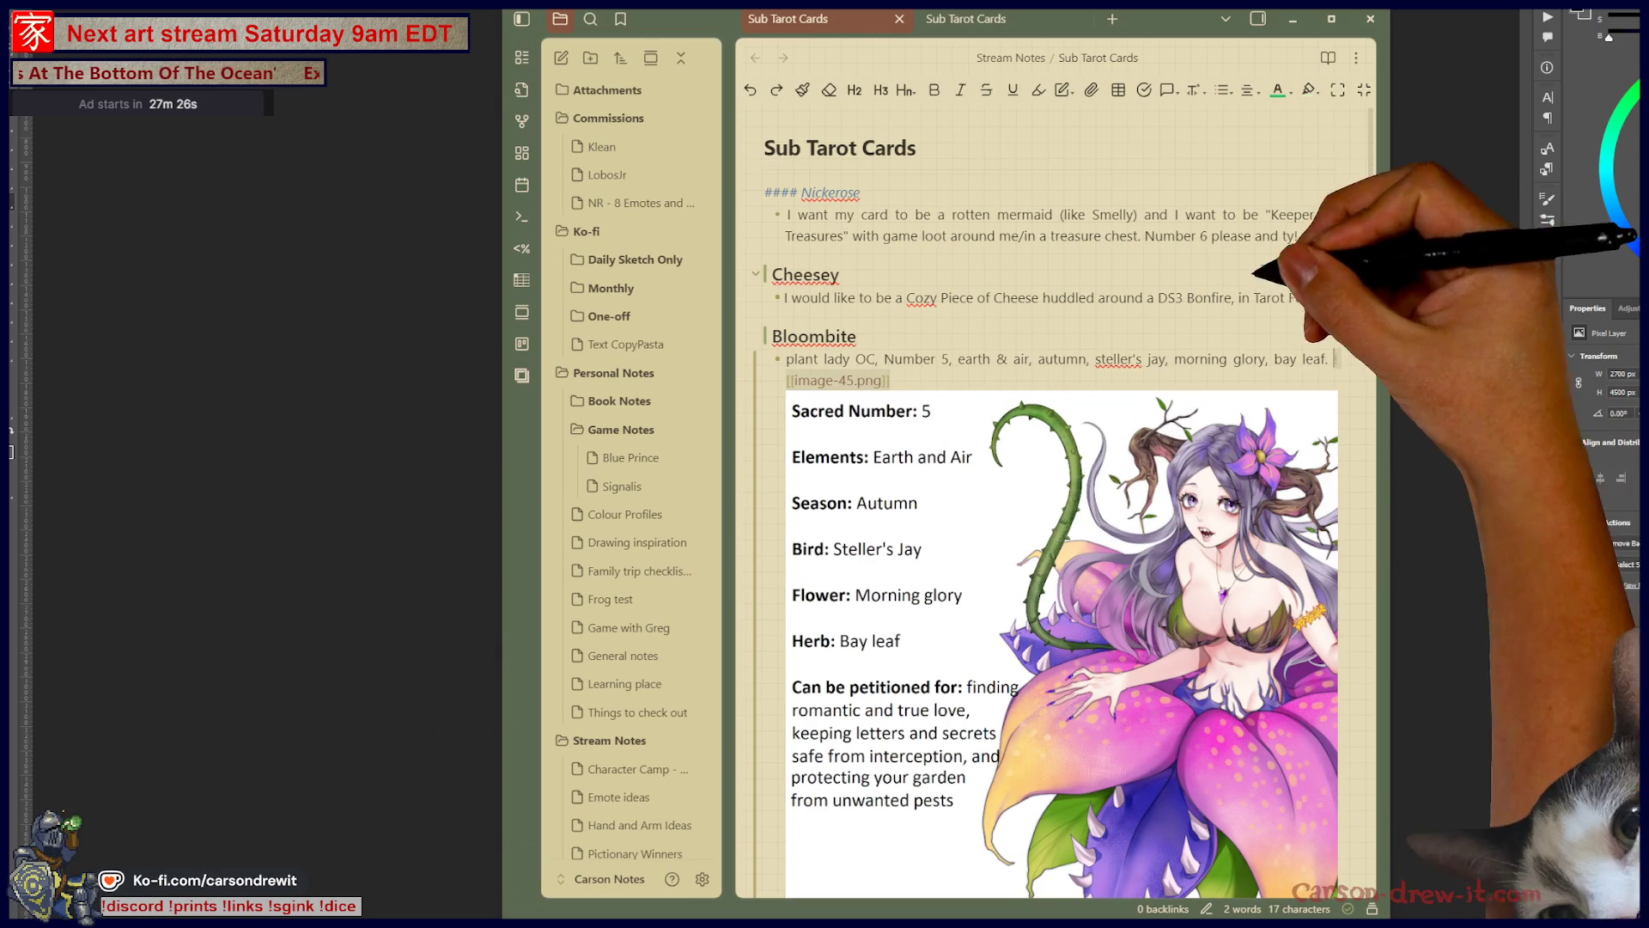
click(1208, 235)
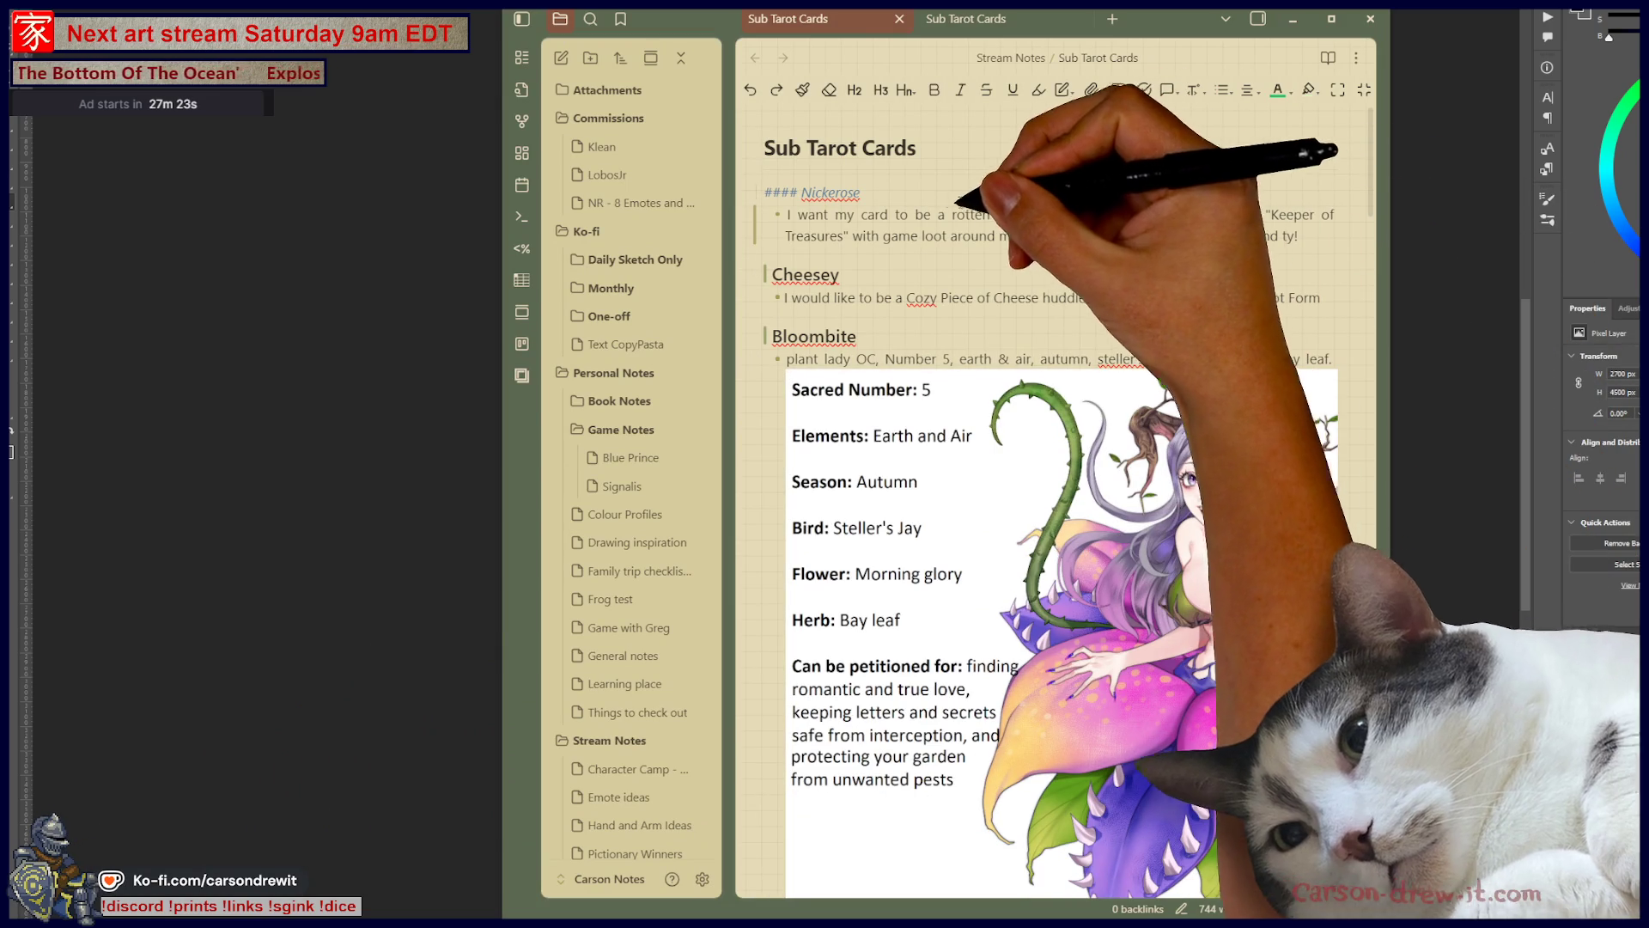
click(799, 190)
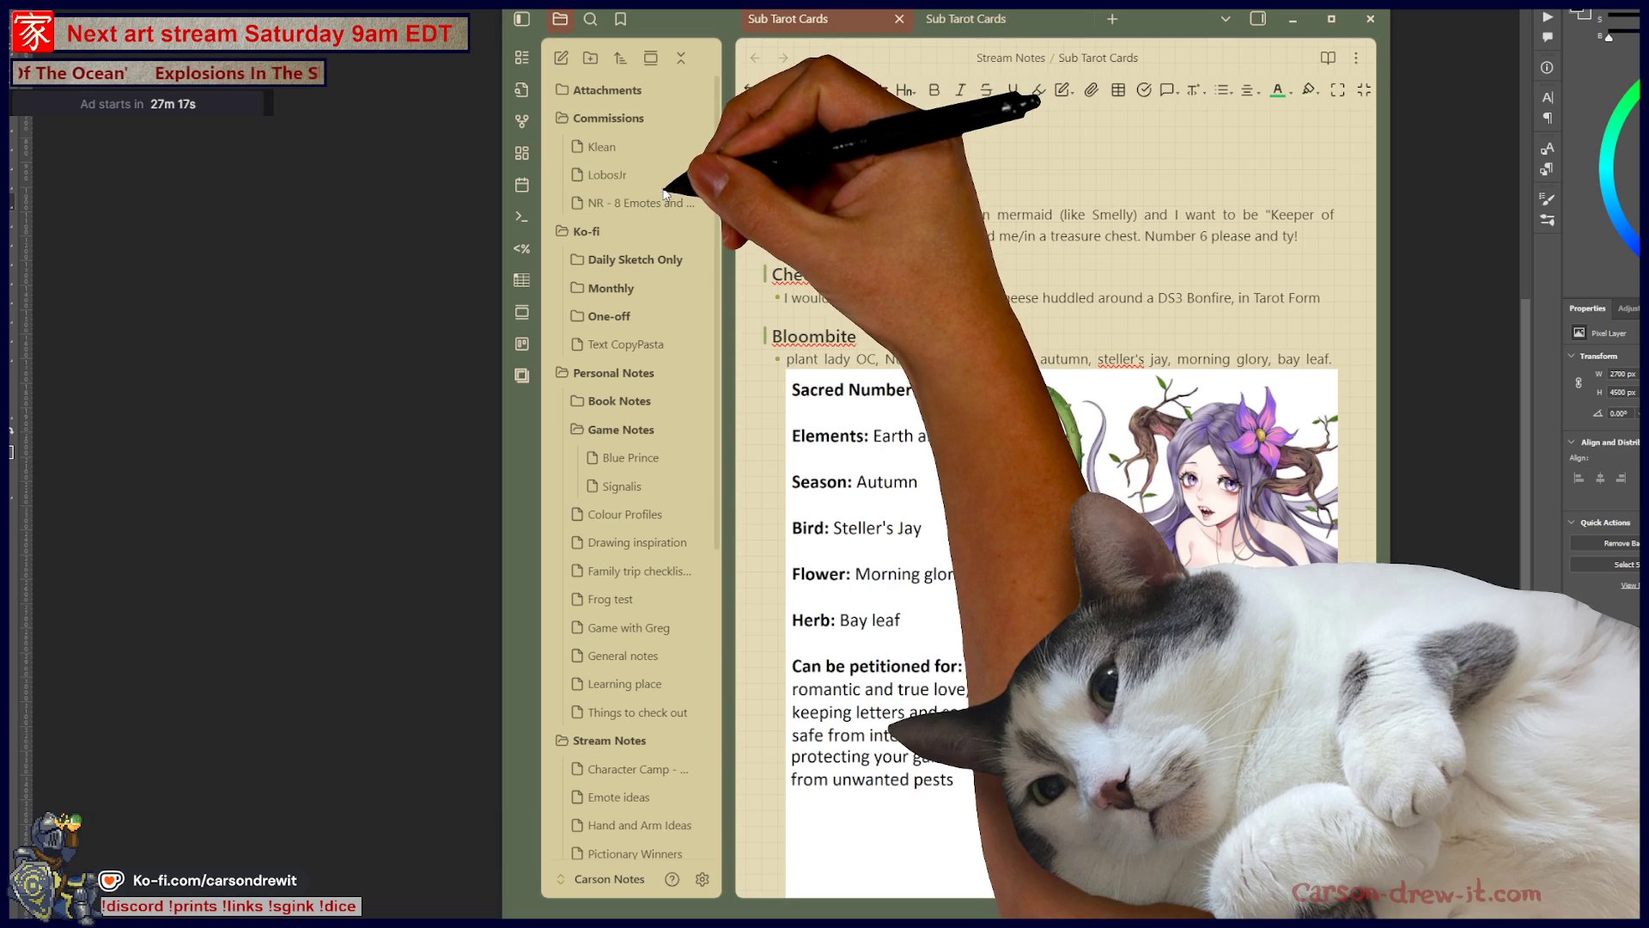
click(902, 194)
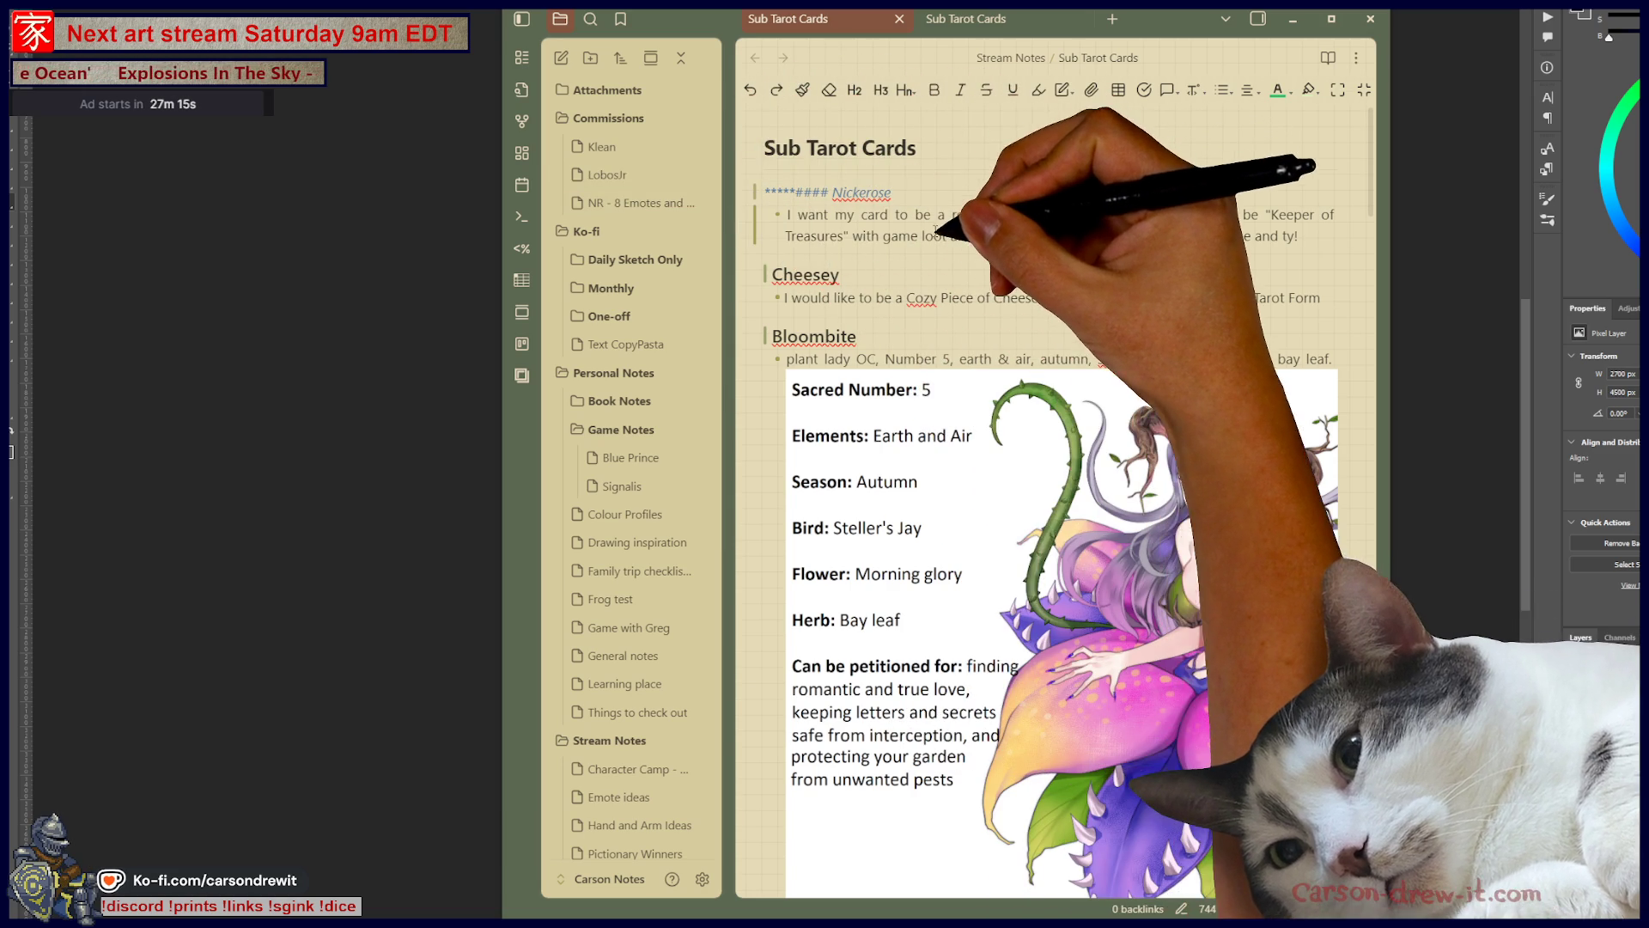
click(794, 192)
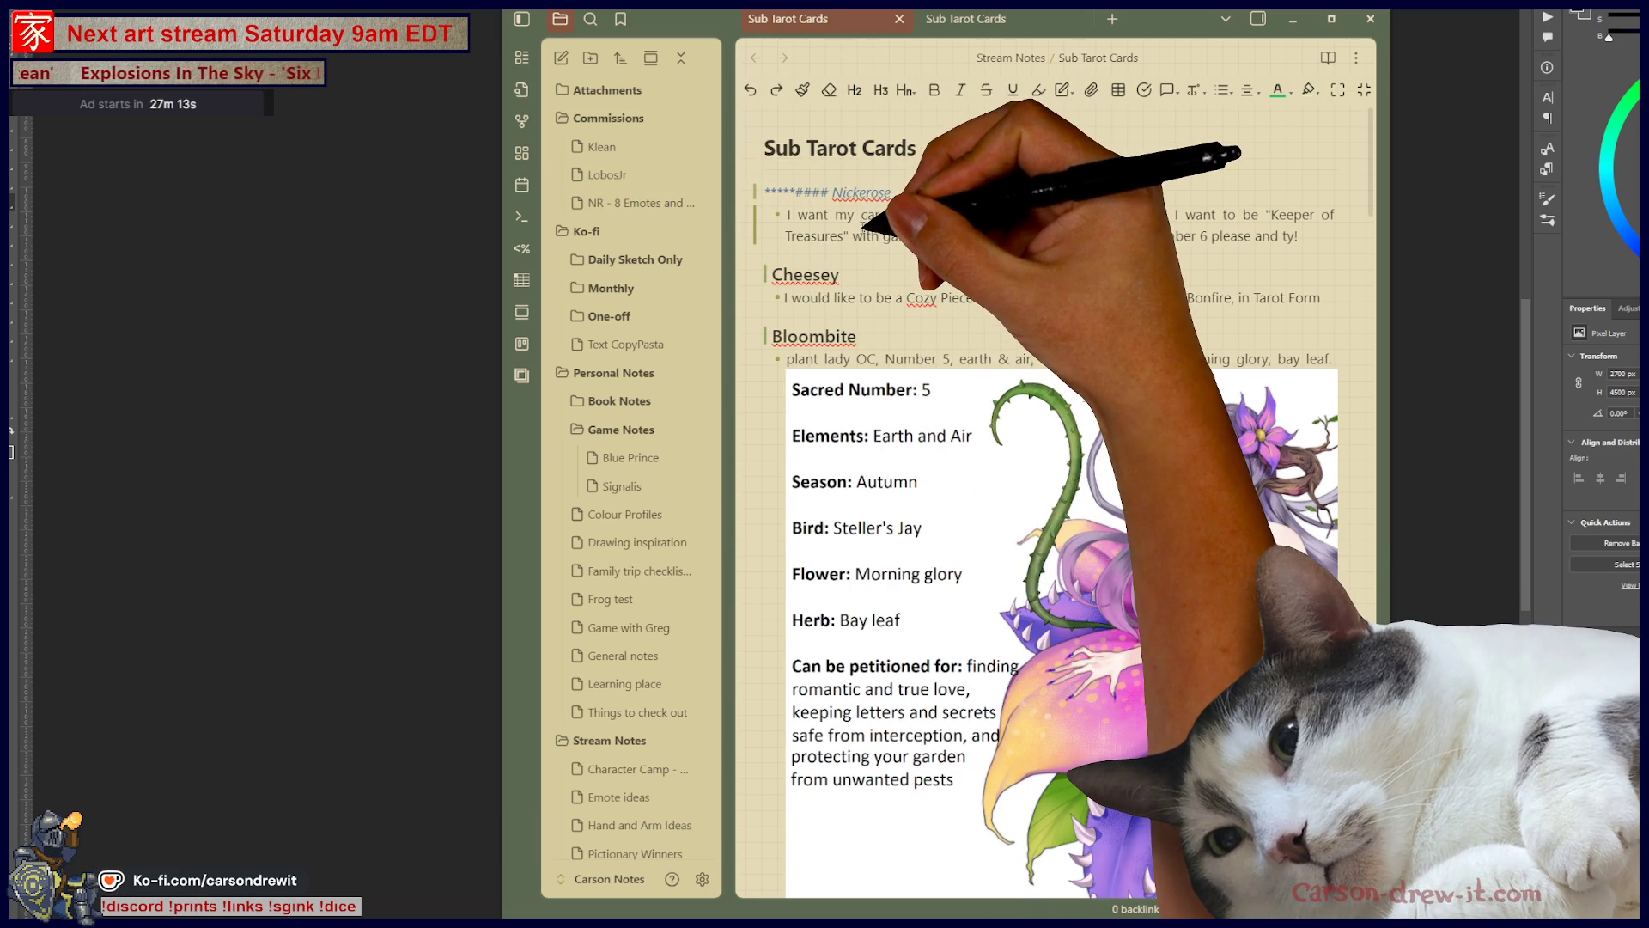
key(BackSpace)
click(996, 302)
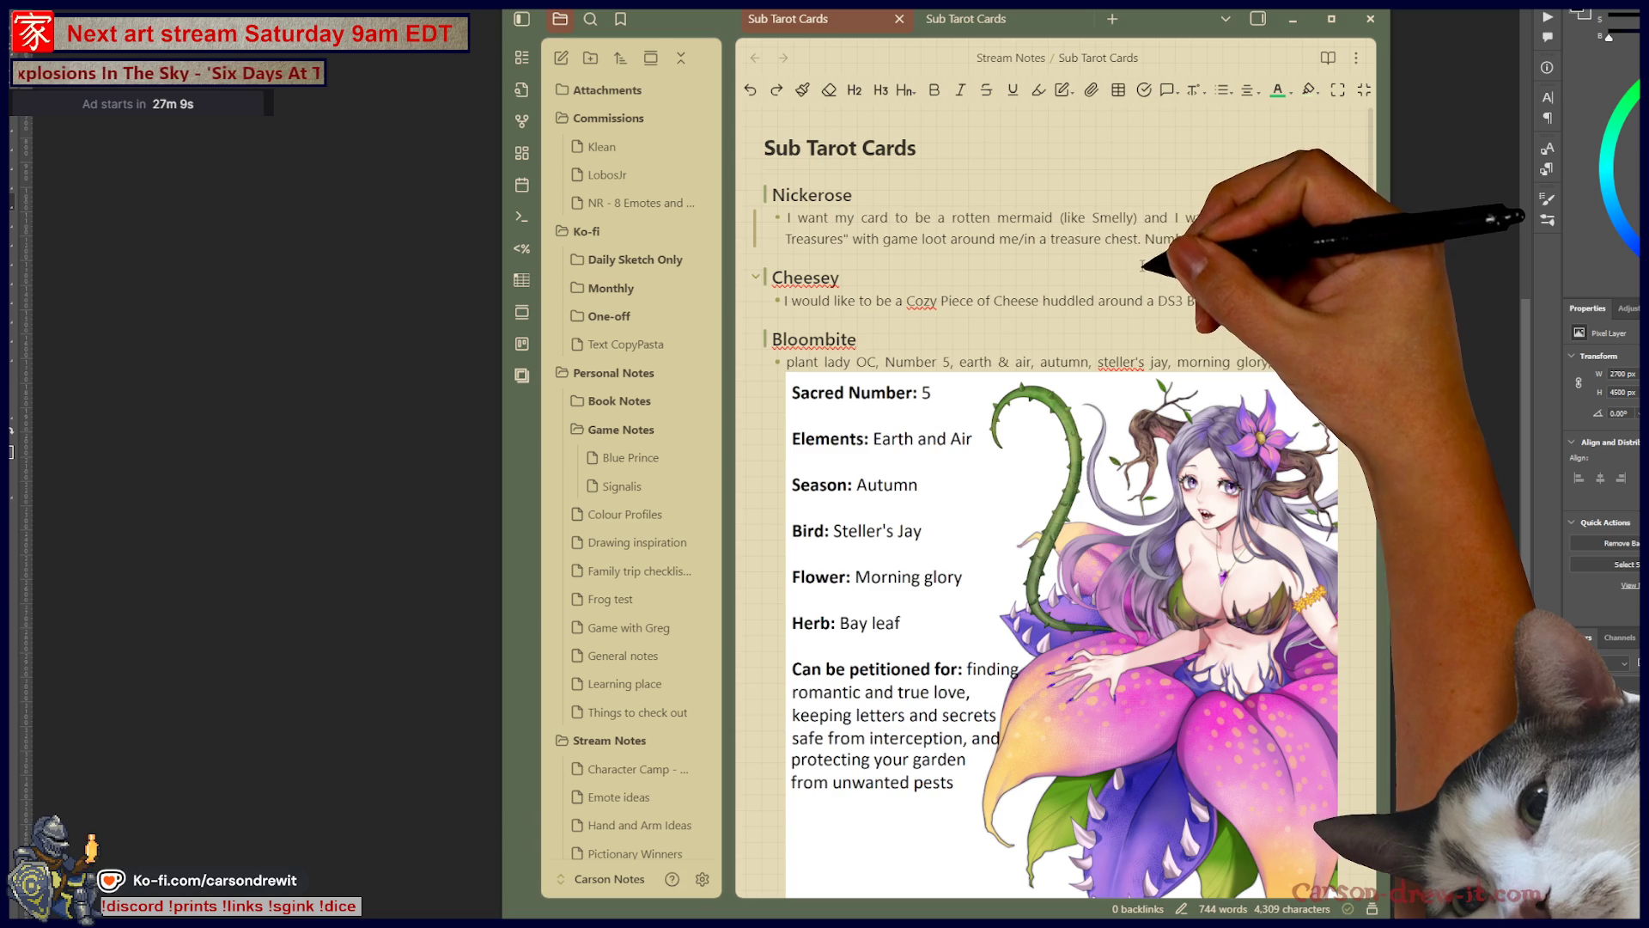
Step: Scroll down through the list of tarot card requests in the note
scroll(1153, 245, down, 5)
scroll(1153, 244, down, 15)
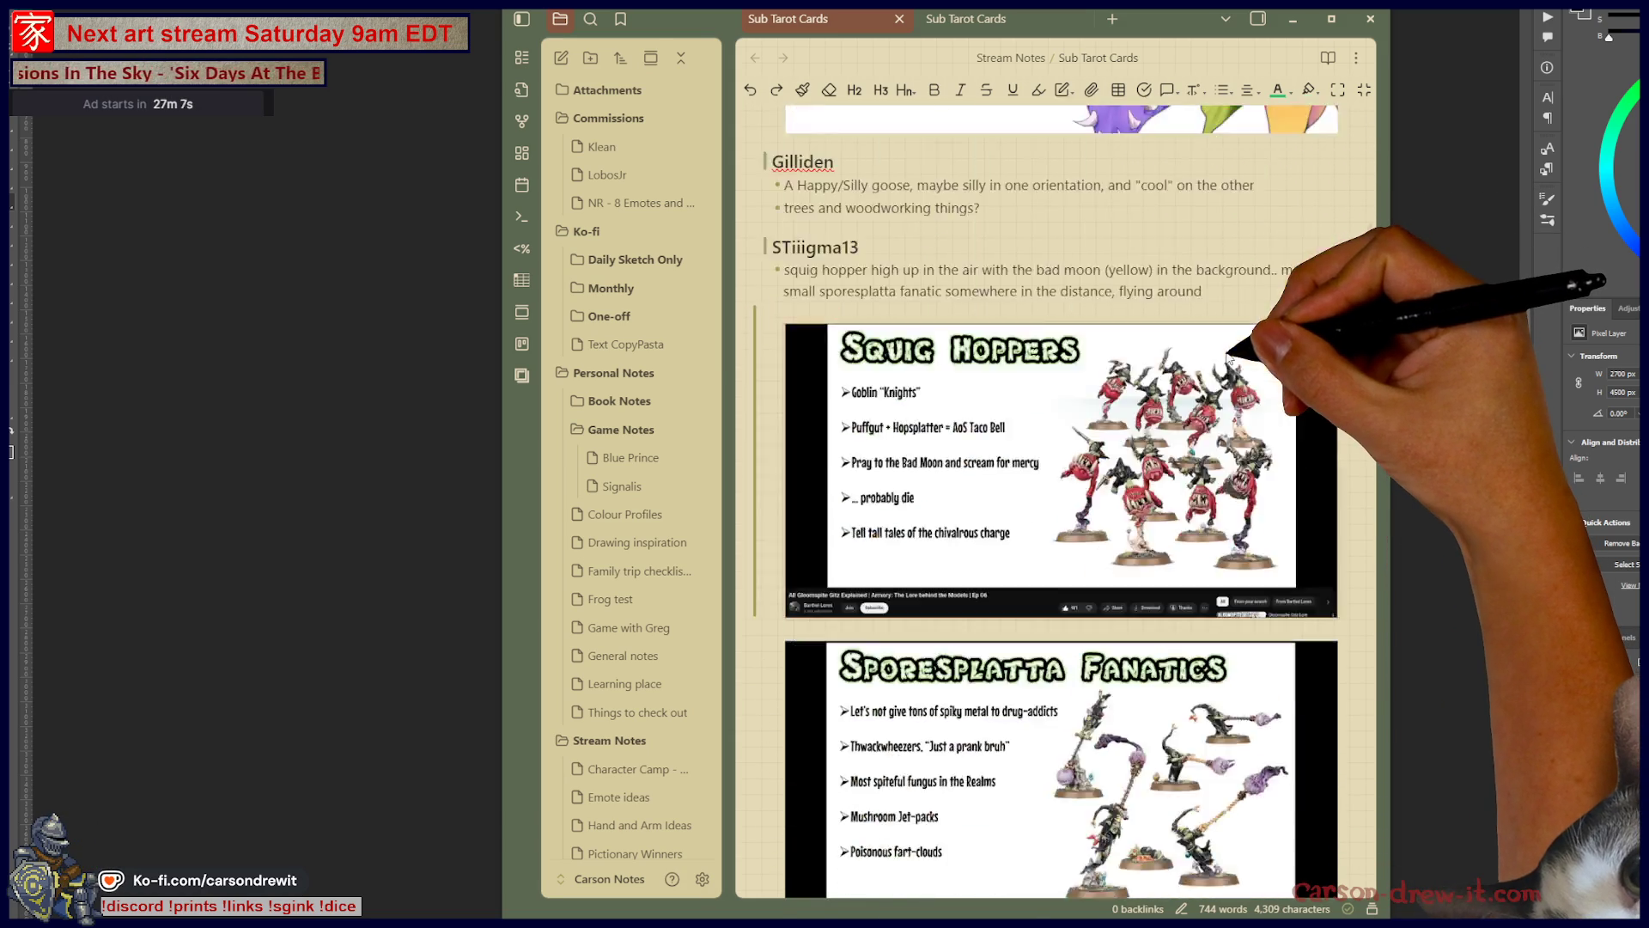
scroll(1226, 359, down, 15)
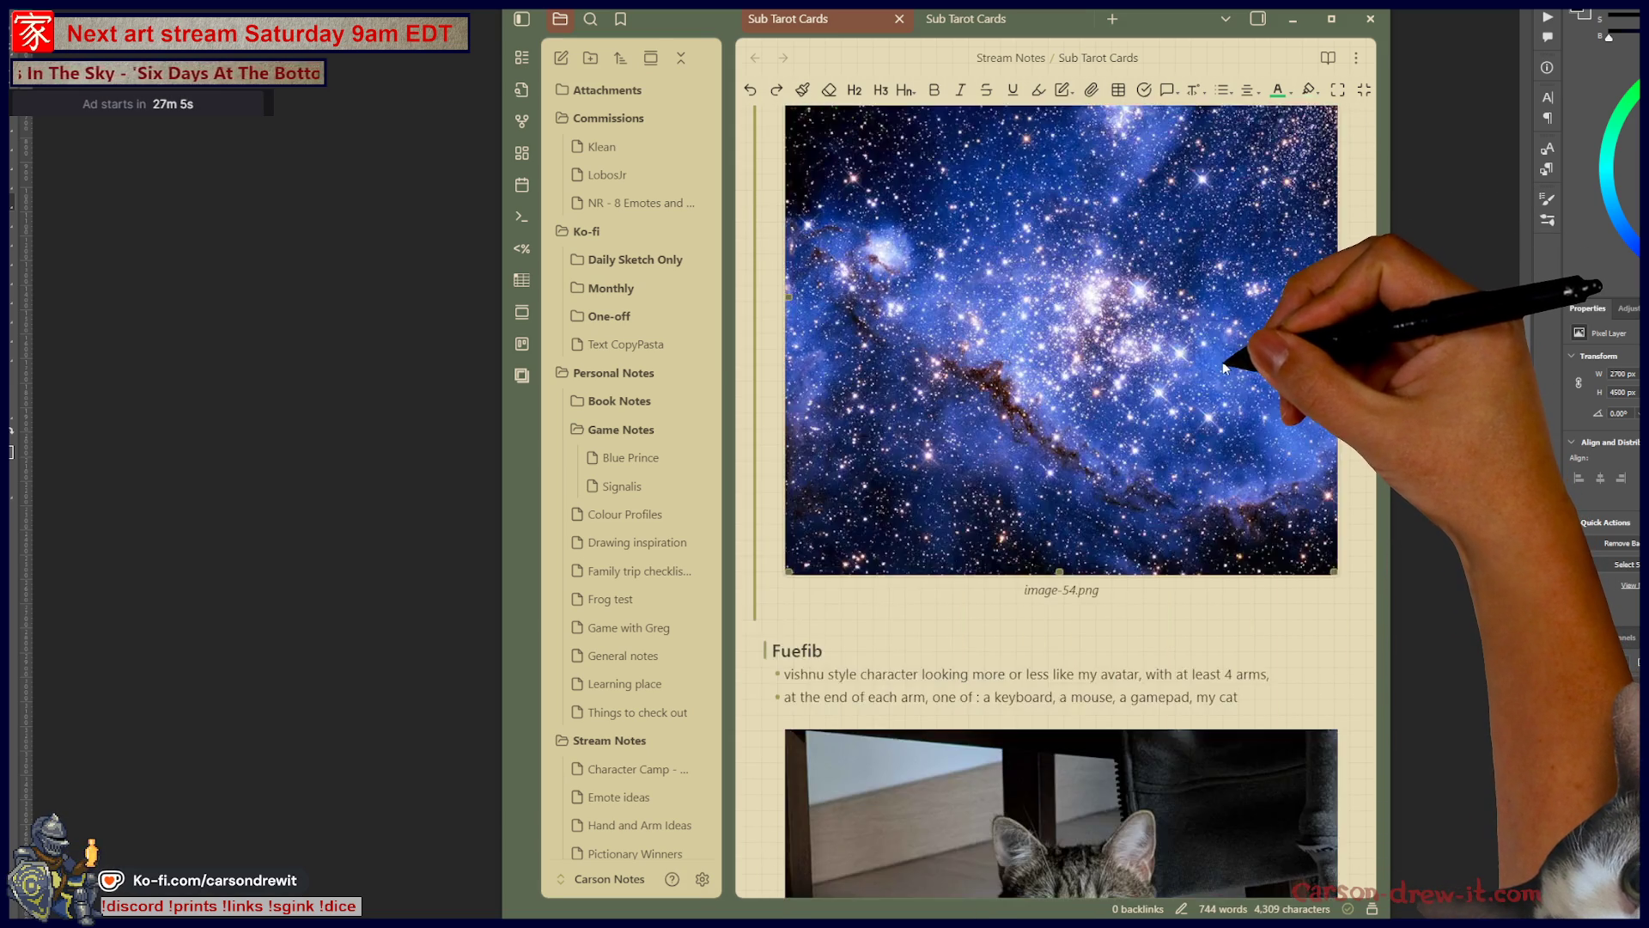
scroll(1223, 360, down, 10)
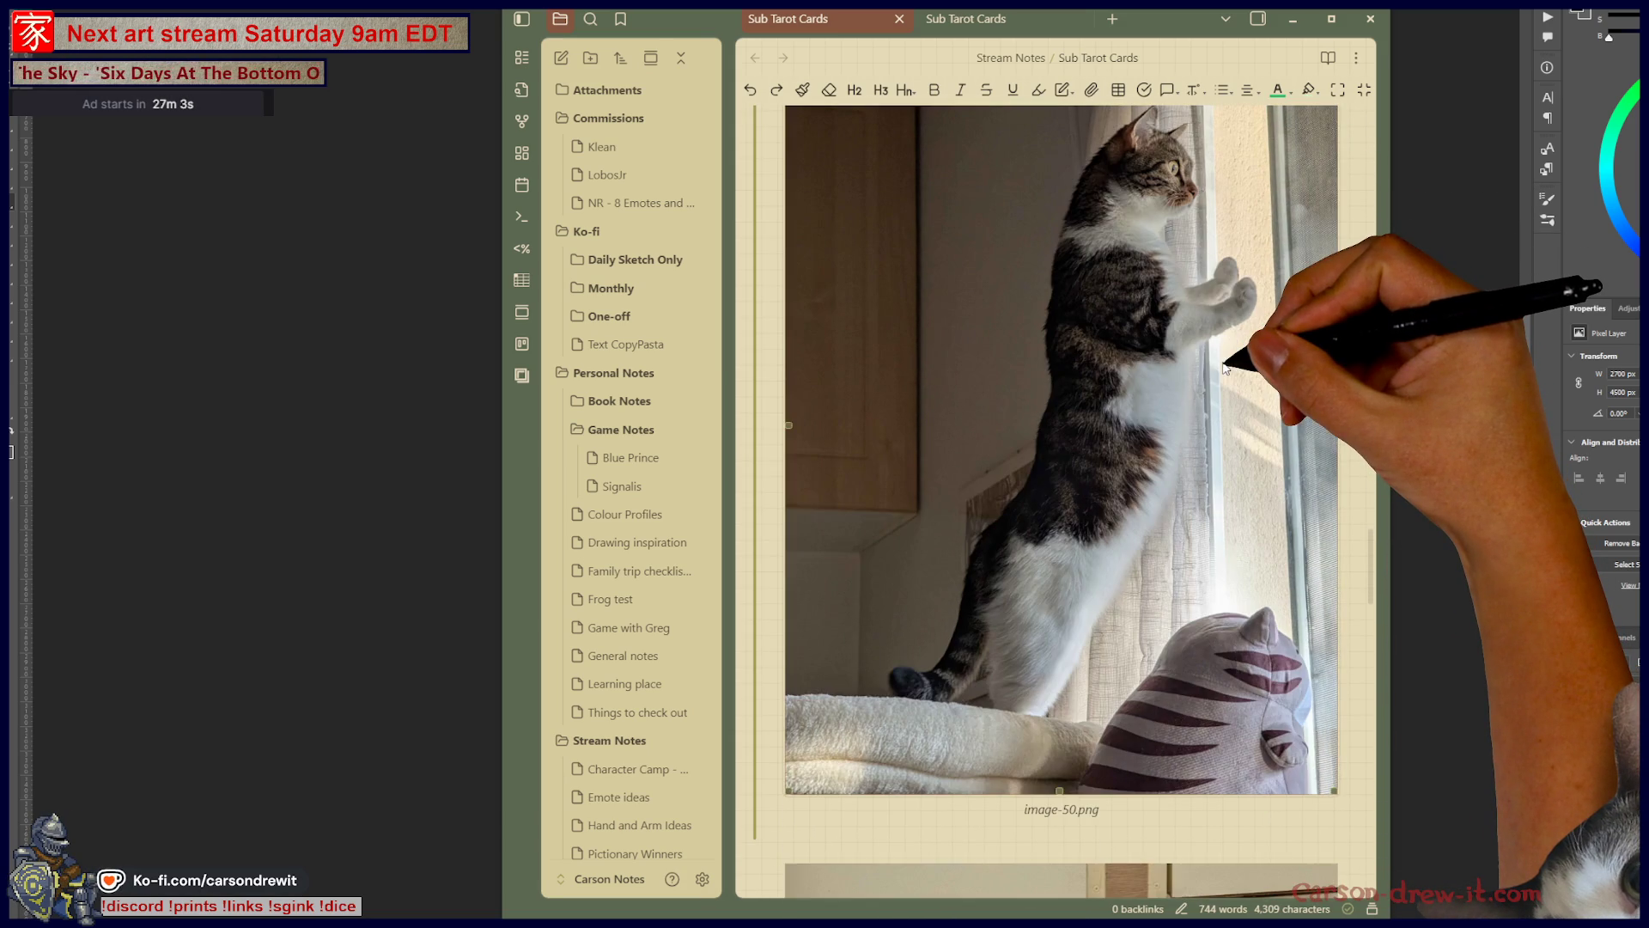
scroll(1237, 356, down, 13)
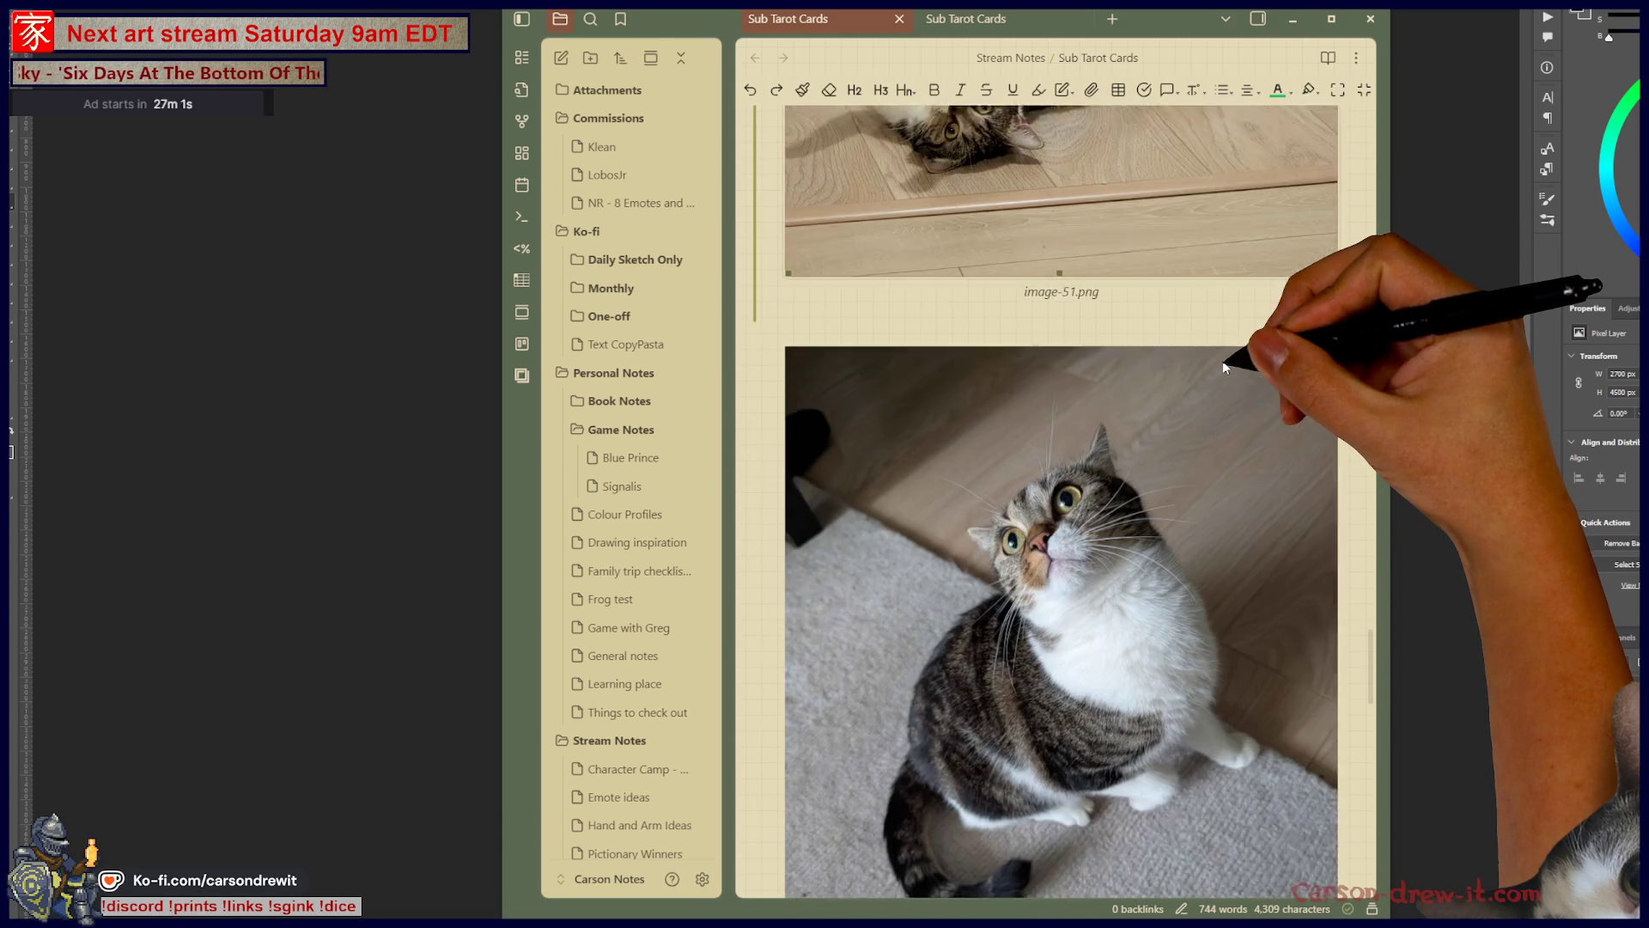
scroll(1327, 397, down, 12)
scroll(1326, 395, up, 3)
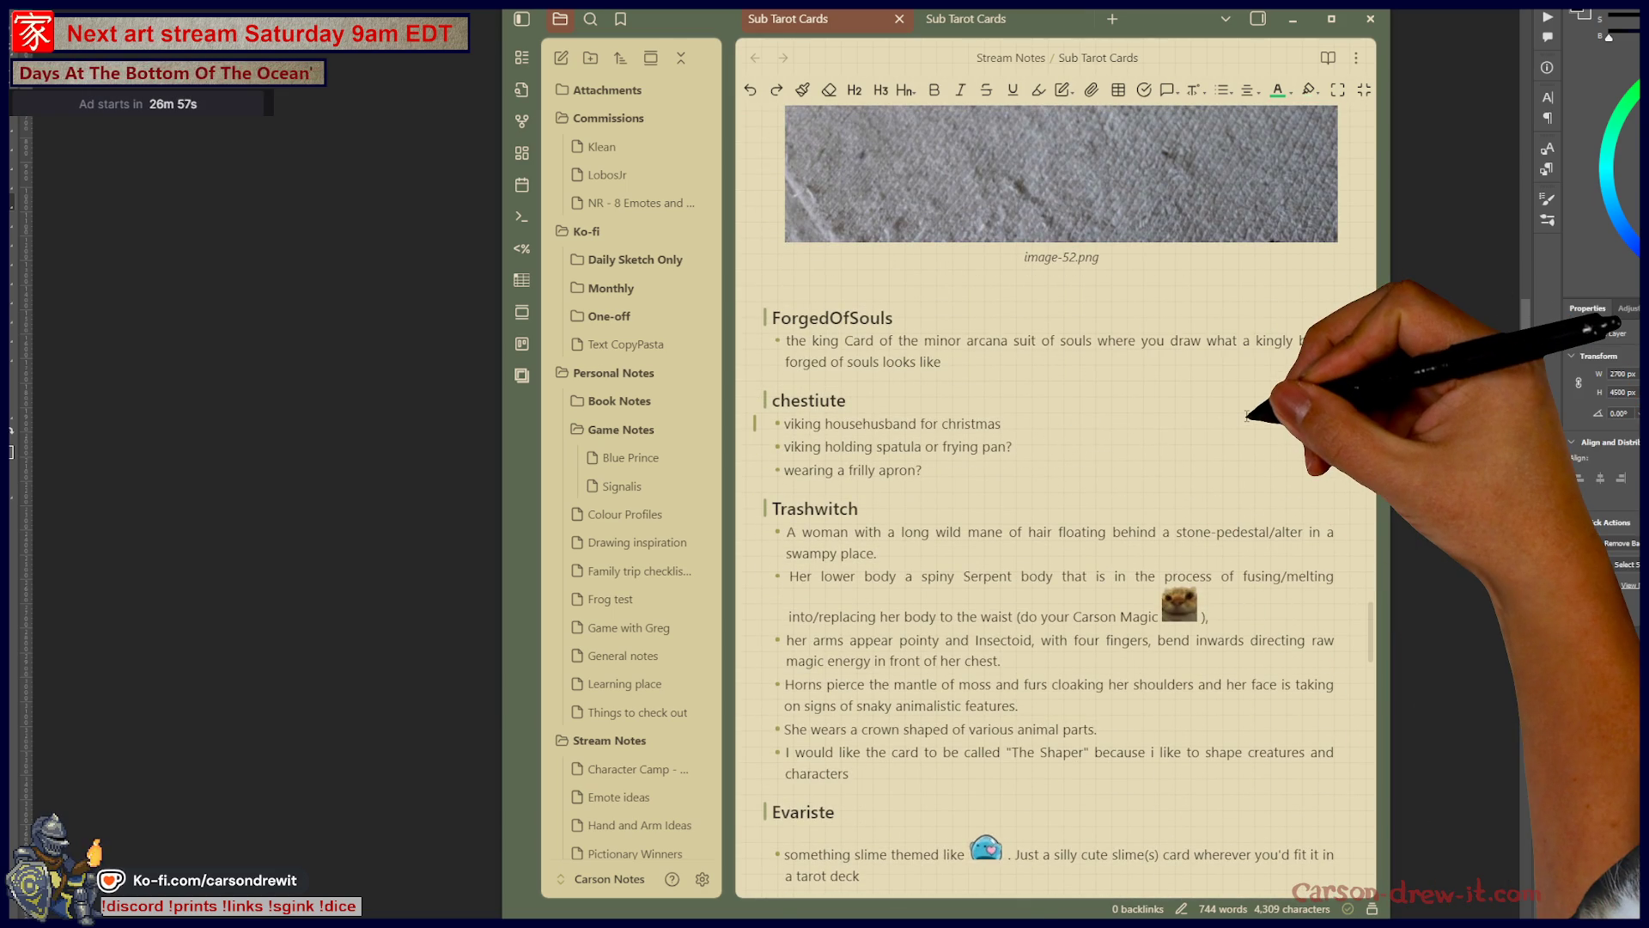
scroll(1247, 415, down, 1)
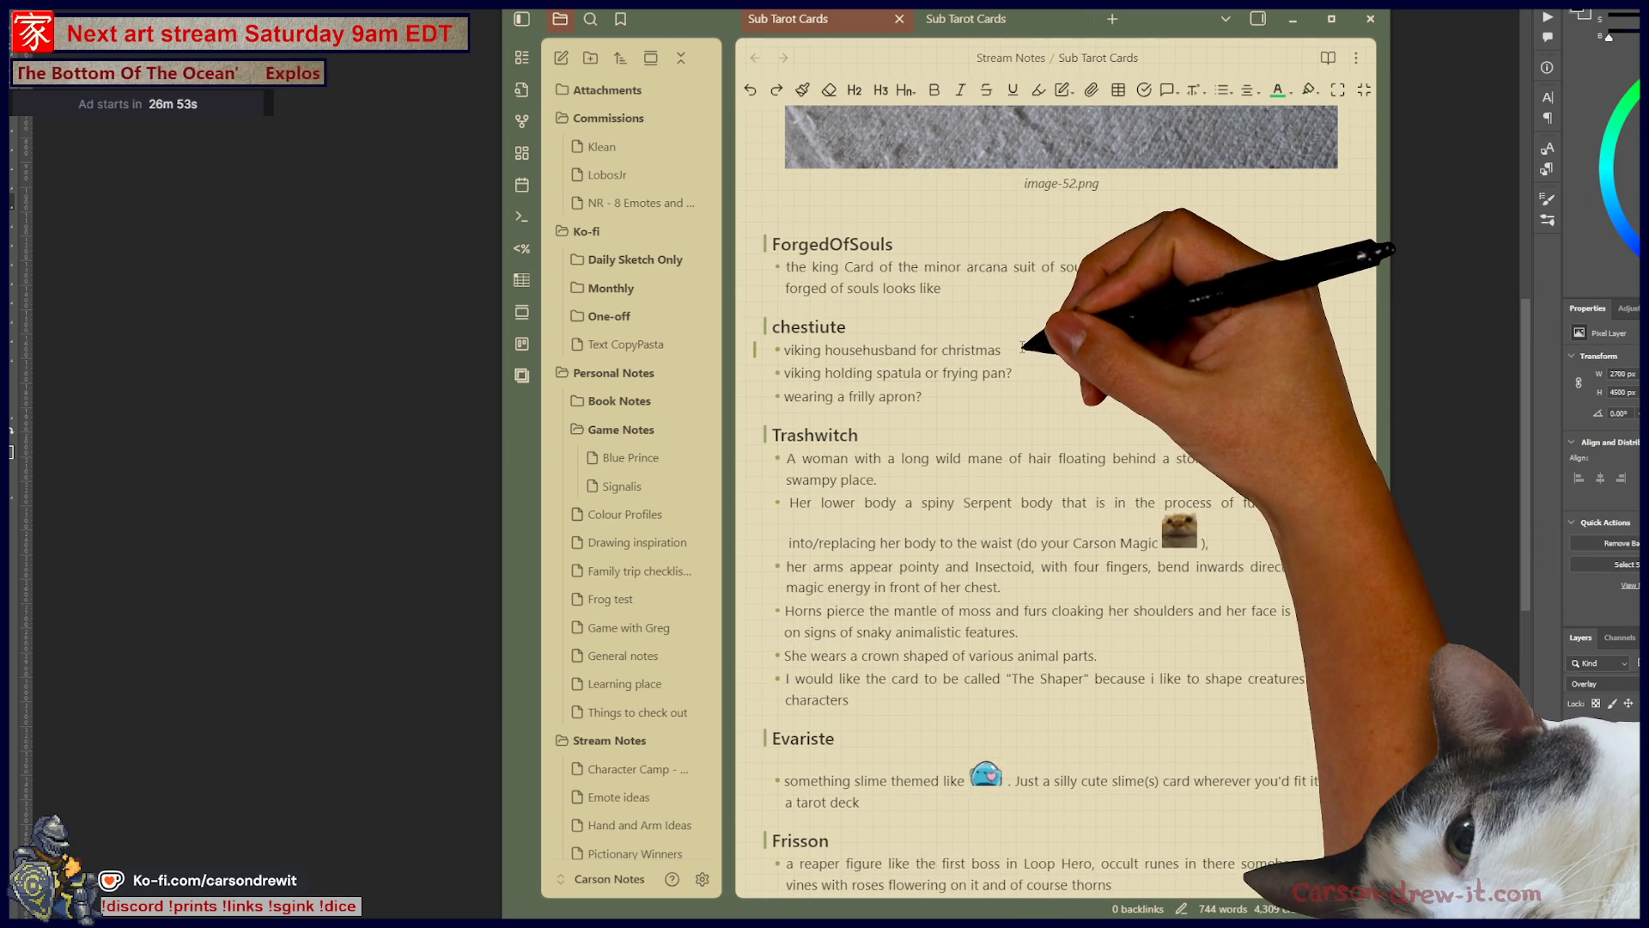
scroll(1142, 343, down, 5)
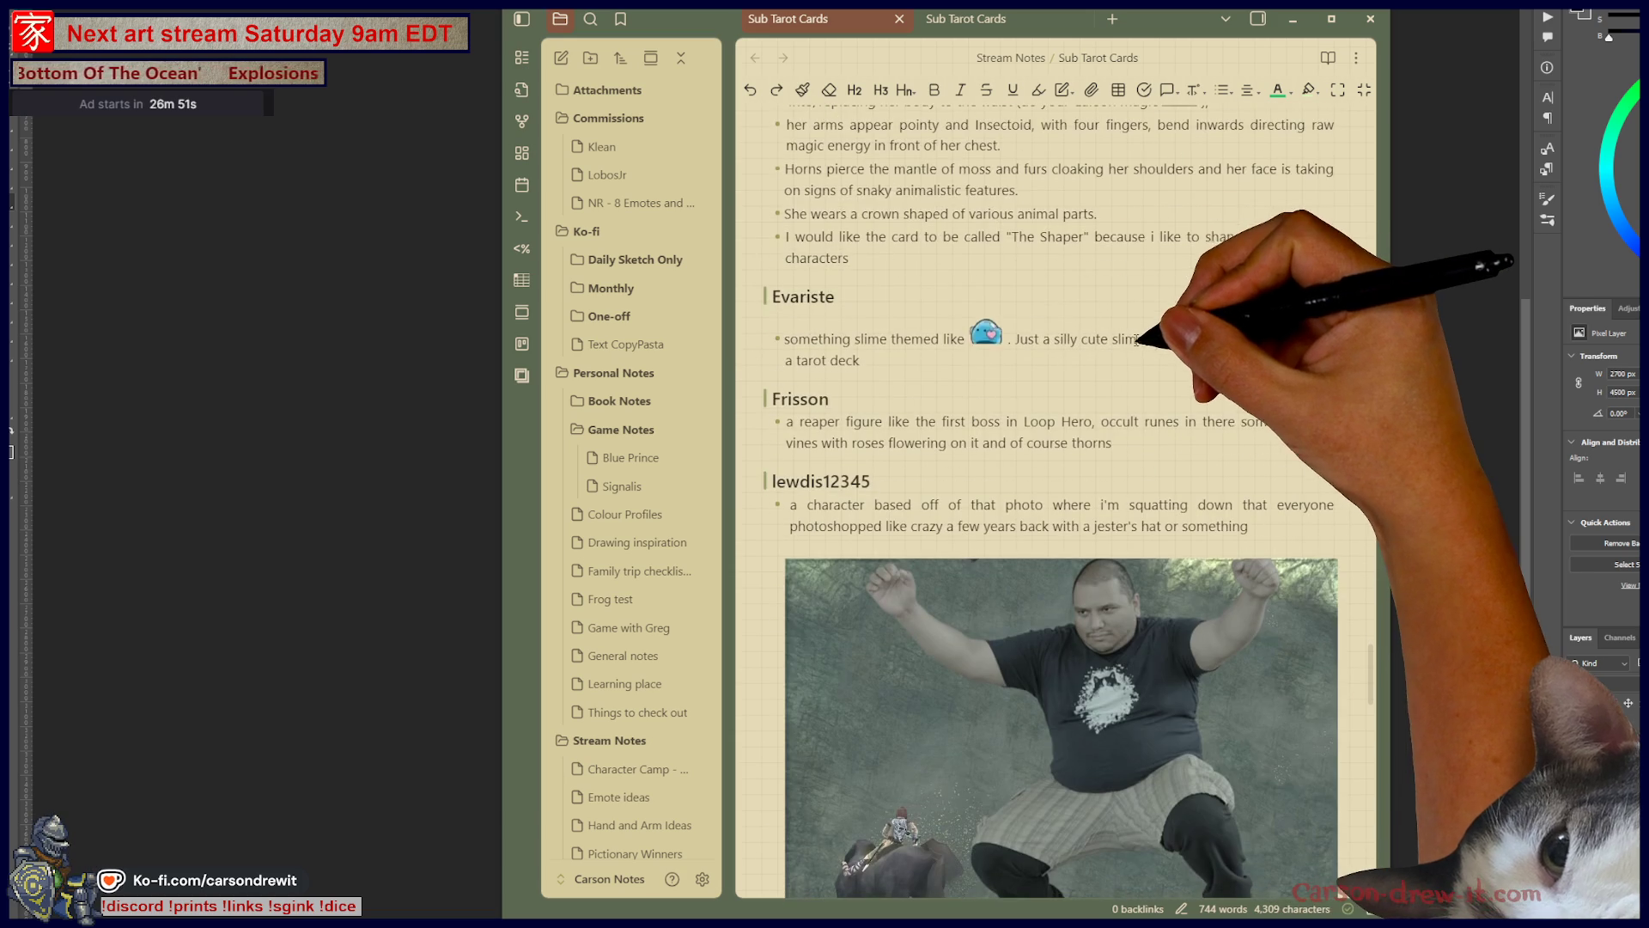
scroll(1203, 369, down, 3)
scroll(1207, 371, up, 3)
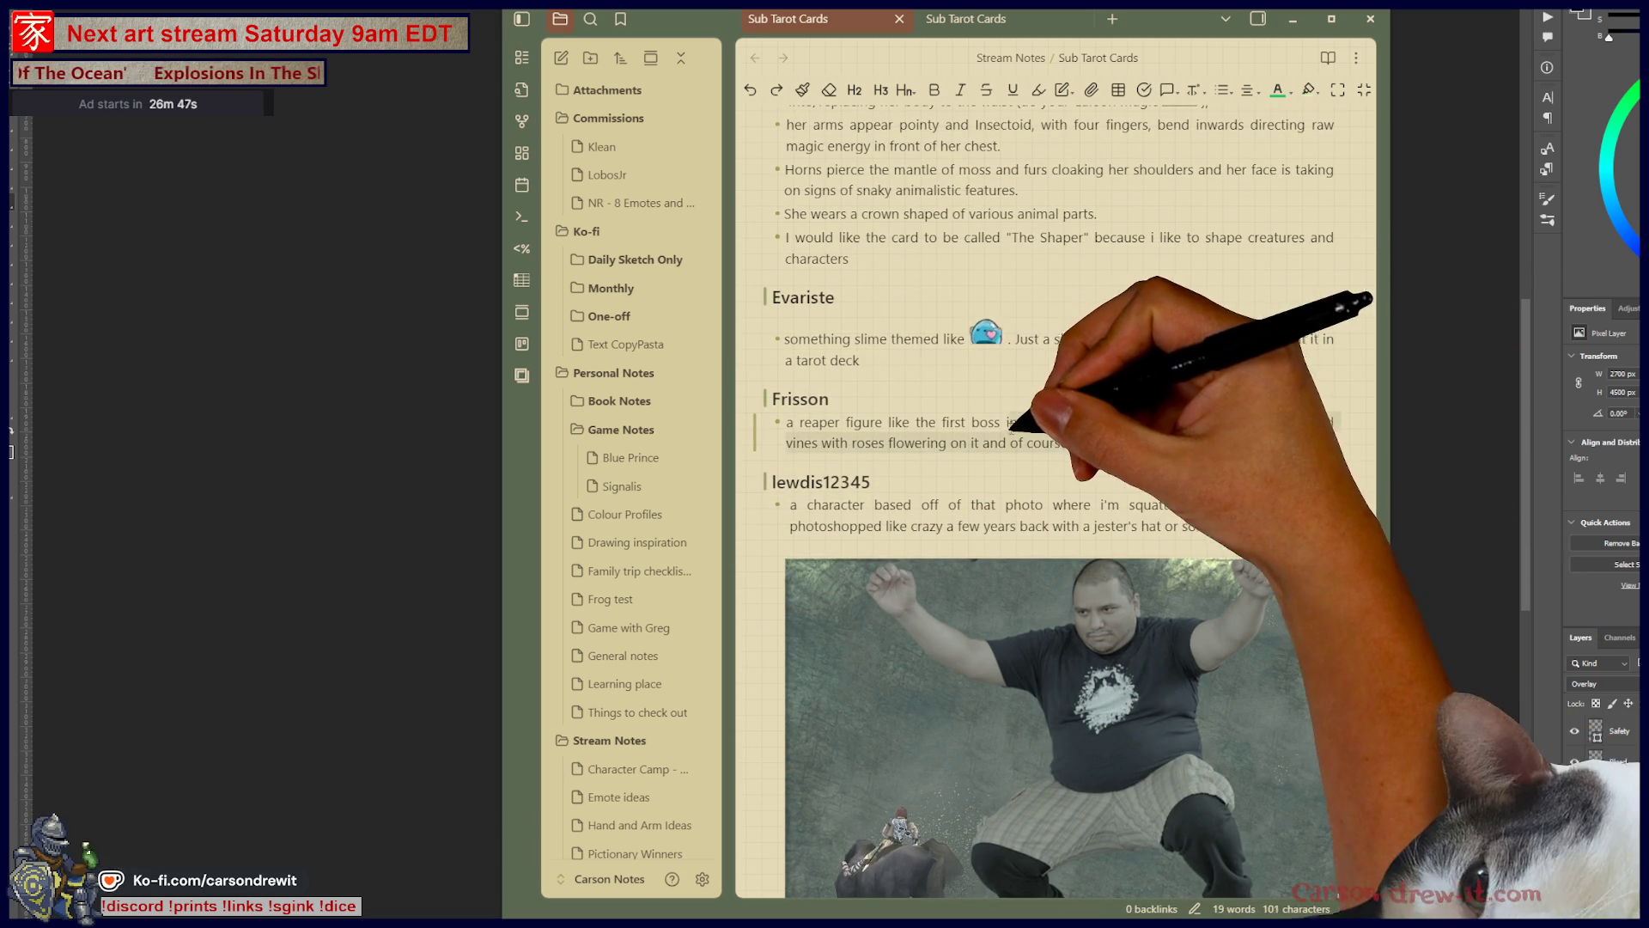
Step: Highlight the Frisson request's occult-runes wording, scroll back to the top, and return to Photoshop
drag(786, 422, 963, 444)
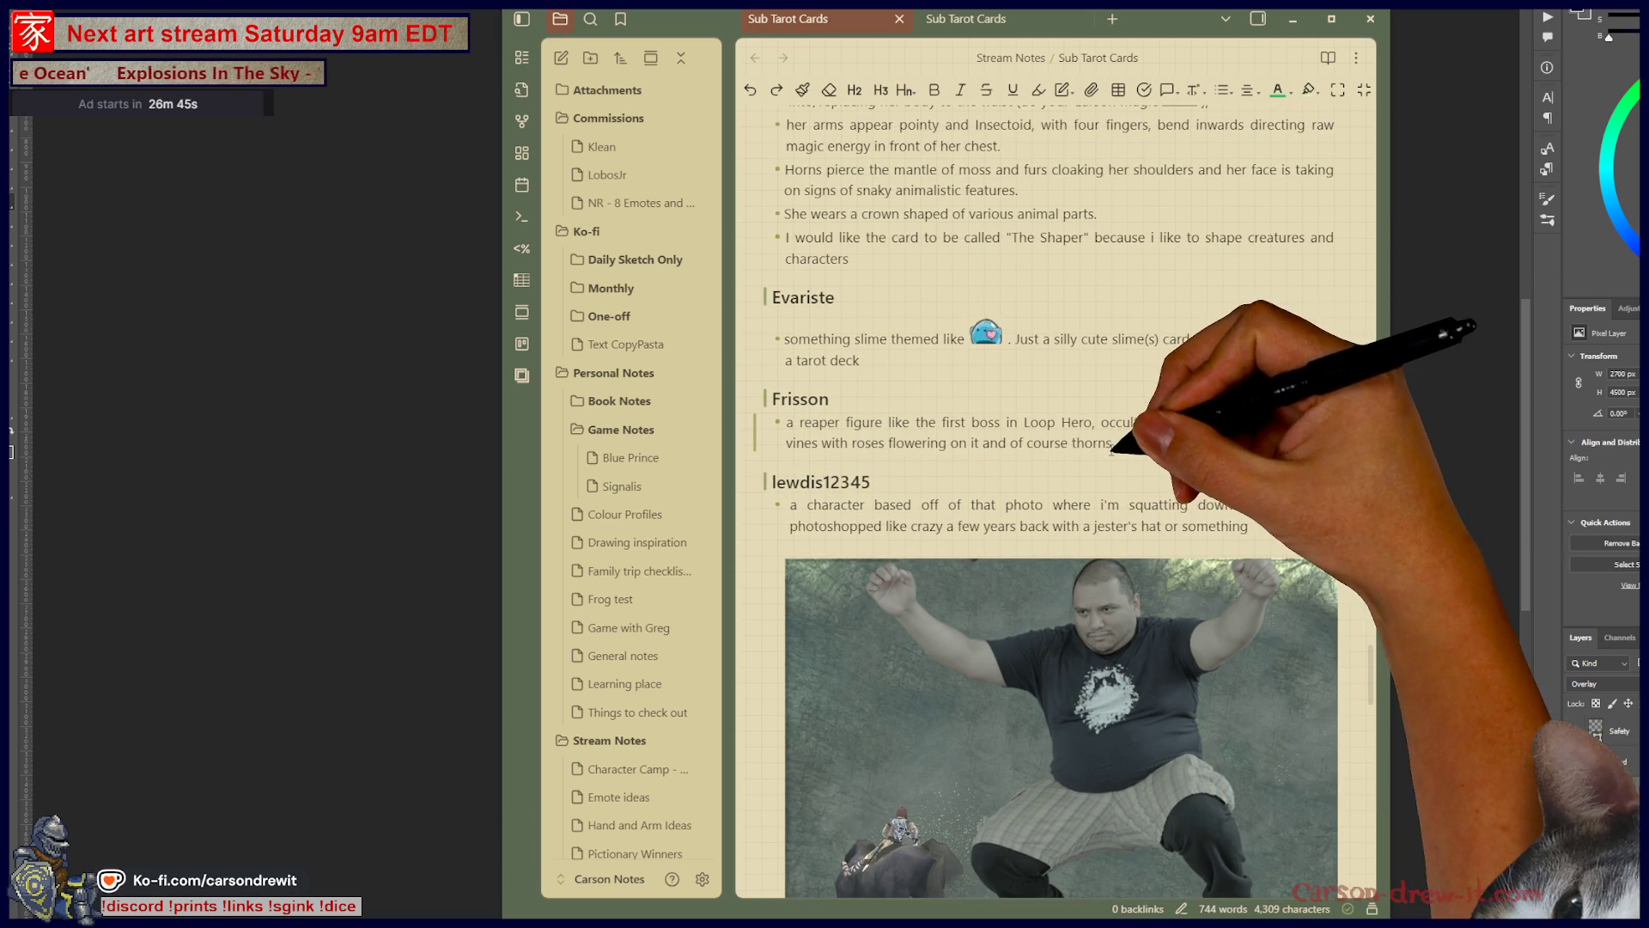
drag(1102, 422, 1172, 422)
click(1278, 448)
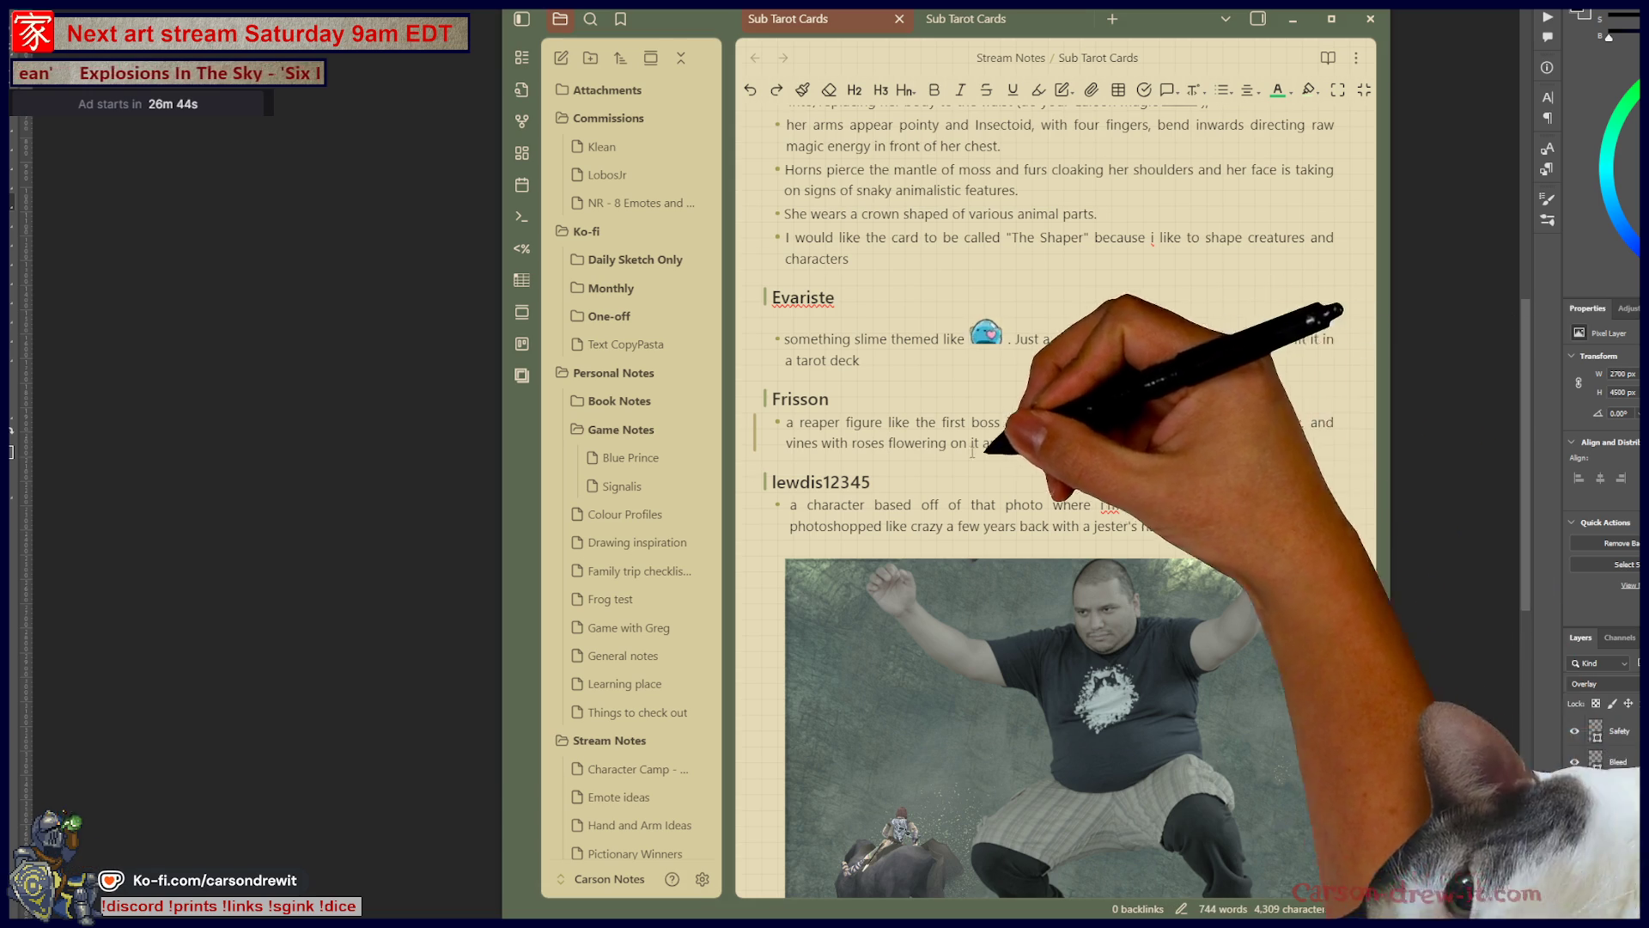
scroll(1220, 412, up, 10)
scroll(1168, 380, up, 20)
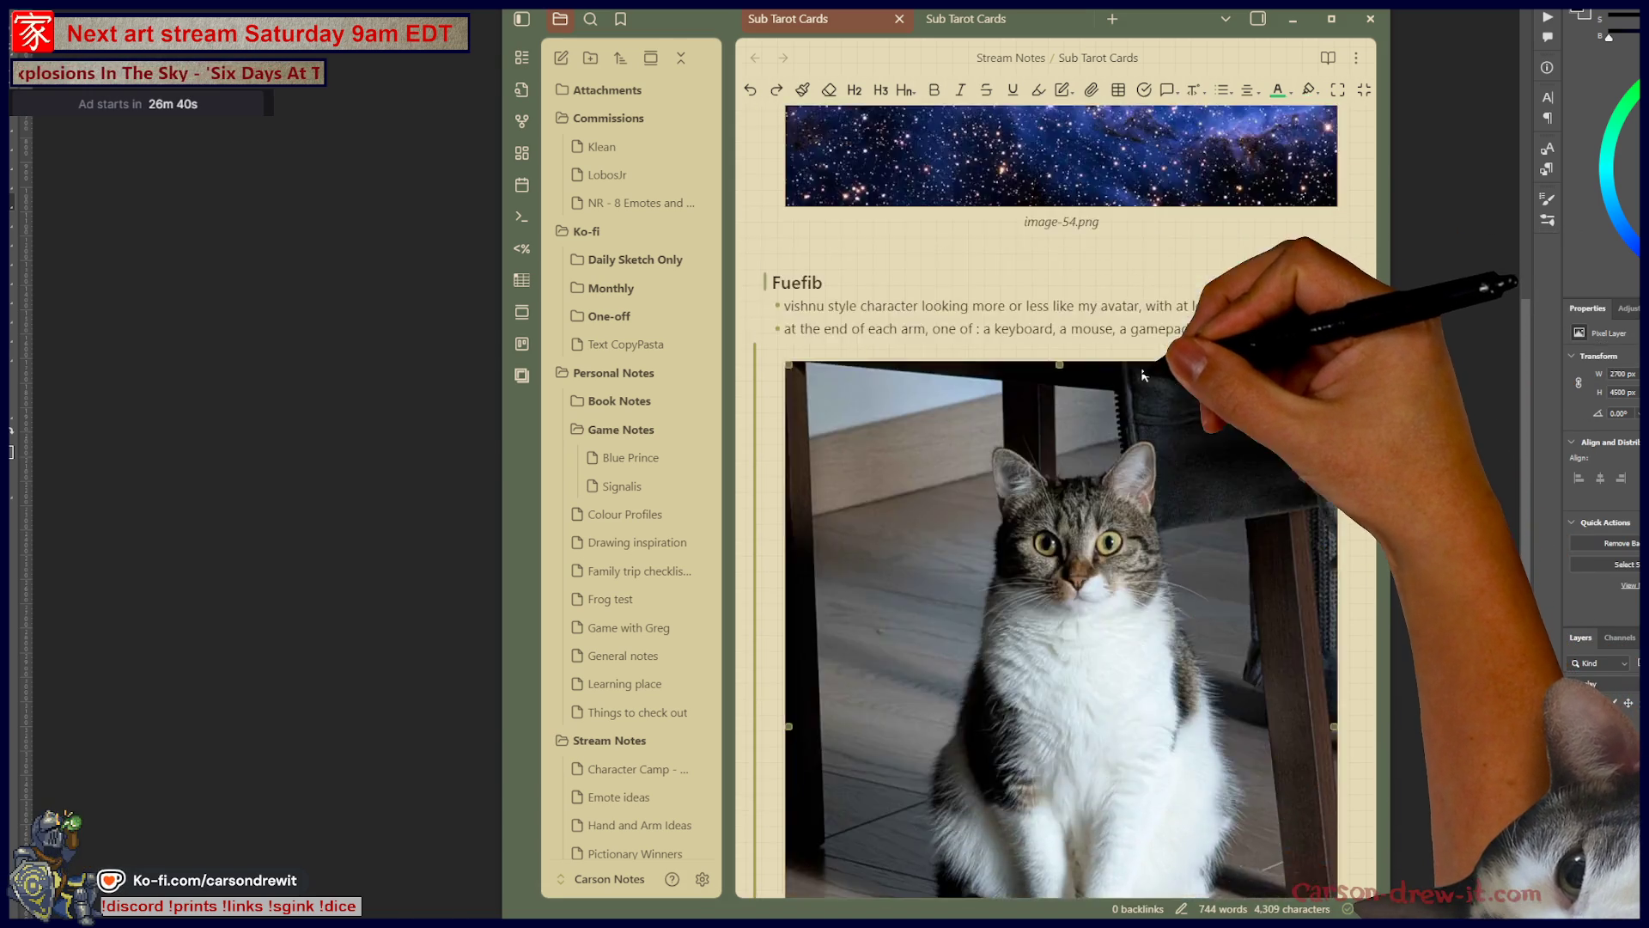
scroll(1131, 386, up, 15)
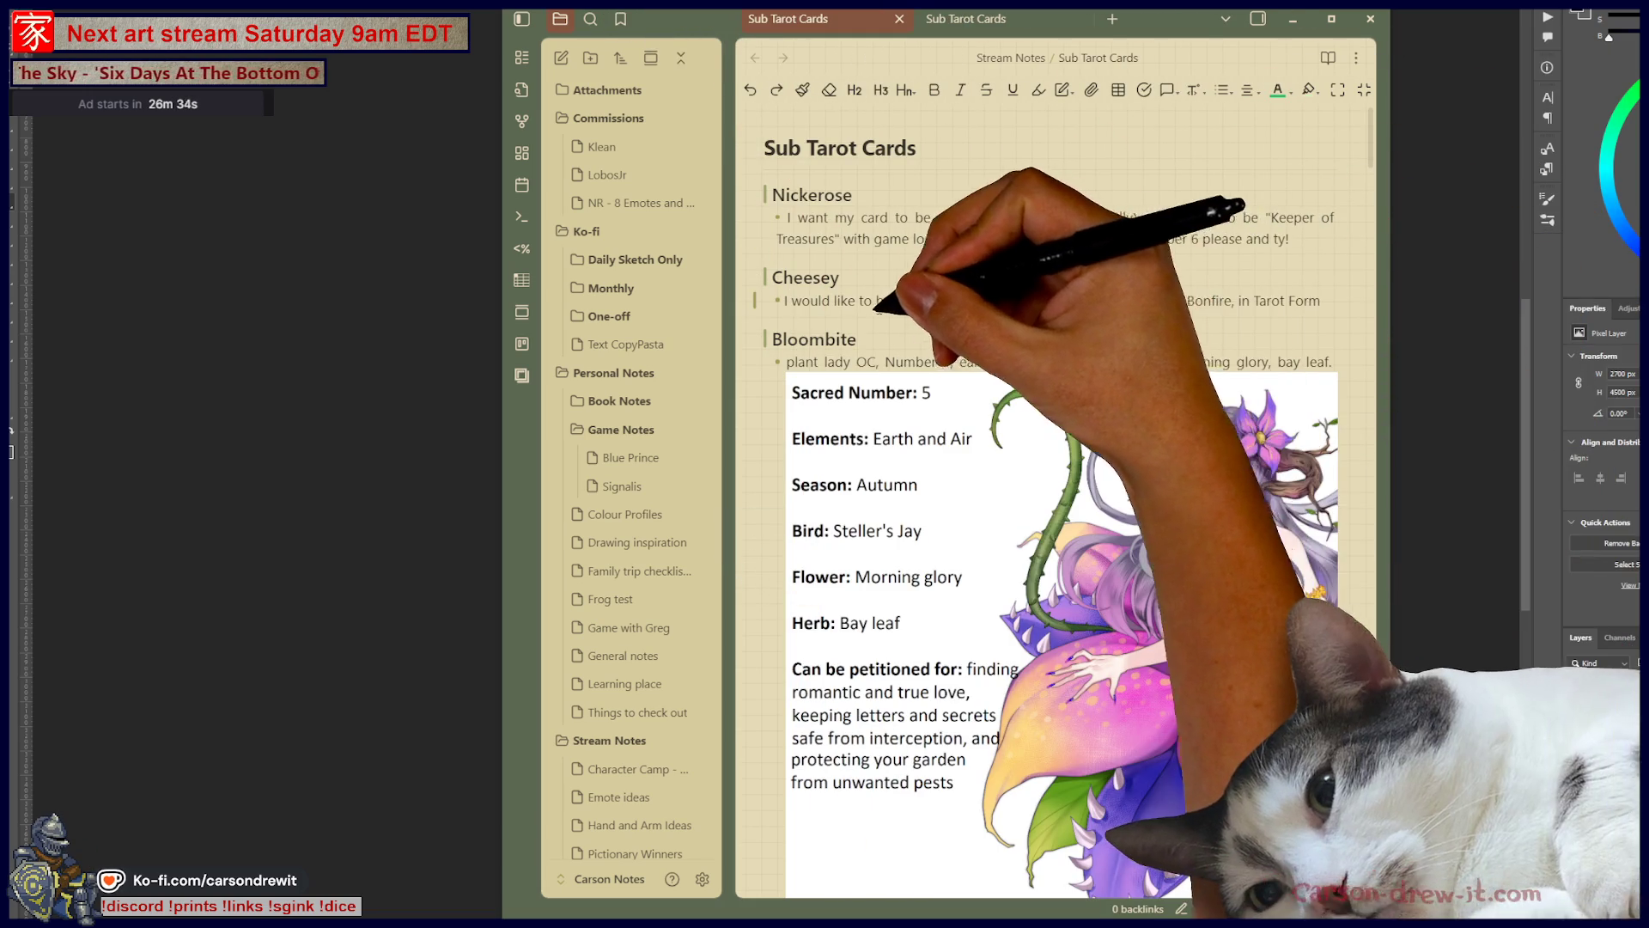
key(alt+Tab)
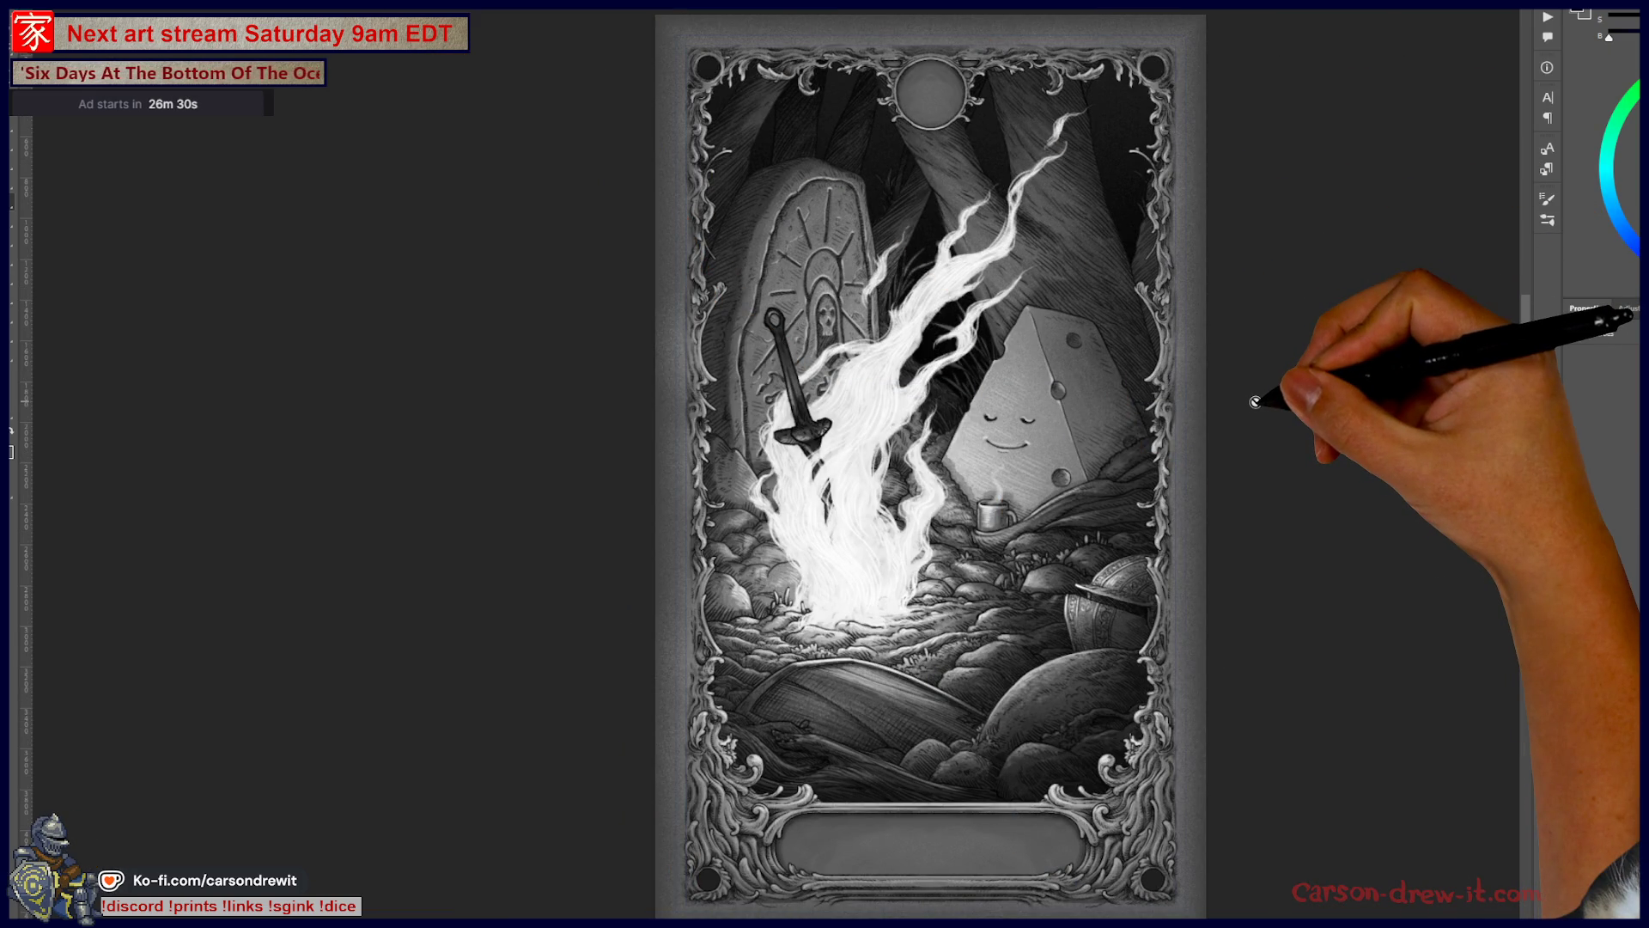
Step: Bring the plant-lady card document back and zoom onto its lower half
scroll(1106, 442, up, 2)
scroll(1308, 445, down, 2)
scroll(1305, 495, up, 2)
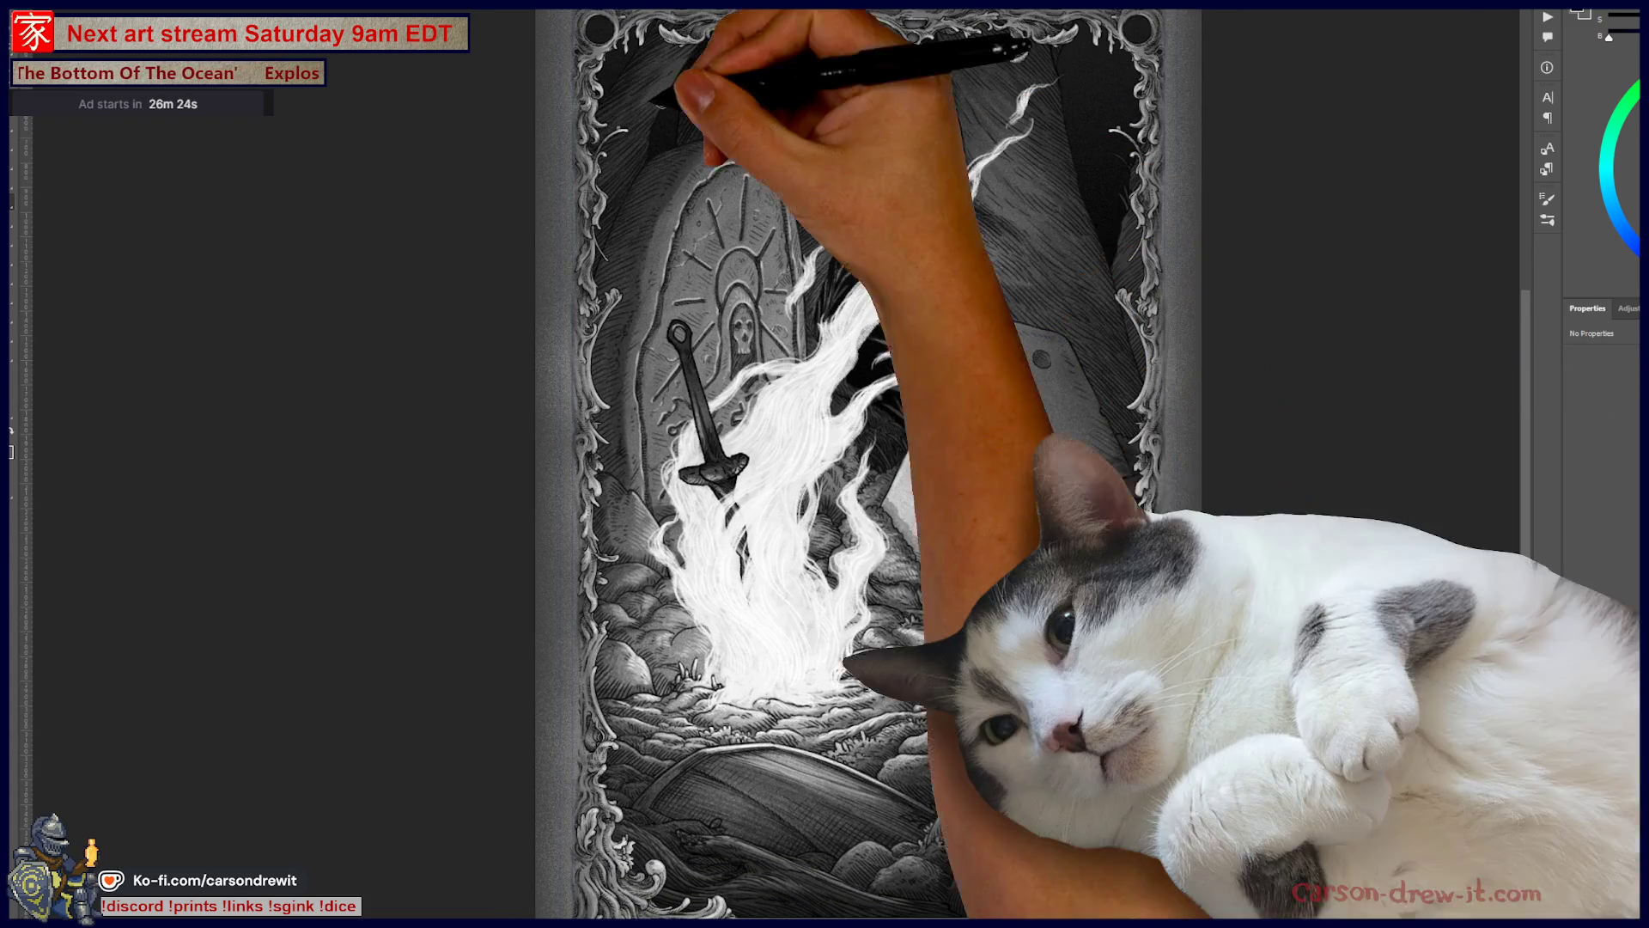
key(ctrl+Tab)
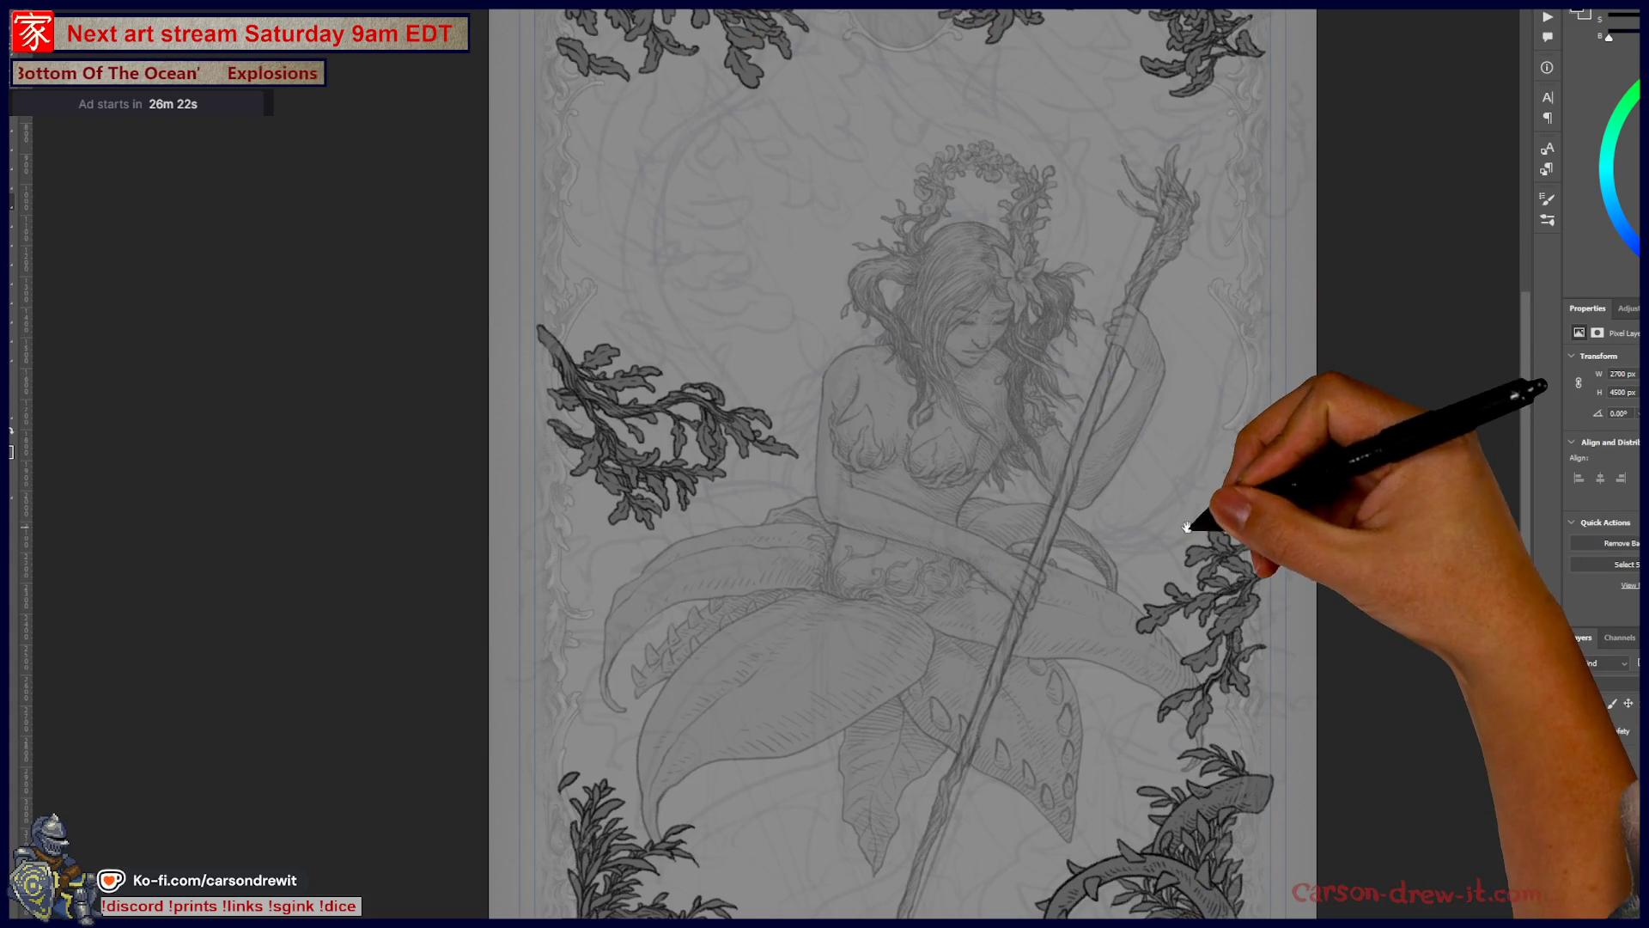
scroll(1188, 525, down, 3)
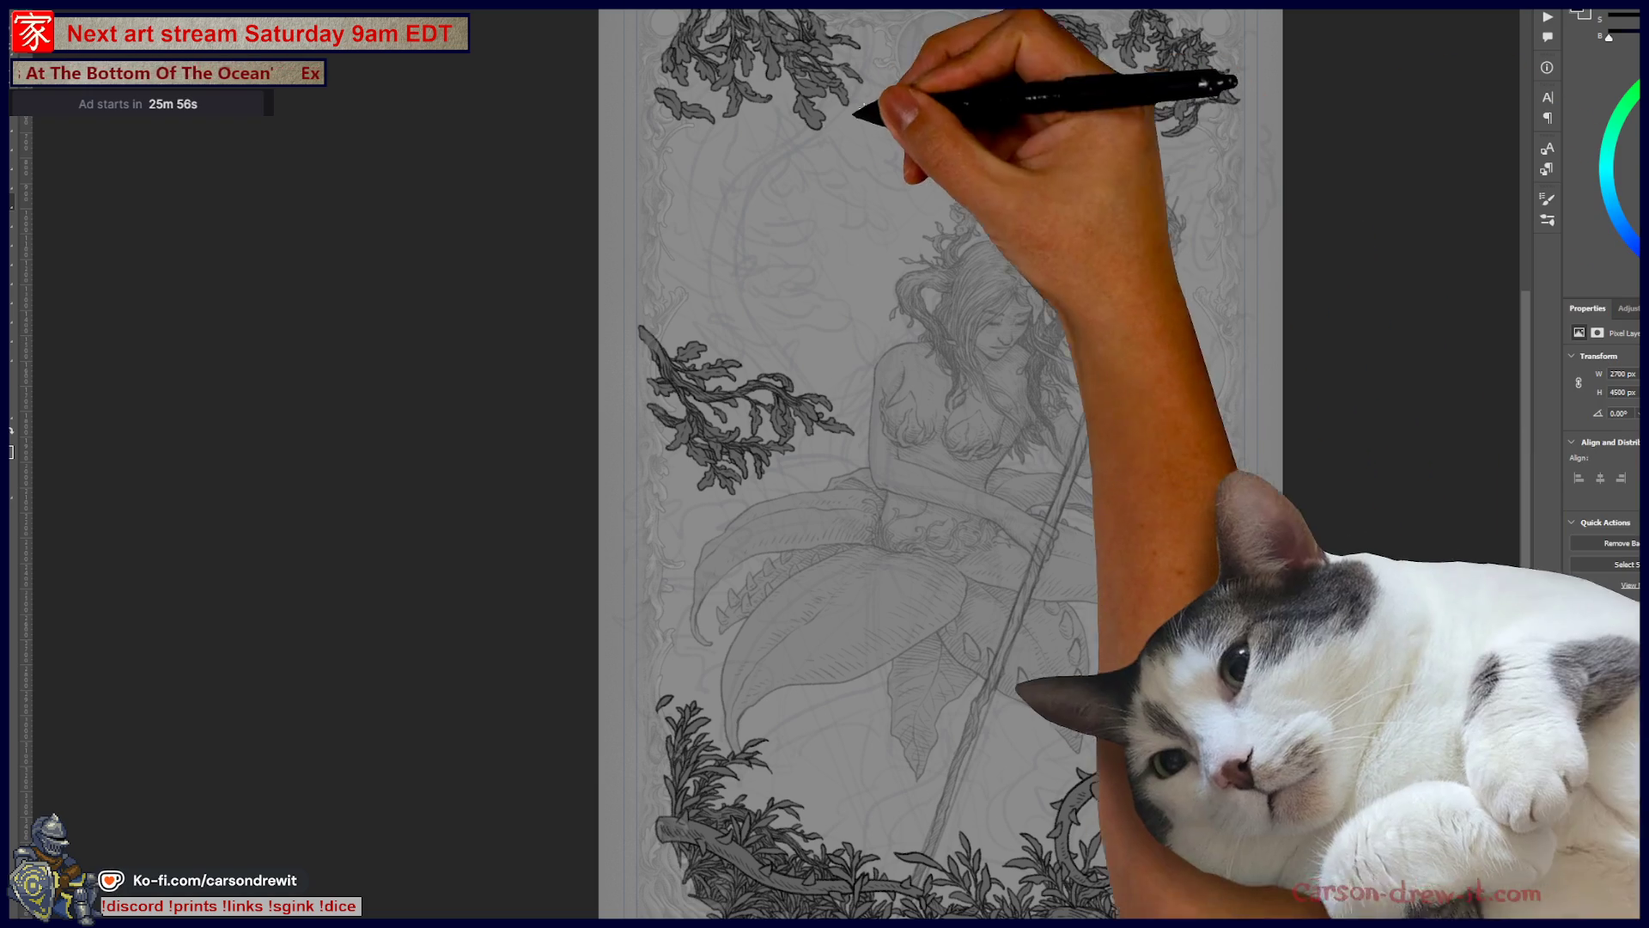
scroll(1211, 305, up, 3)
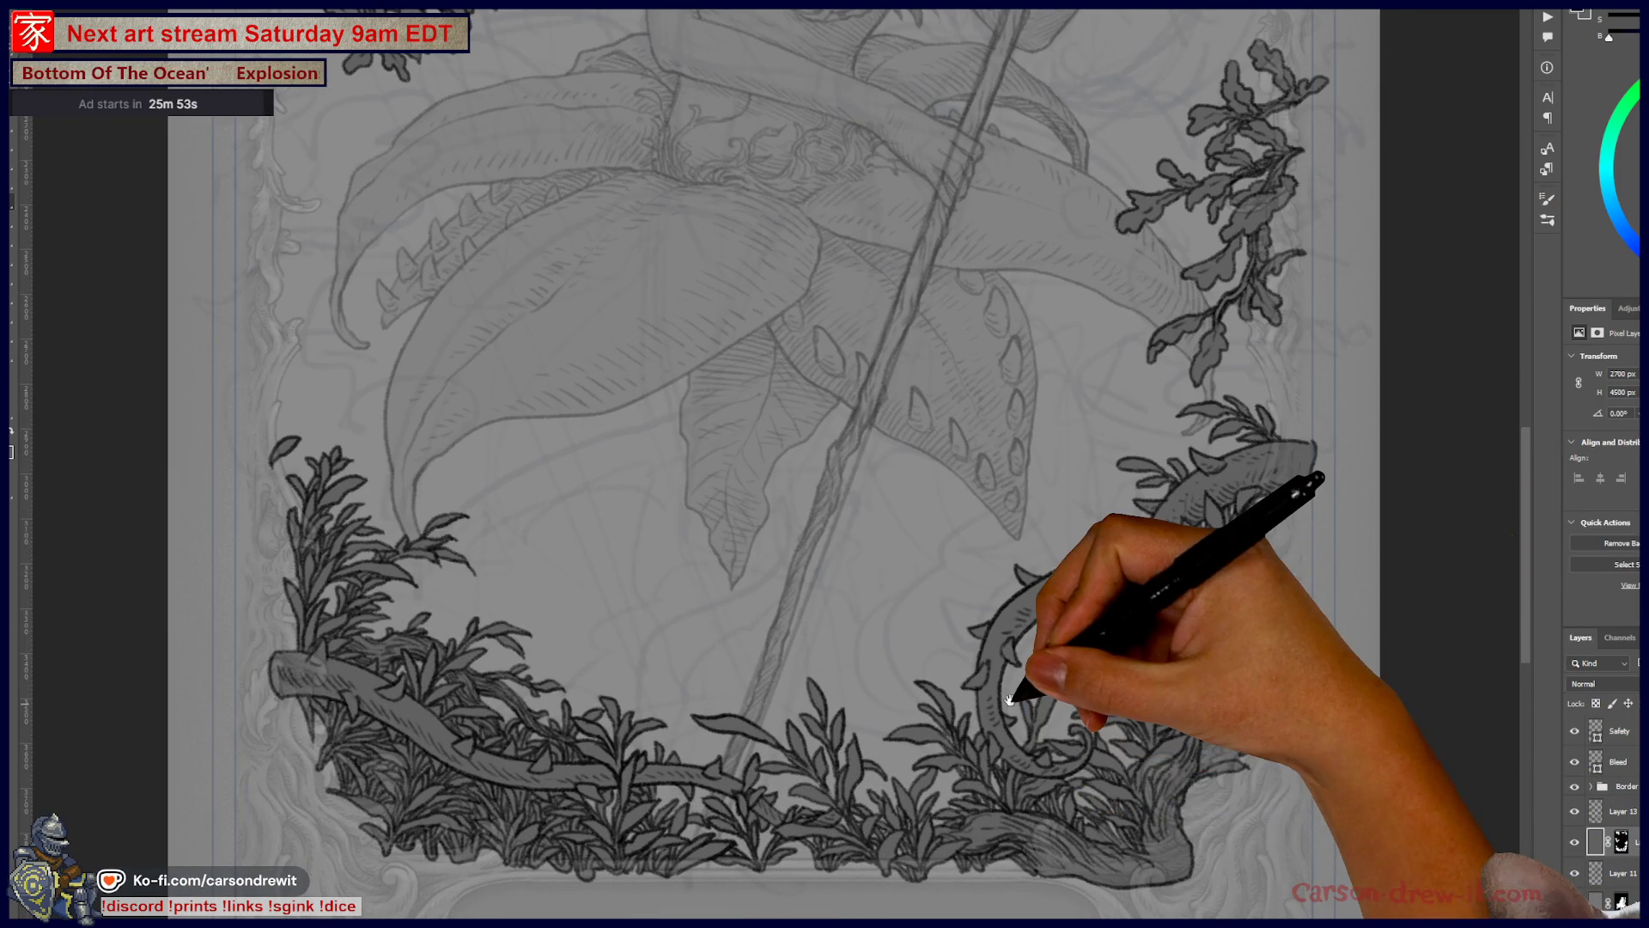
drag(1017, 784, 1040, 793)
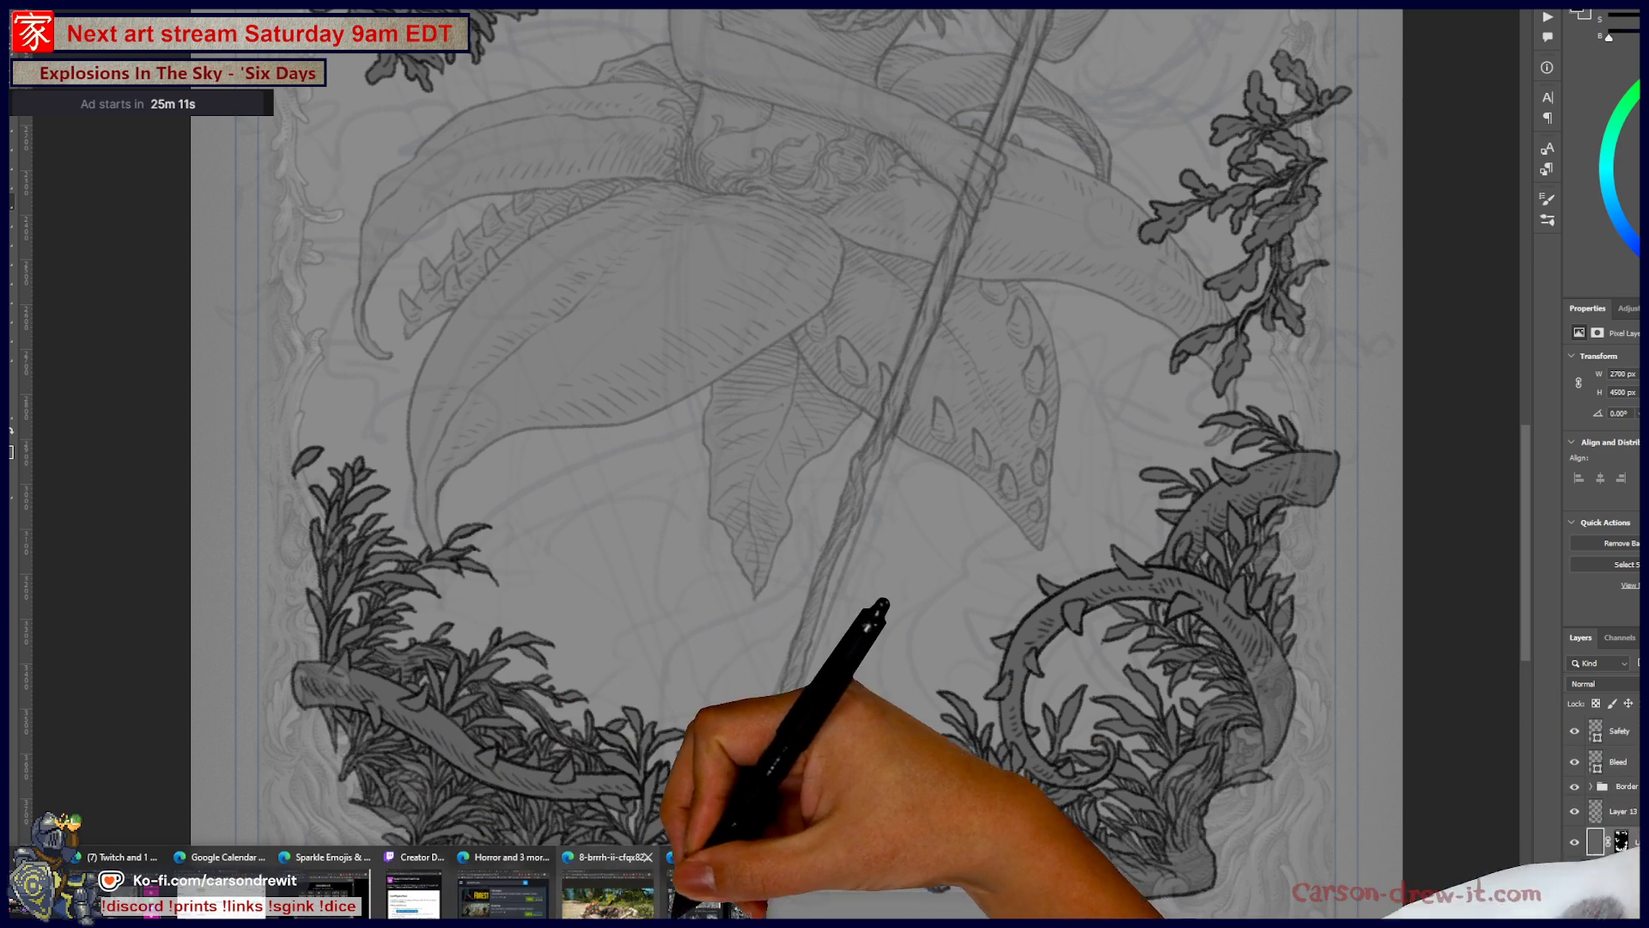
key(alt+Tab)
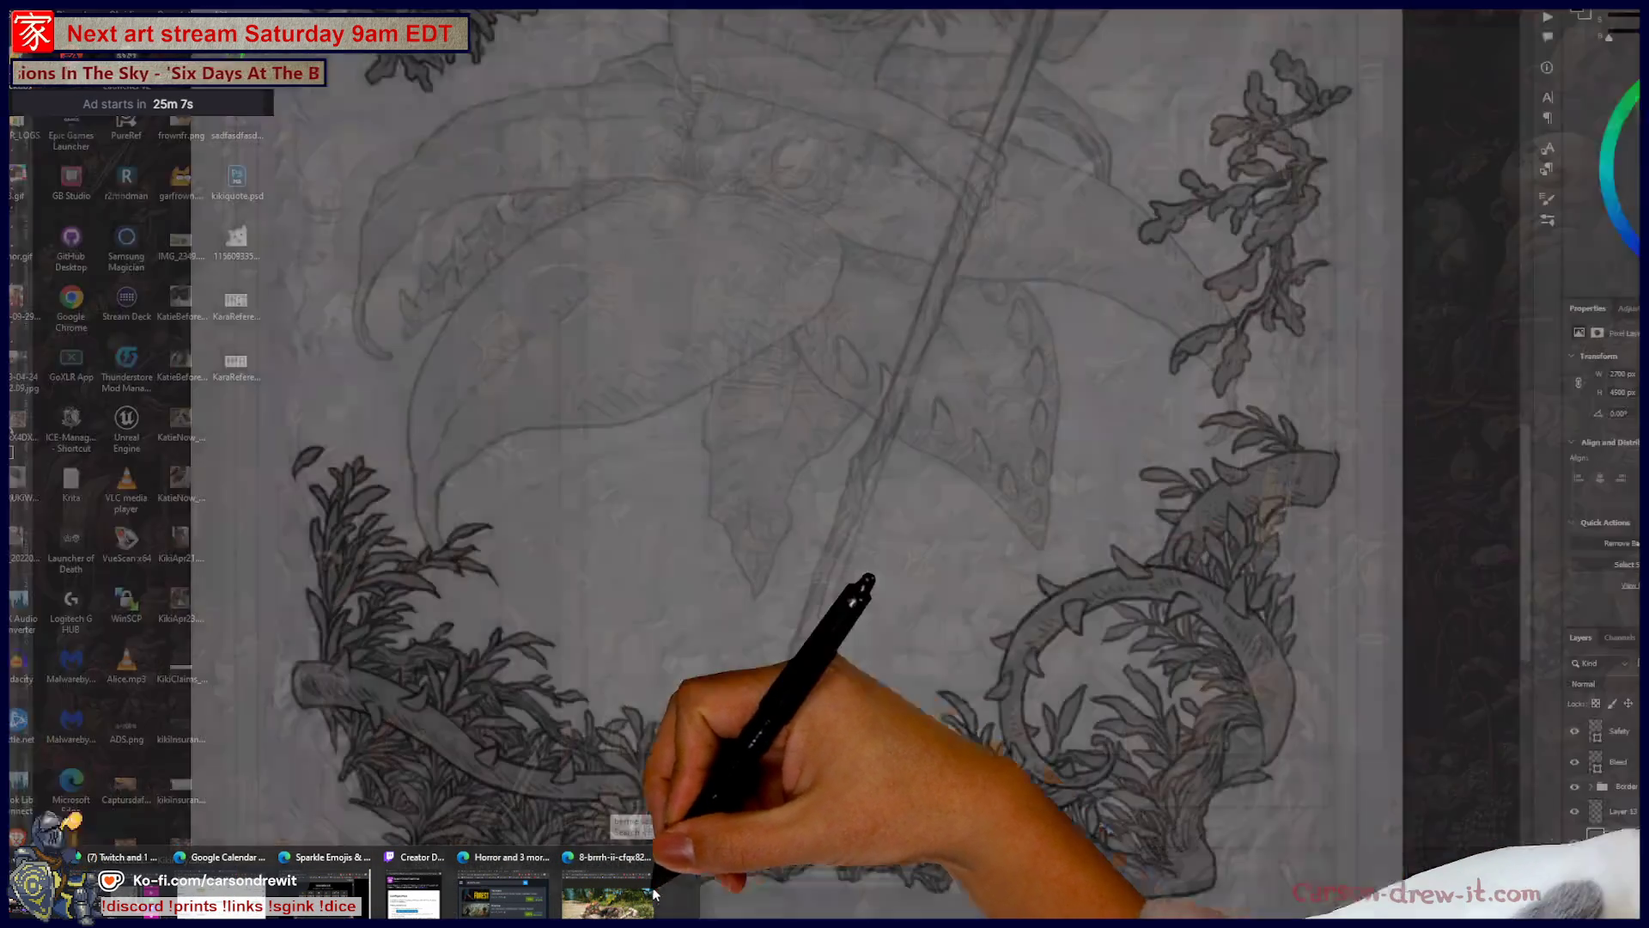
Step: Close the Edge window showing the game screenshot from its taskbar thumbnail
mouse_move(627, 906)
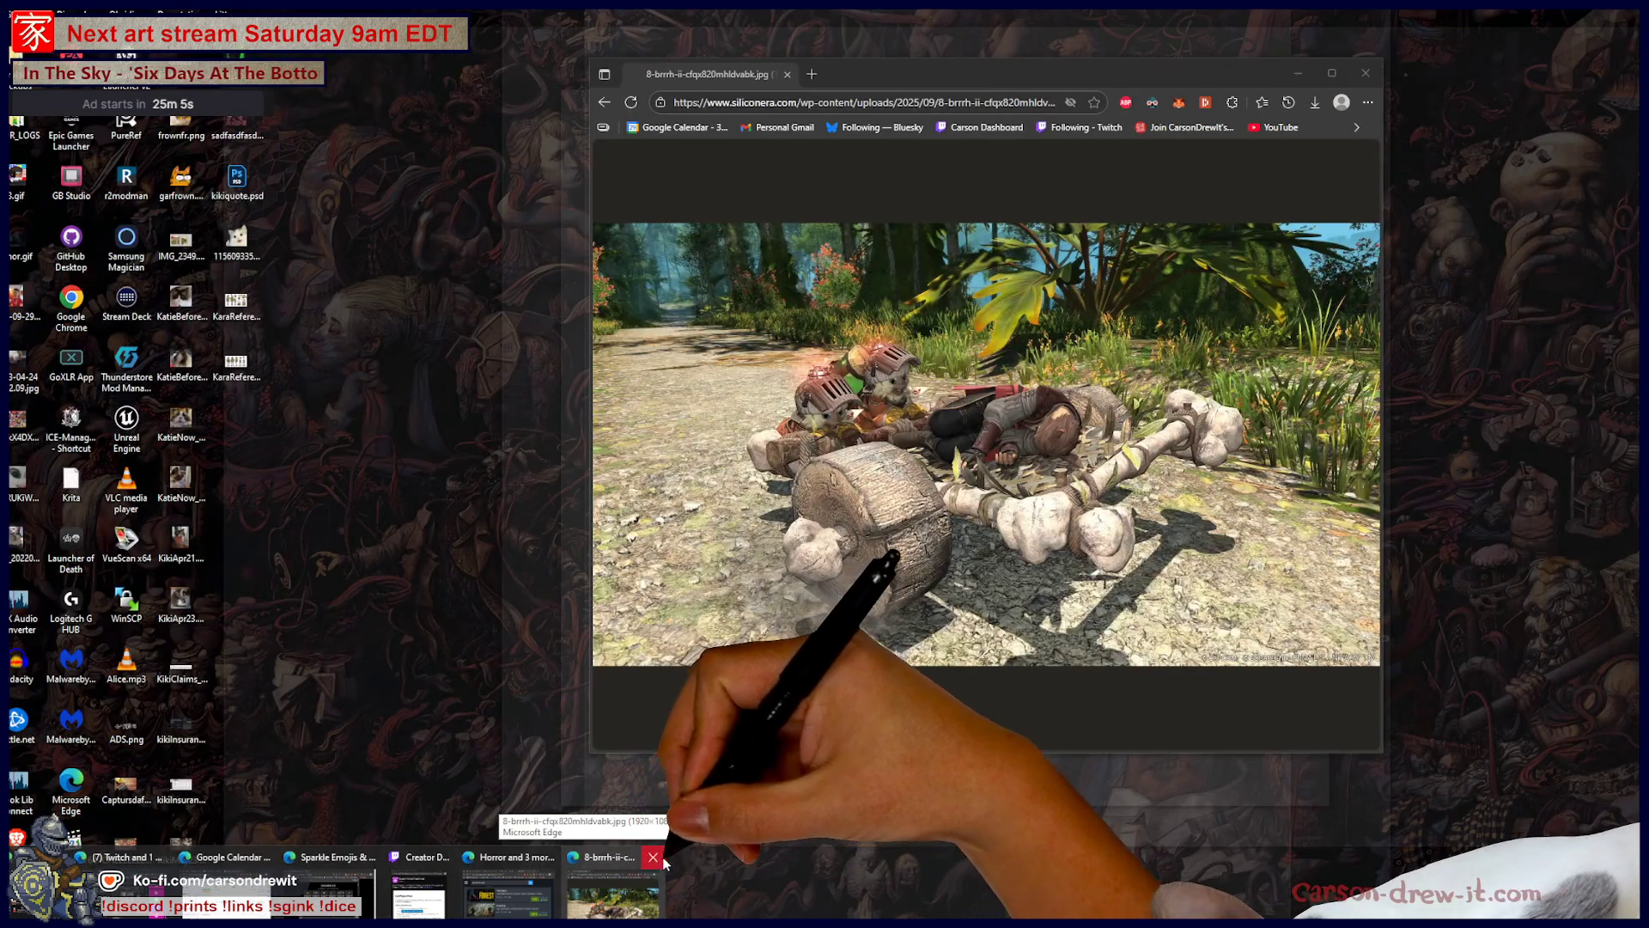
click(651, 869)
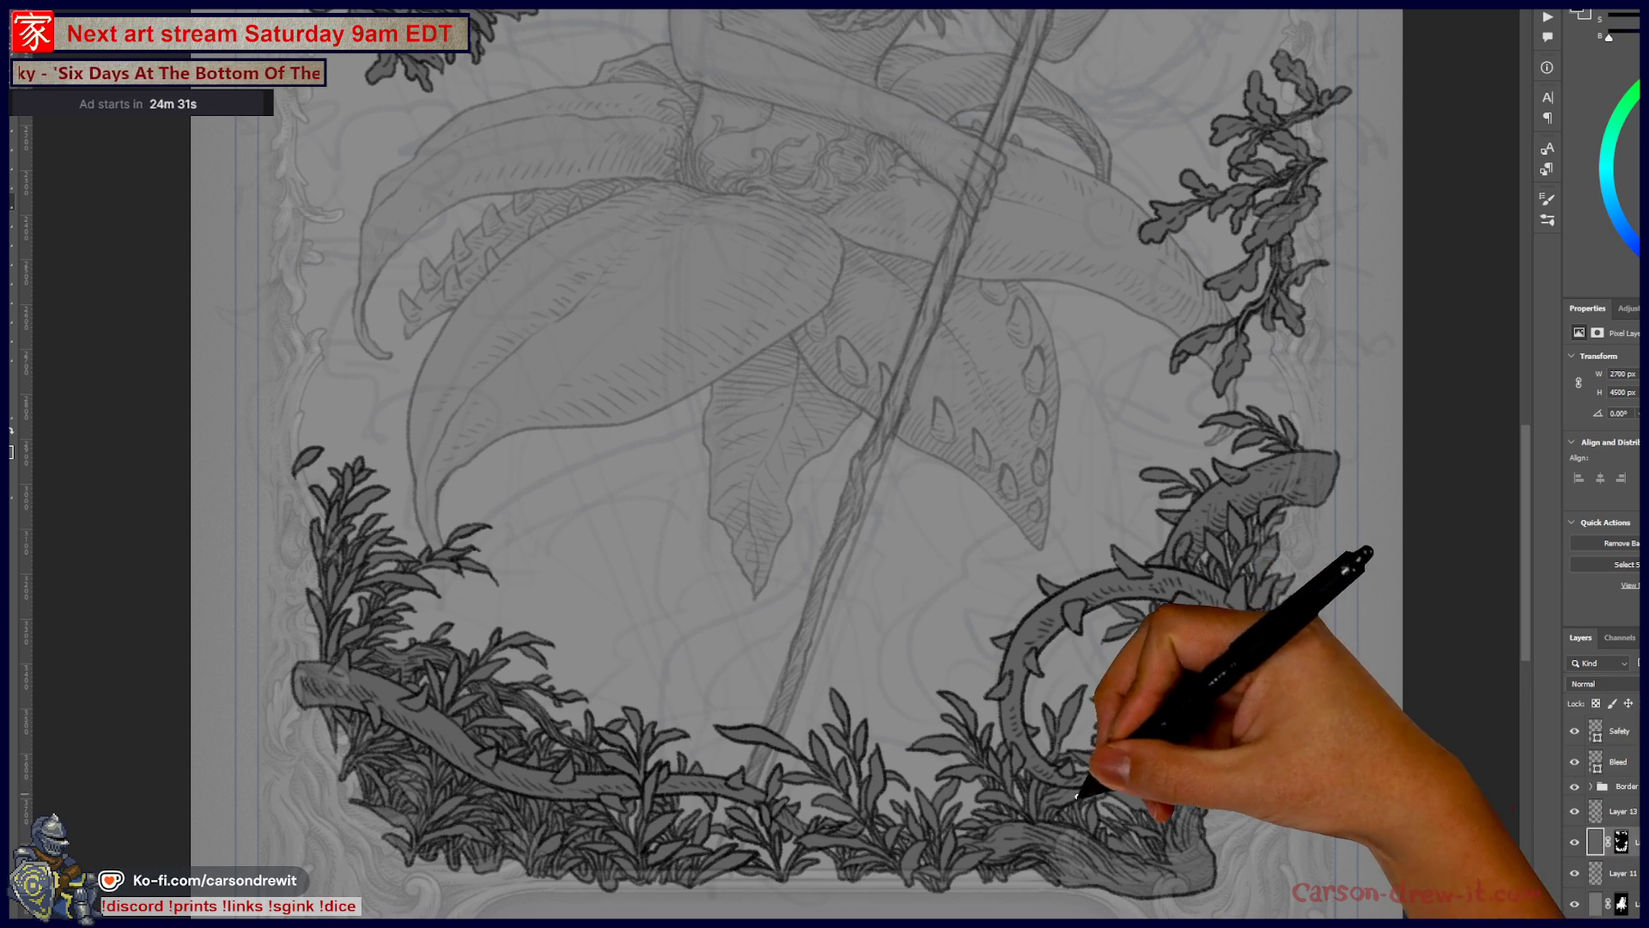
Step: Zoom in on the thorny vine loop and make the bottom foliage layer's mask the editing target
scroll(1074, 799, up, 5)
scroll(1089, 818, down, 2)
scroll(1049, 673, up, 4)
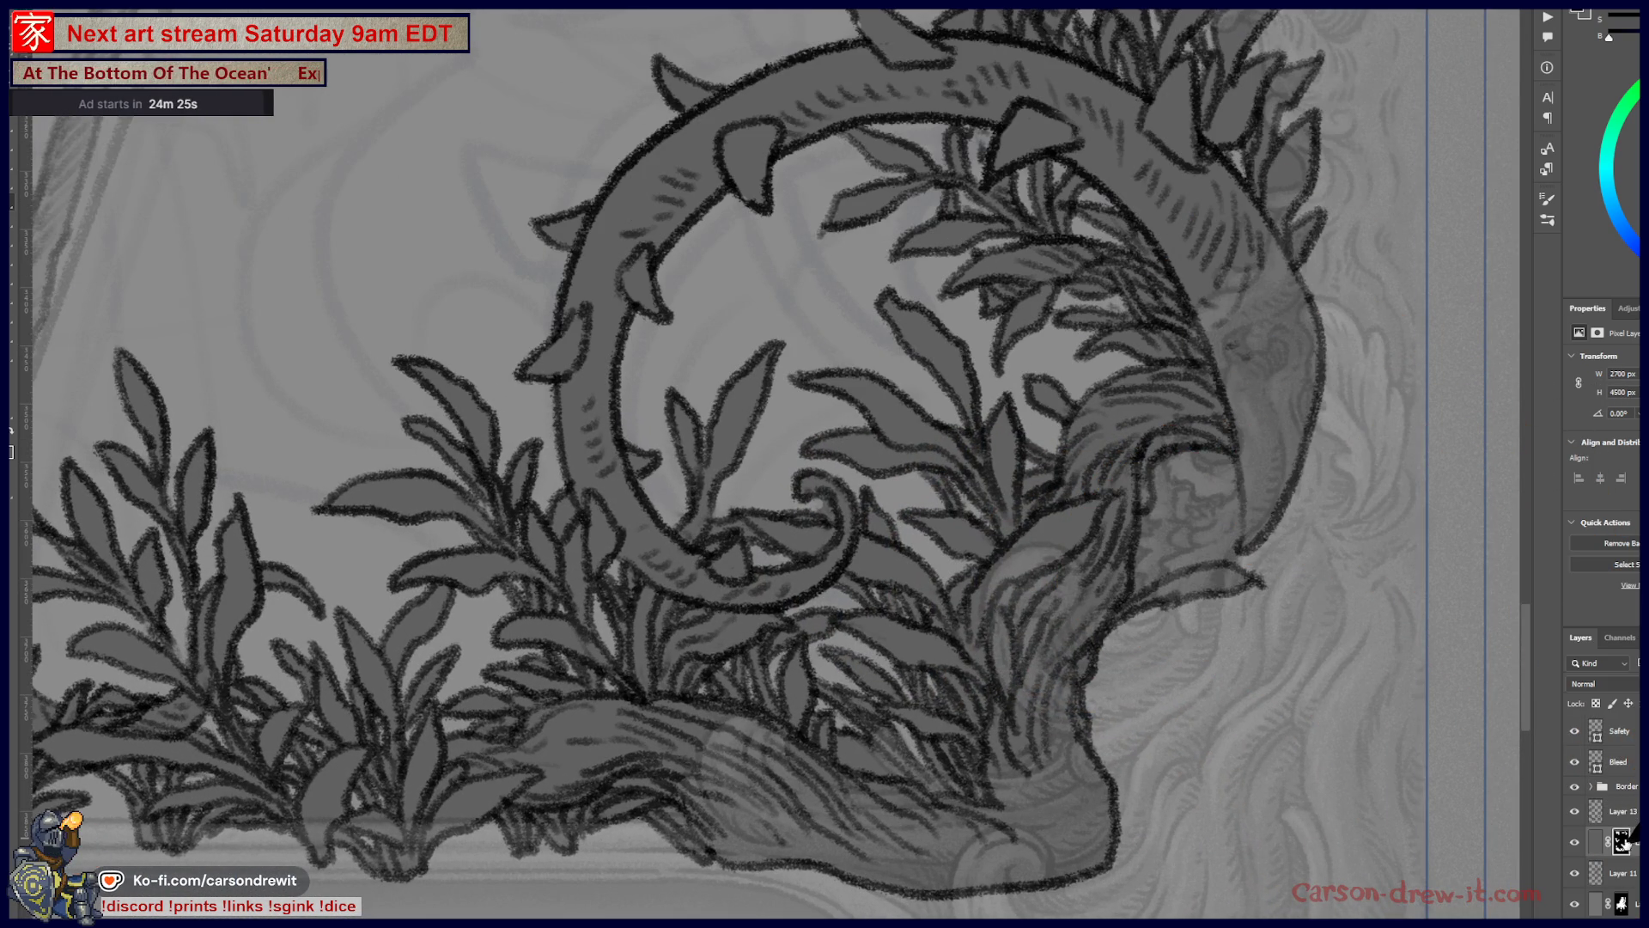
click(1623, 842)
Step: Show the mask as a red overlay, paint the trunk edge by the thorn ring back in, and pan right
key(backslash)
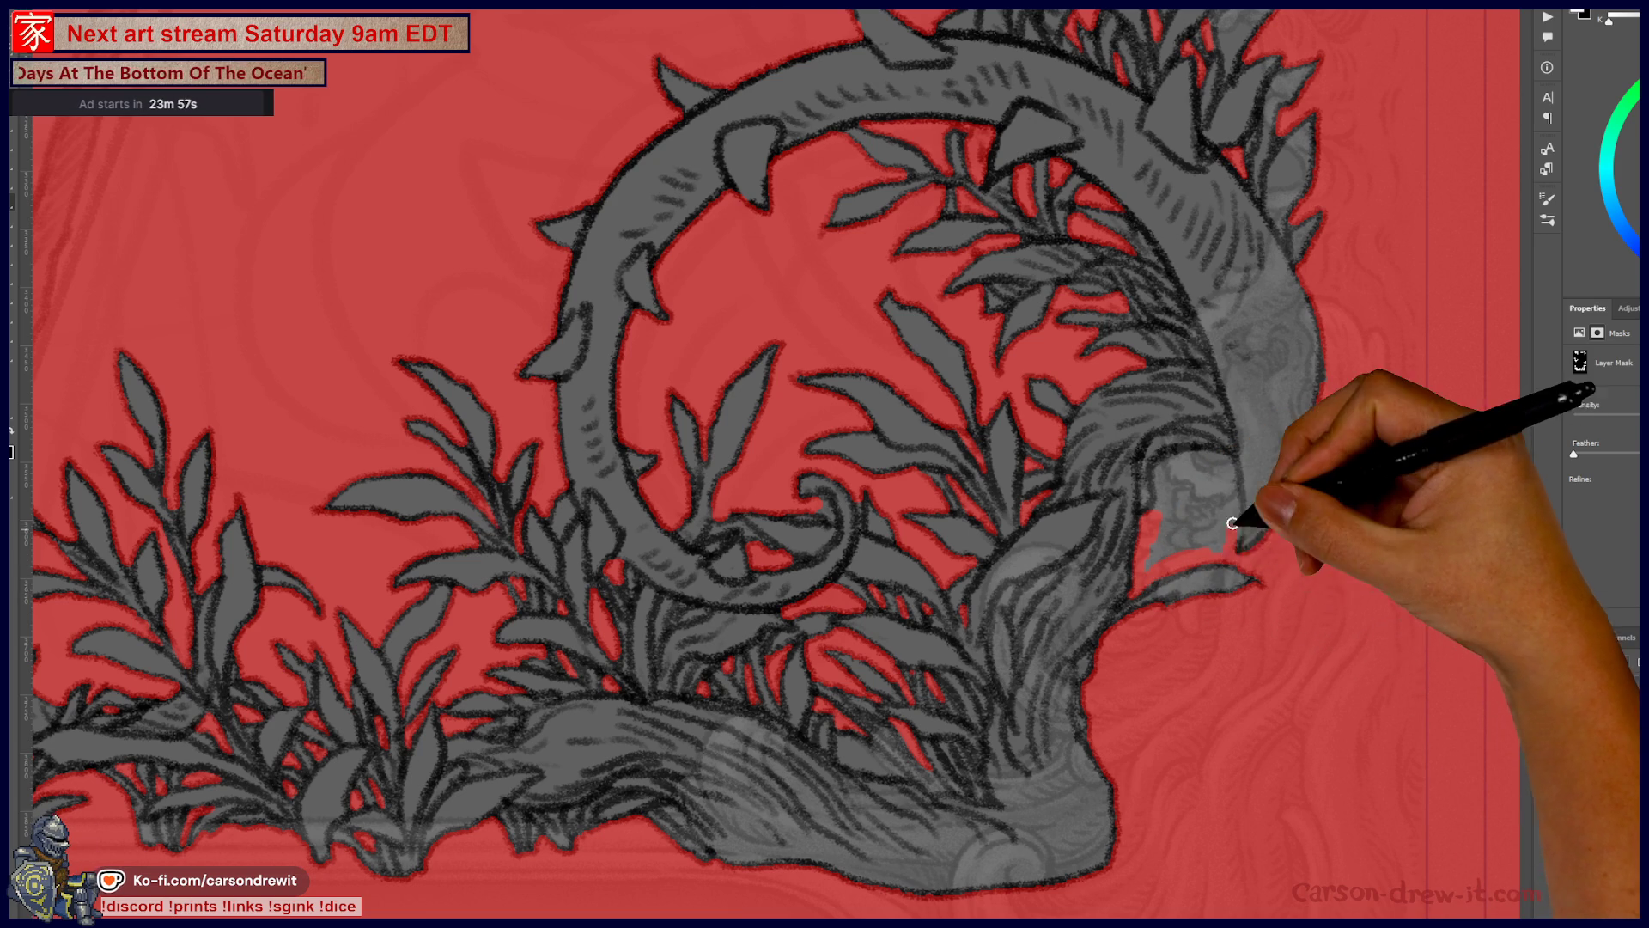
mouse_move(1236, 534)
mouse_down()
mouse_move(1238, 467)
mouse_move(1184, 456)
mouse_move(1225, 552)
mouse_move(1177, 478)
mouse_move(1204, 490)
mouse_move(1170, 469)
mouse_up()
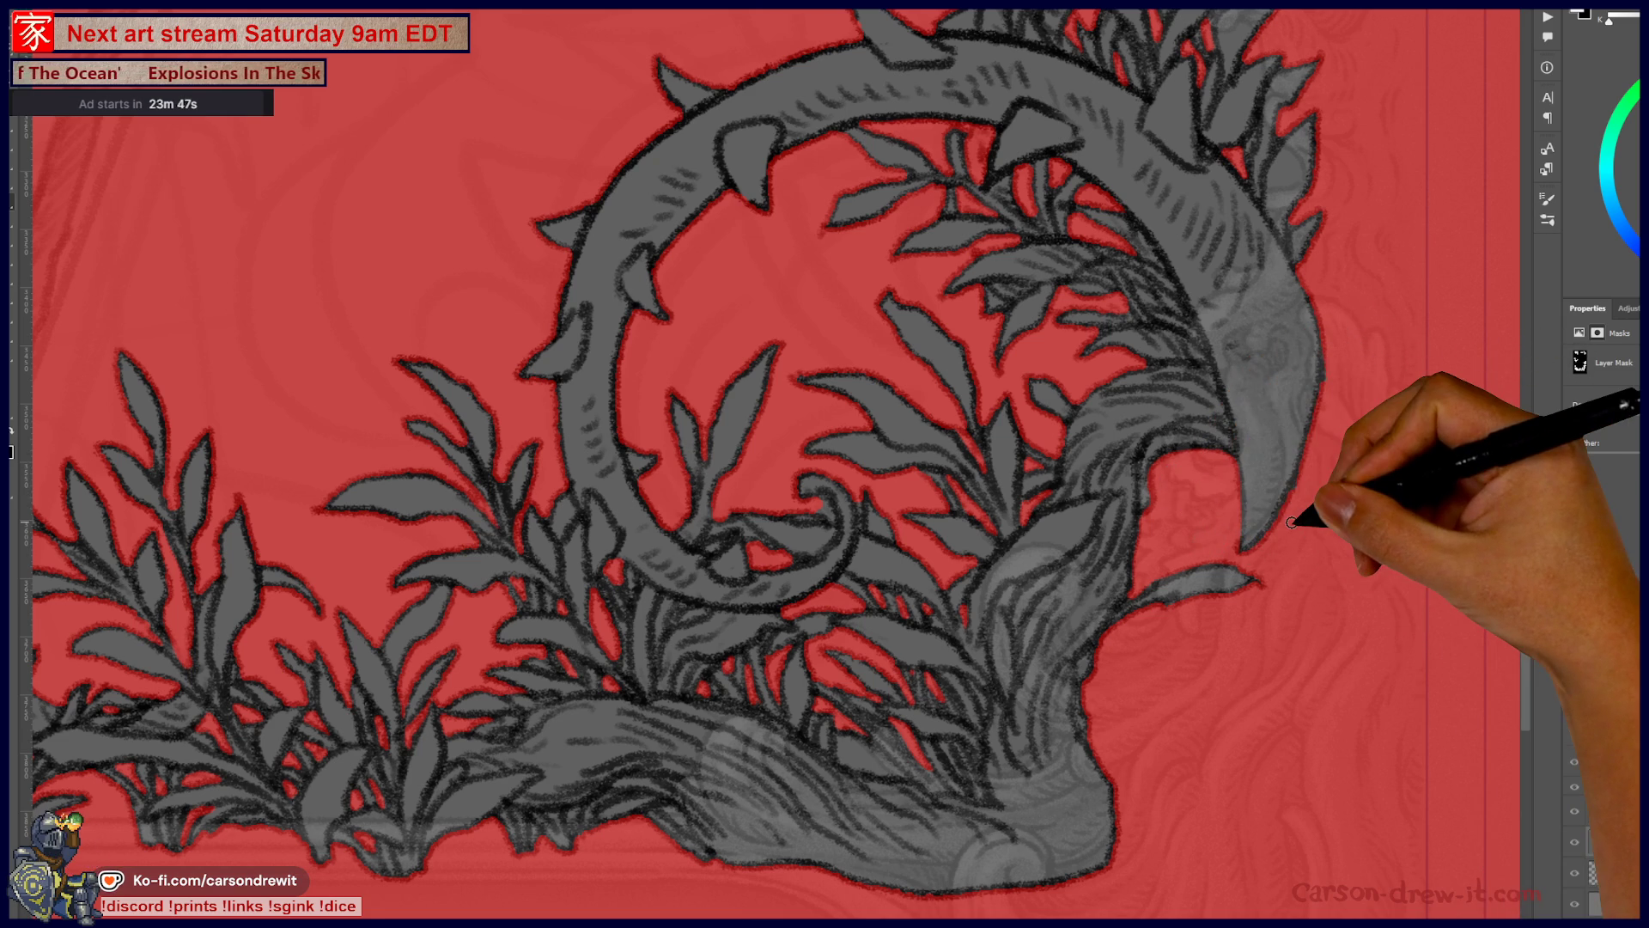
mouse_move(755, 552)
mouse_down()
mouse_move(920, 626)
mouse_move(1012, 590)
mouse_up()
drag(916, 636, 924, 593)
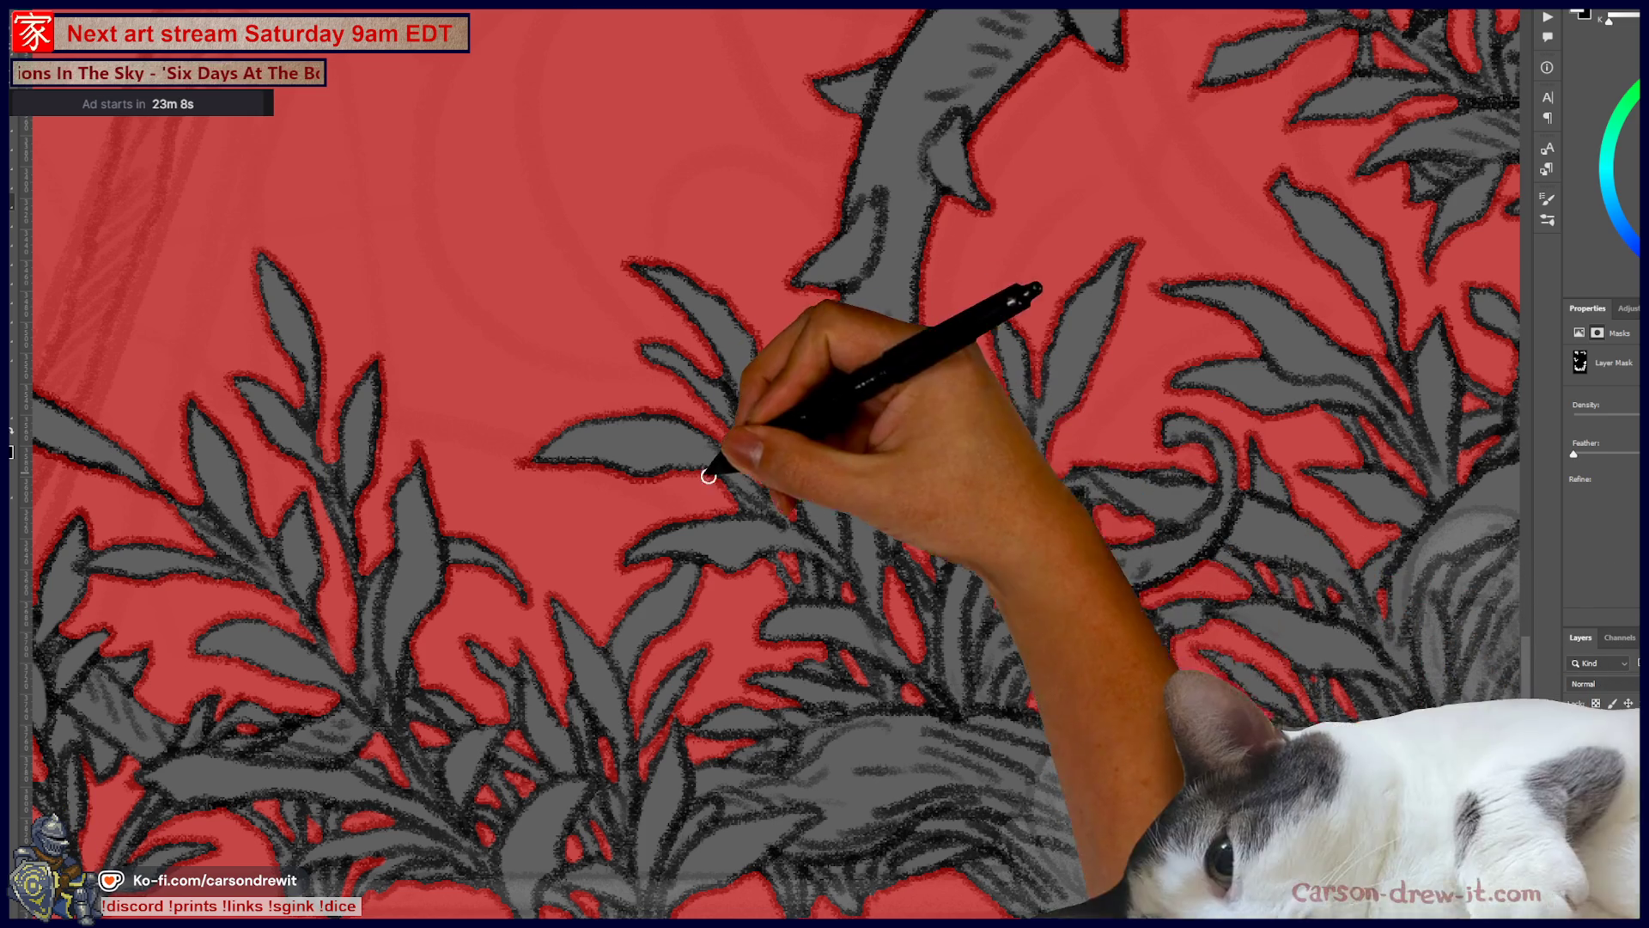
Step: Zoom out, pan over the bottom foliage, and paint black on the mask between the leaves
key(ctrl+minus)
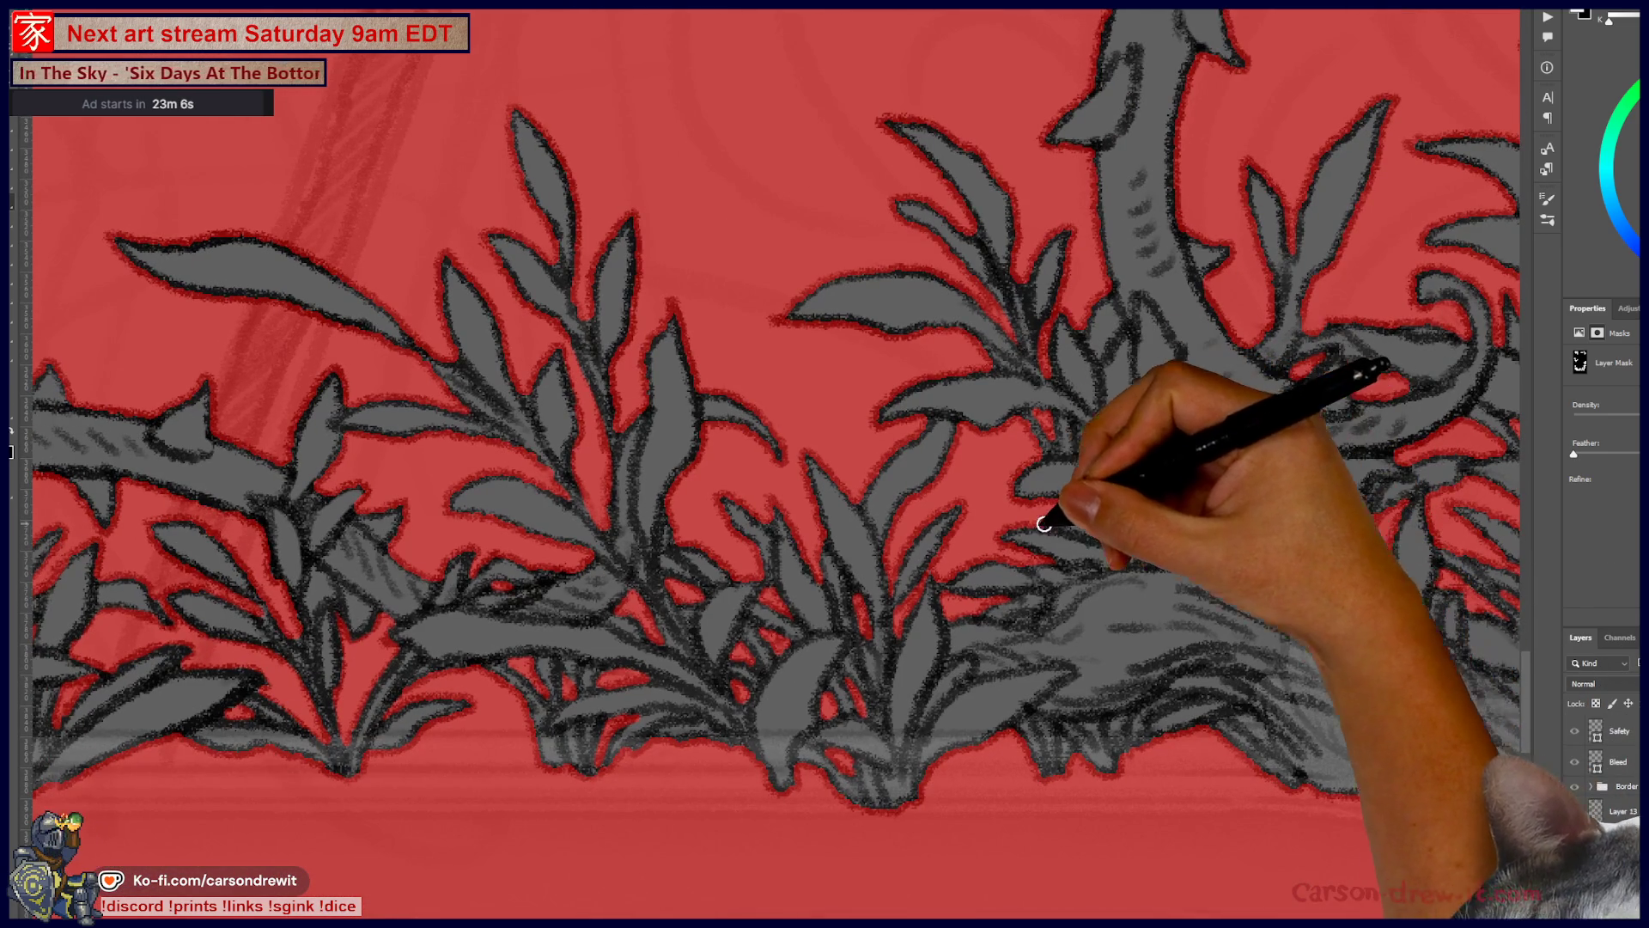
drag(973, 631, 1170, 608)
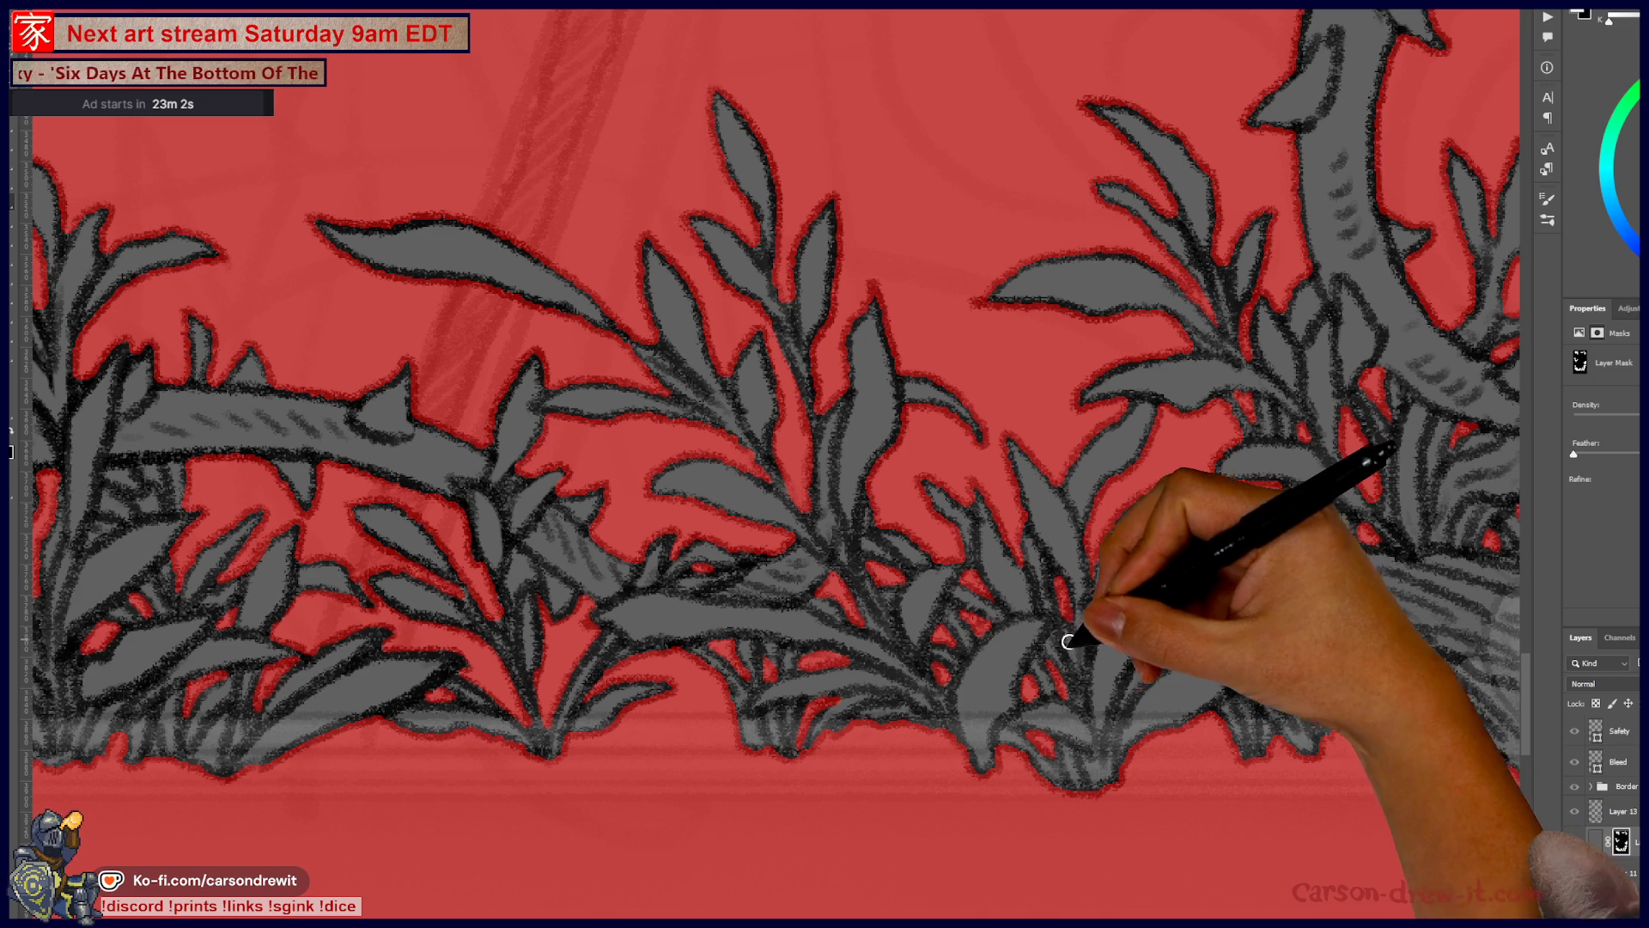
scroll(974, 681, down, 3)
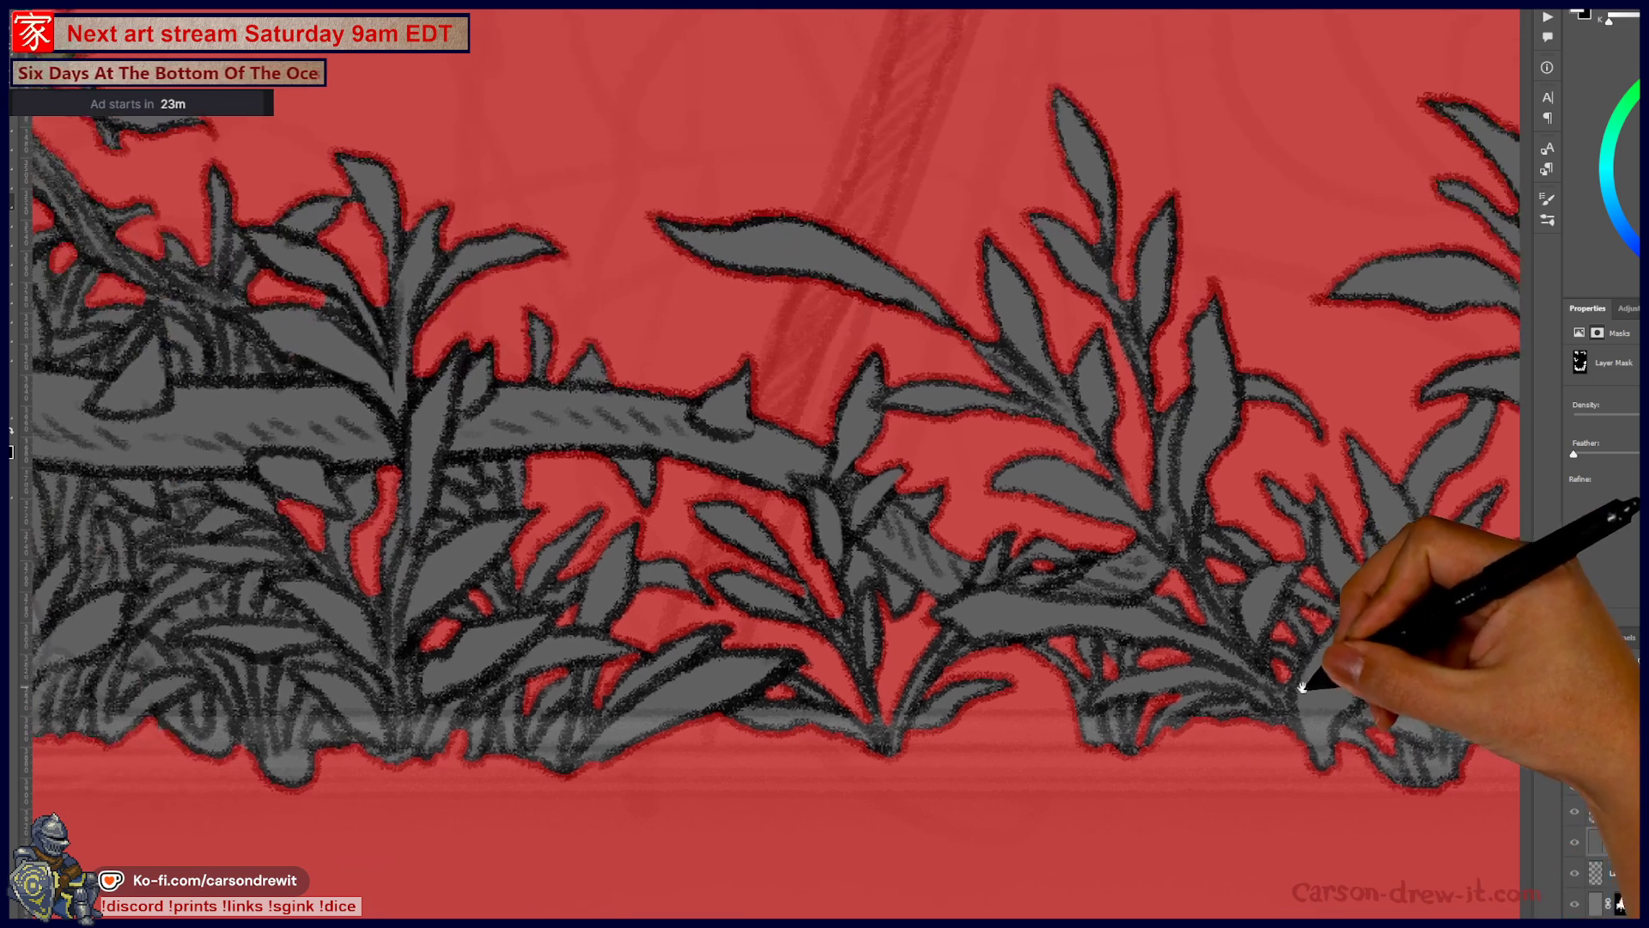
scroll(810, 471, up, 3)
drag(577, 678, 981, 617)
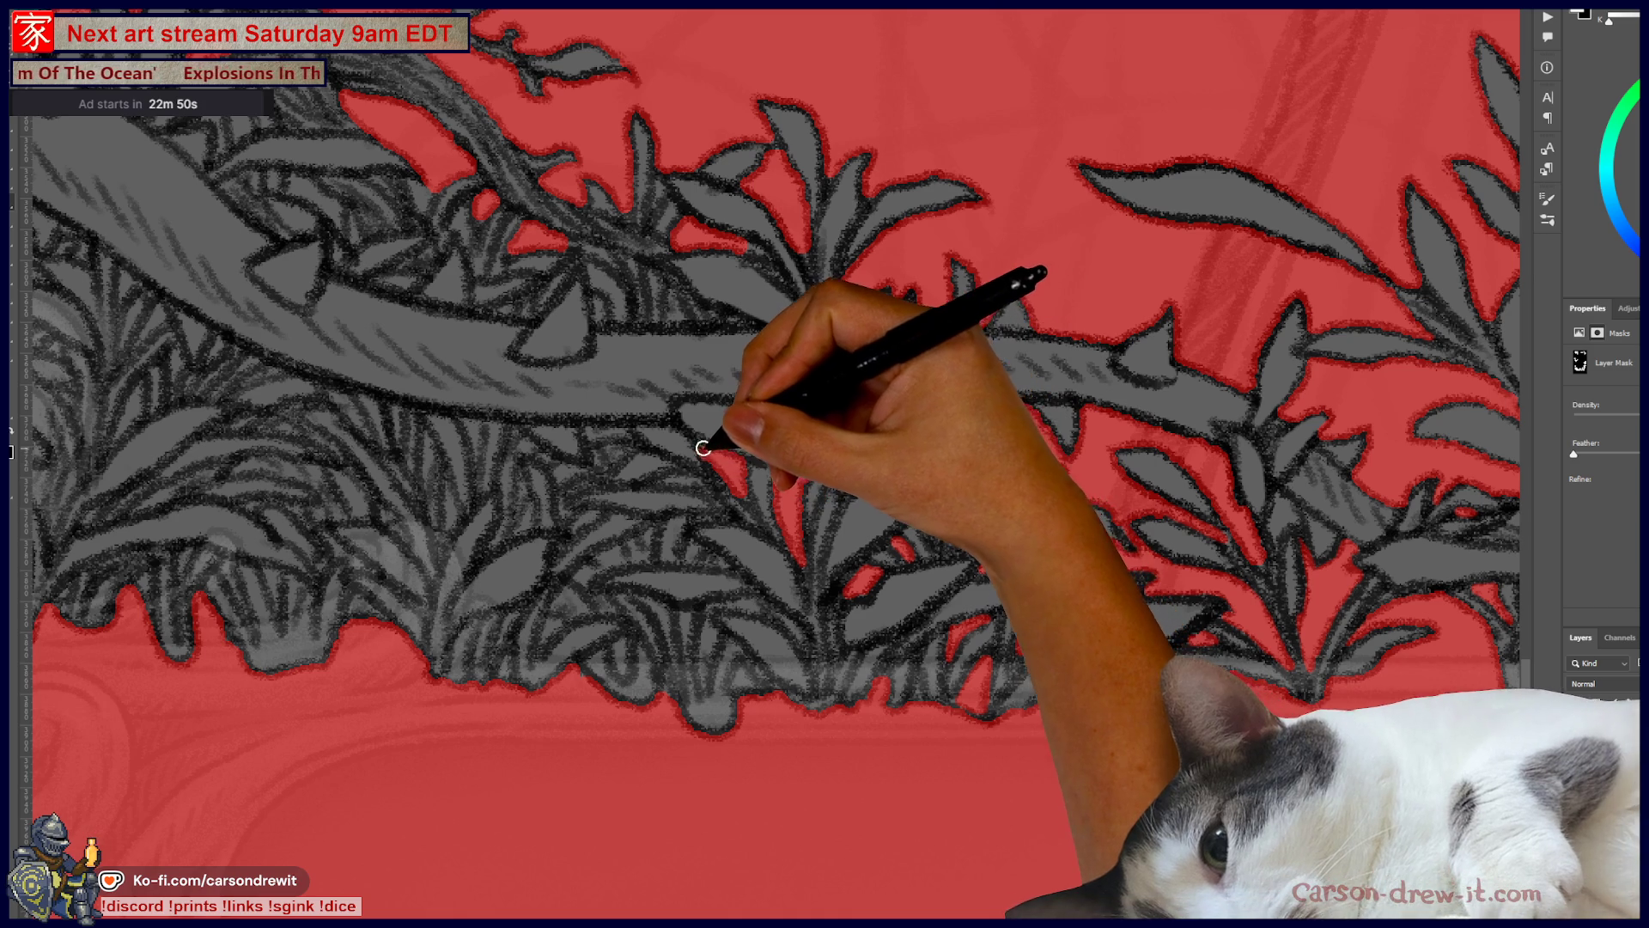
mouse_move(670, 512)
mouse_down()
mouse_move(837, 528)
mouse_move(784, 504)
mouse_up()
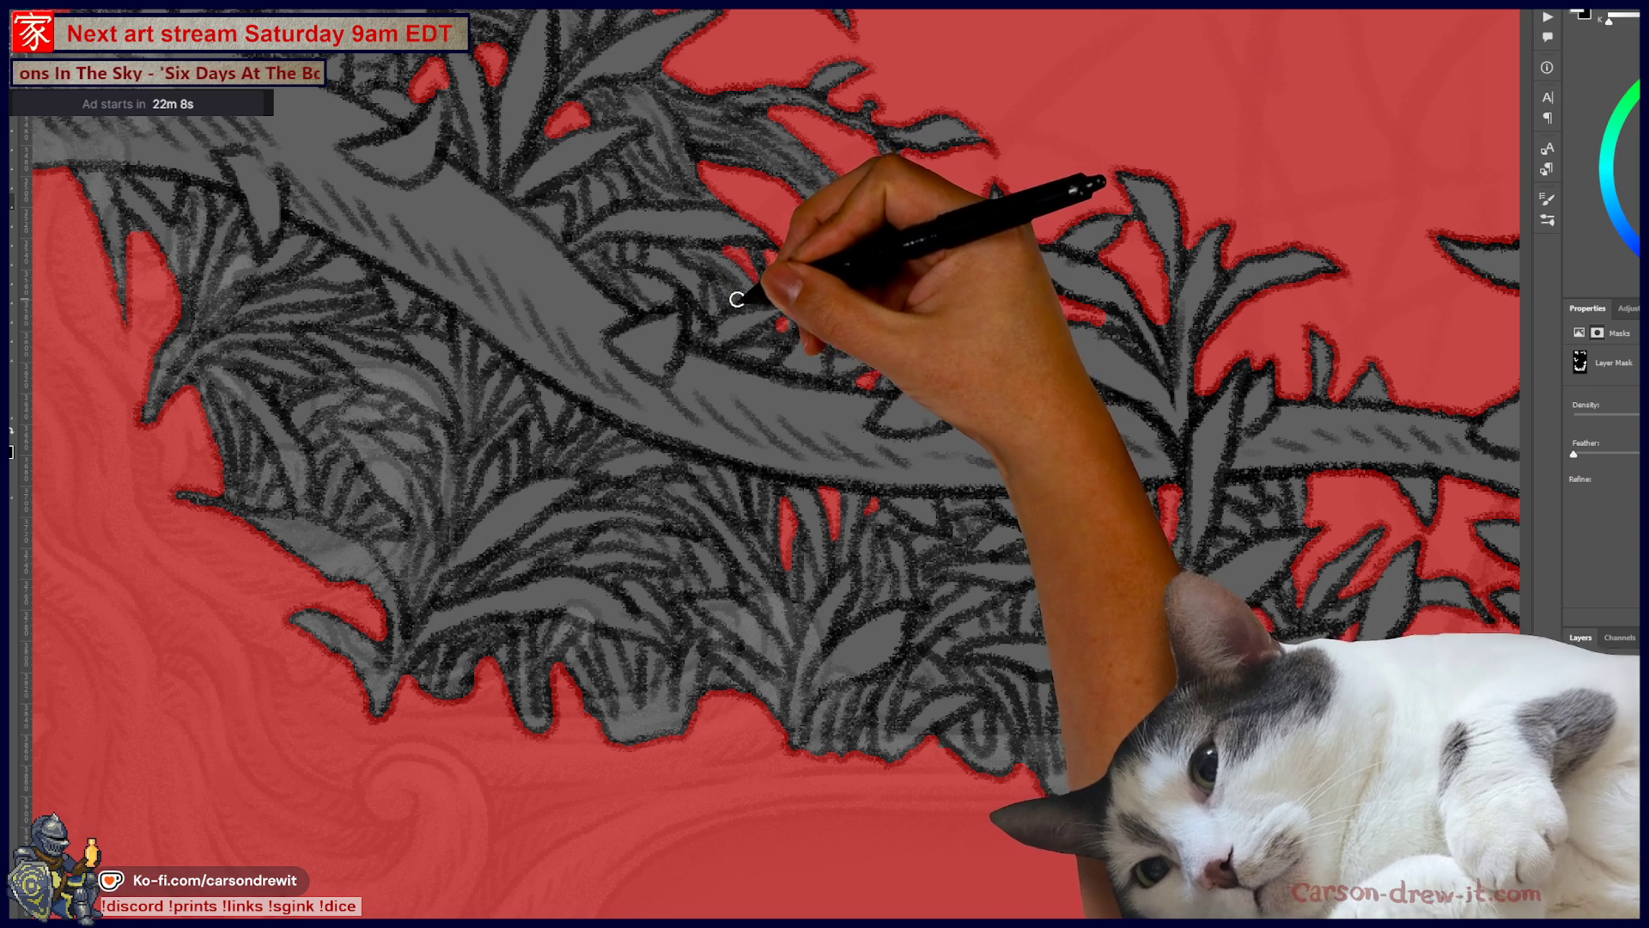
drag(700, 301, 687, 277)
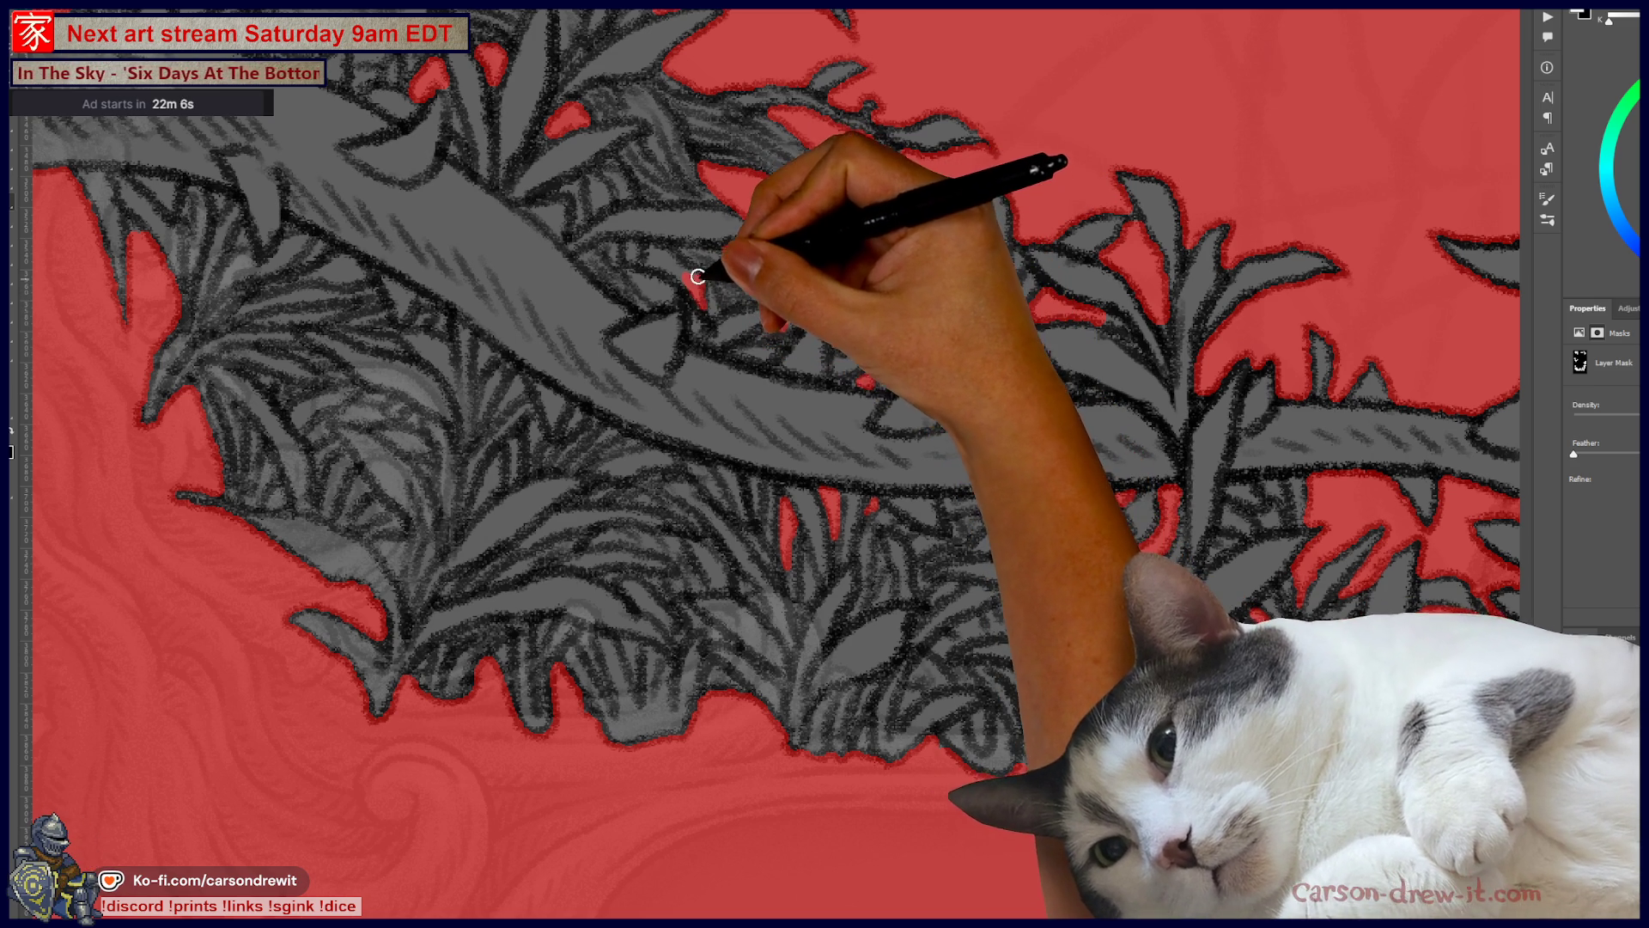
mouse_move(667, 267)
mouse_down()
mouse_move(652, 254)
mouse_move(957, 417)
mouse_up()
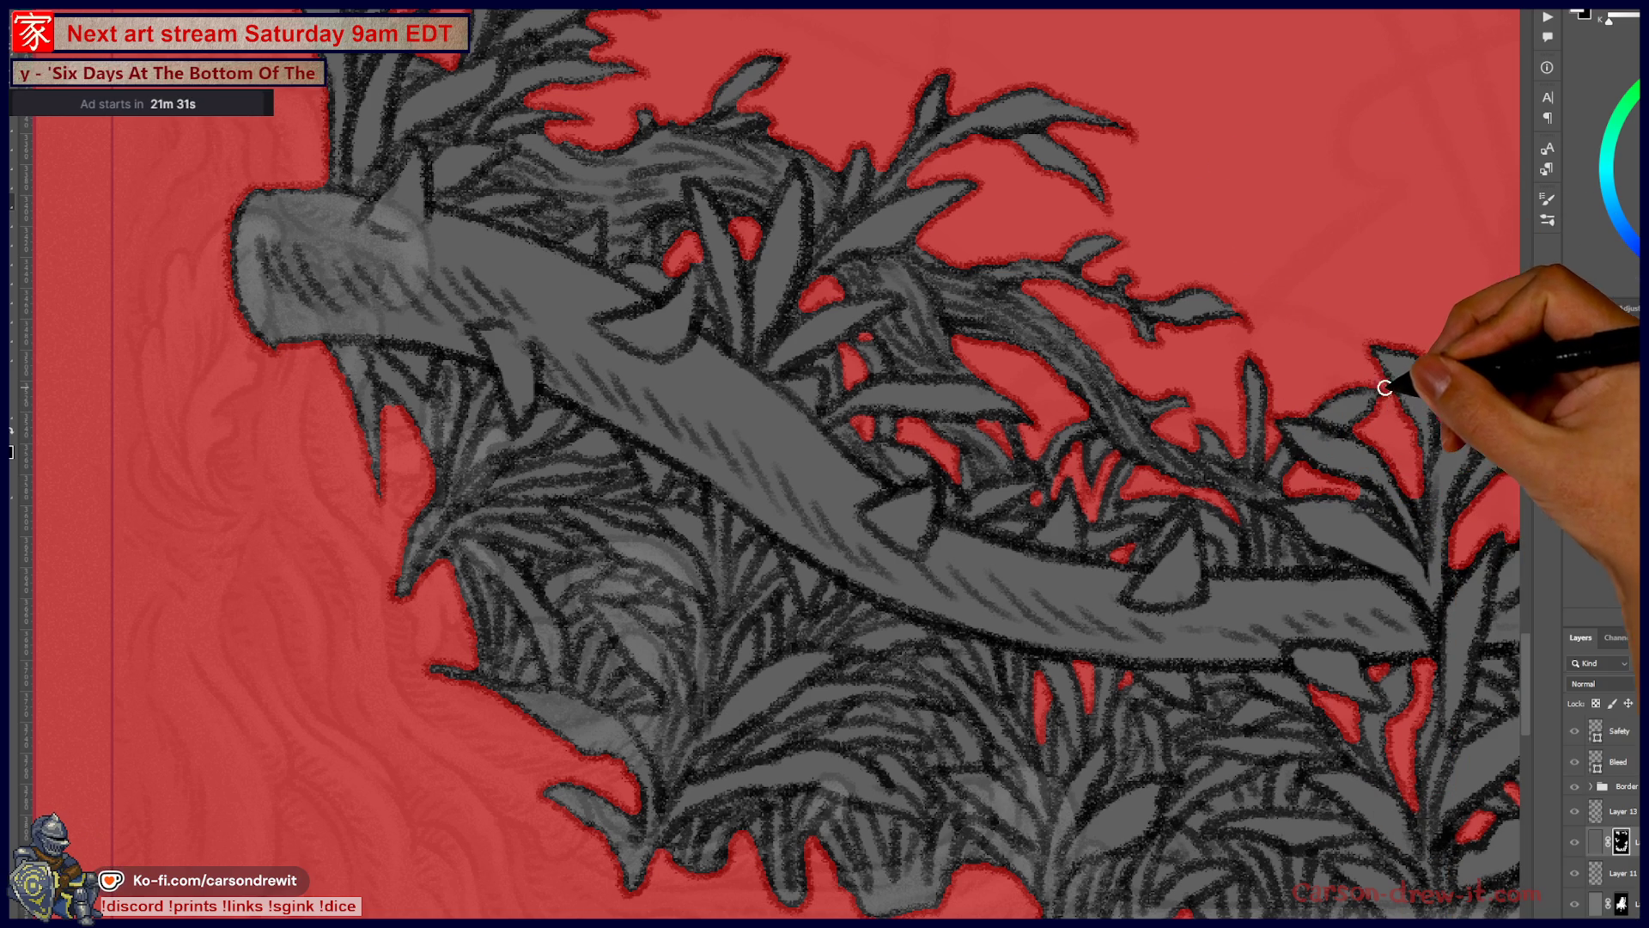
drag(1197, 479, 1068, 498)
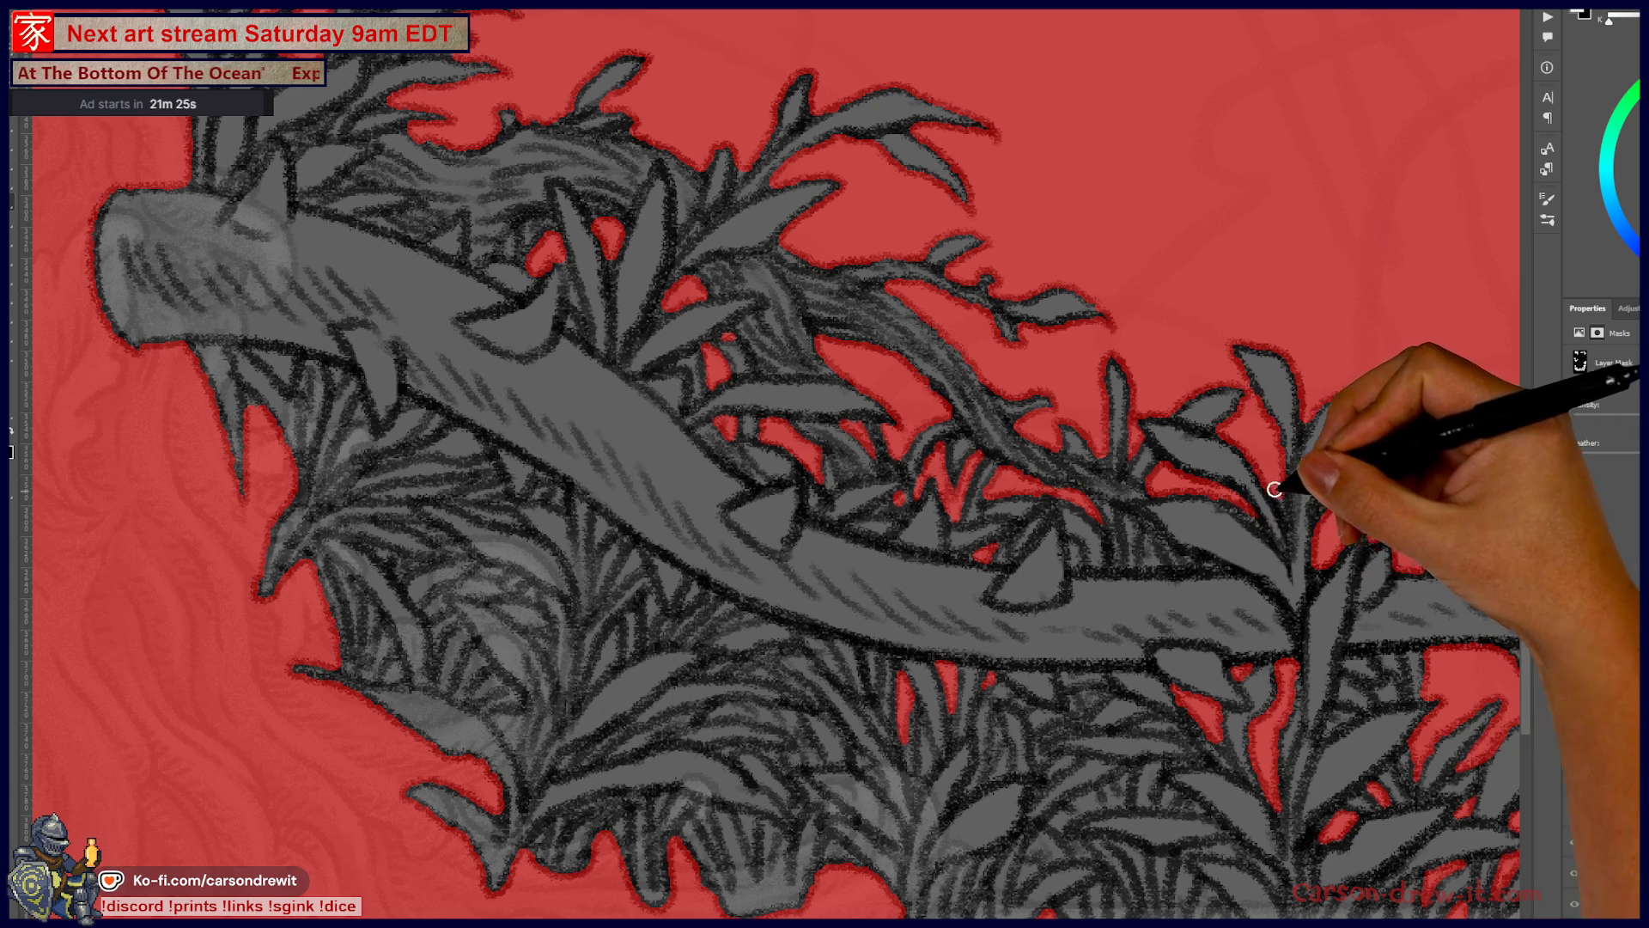
mouse_move(1112, 550)
mouse_down()
mouse_move(1285, 592)
mouse_move(1042, 275)
mouse_up()
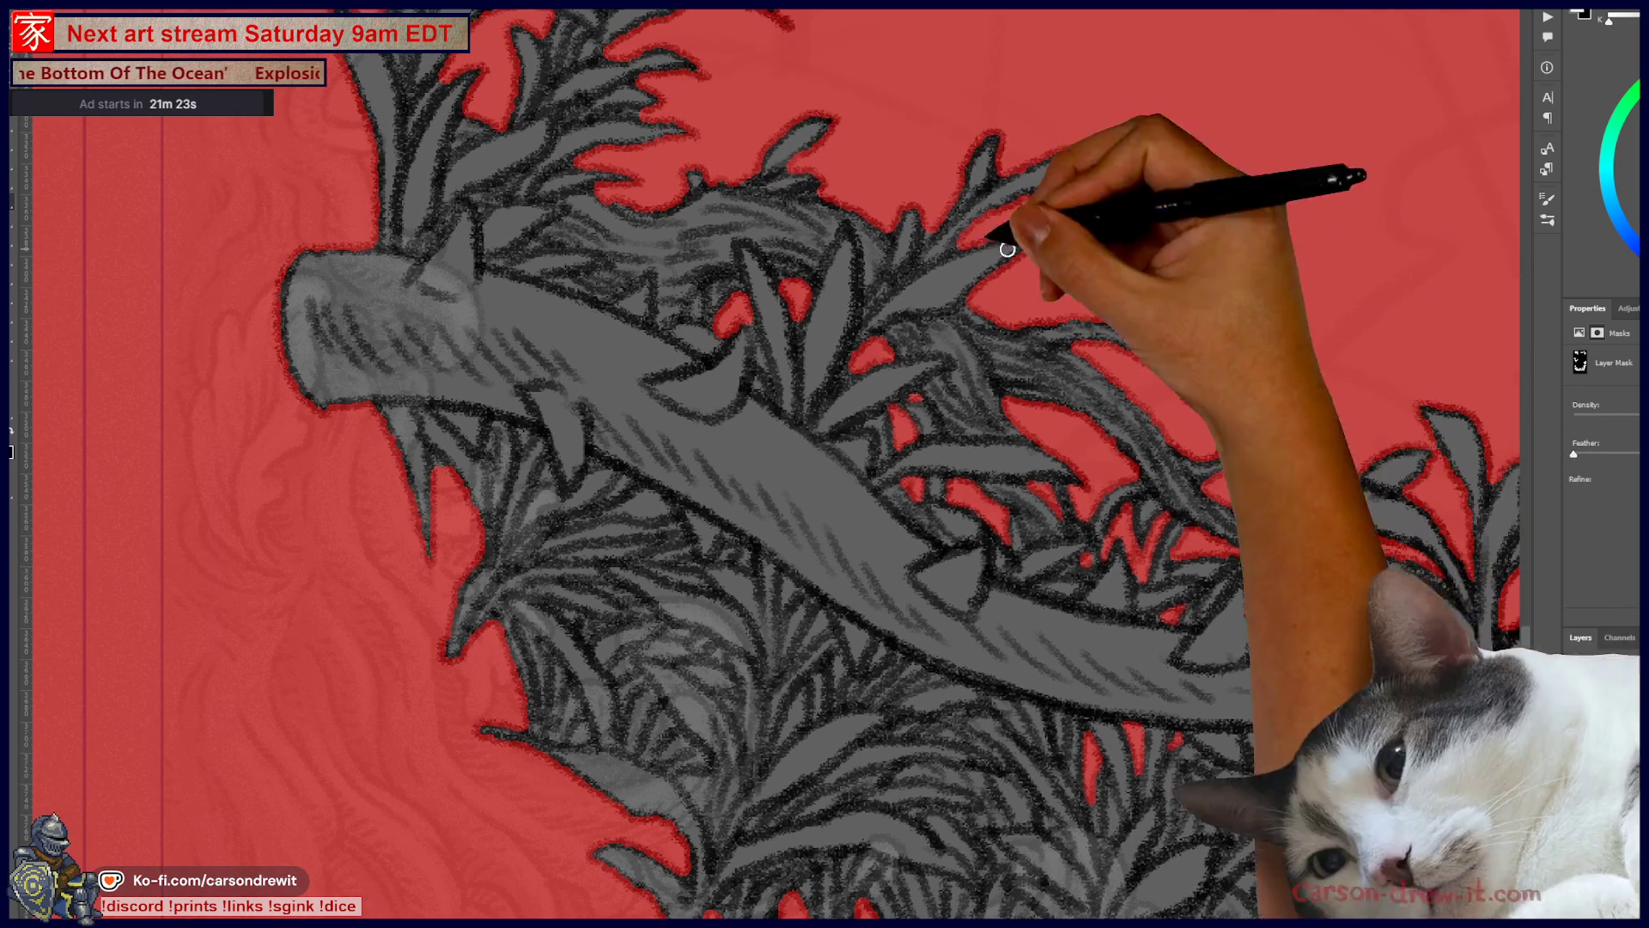
mouse_move(755, 324)
mouse_down()
mouse_move(1019, 479)
mouse_move(936, 431)
mouse_up()
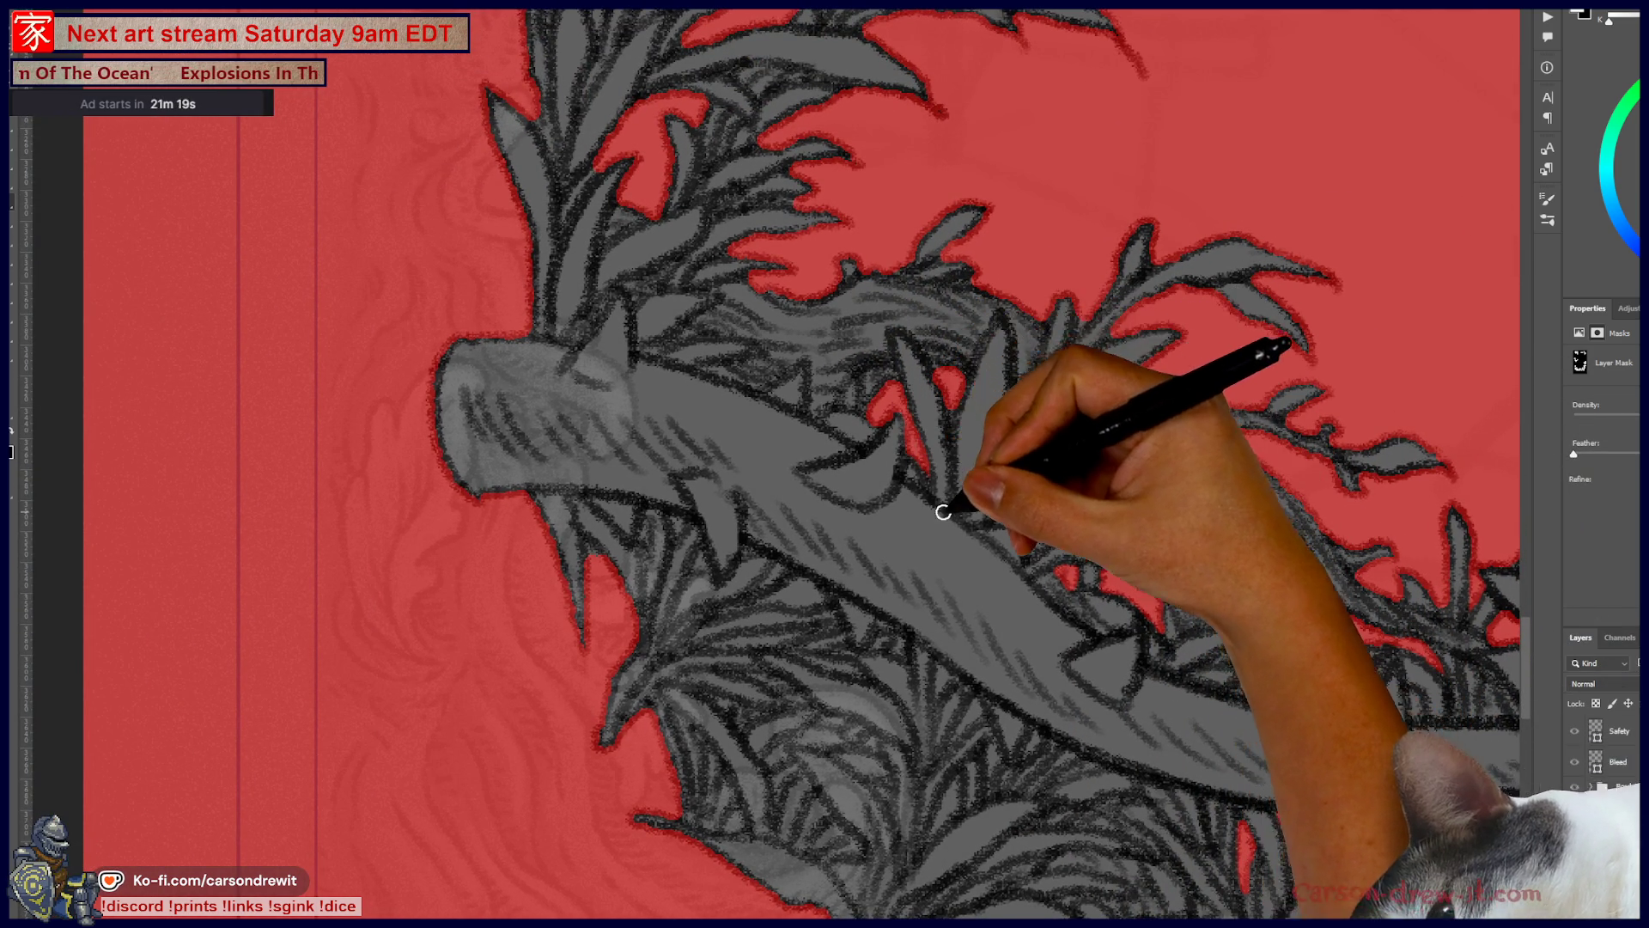
mouse_move(947, 354)
mouse_down()
mouse_move(974, 428)
mouse_move(1020, 480)
mouse_up()
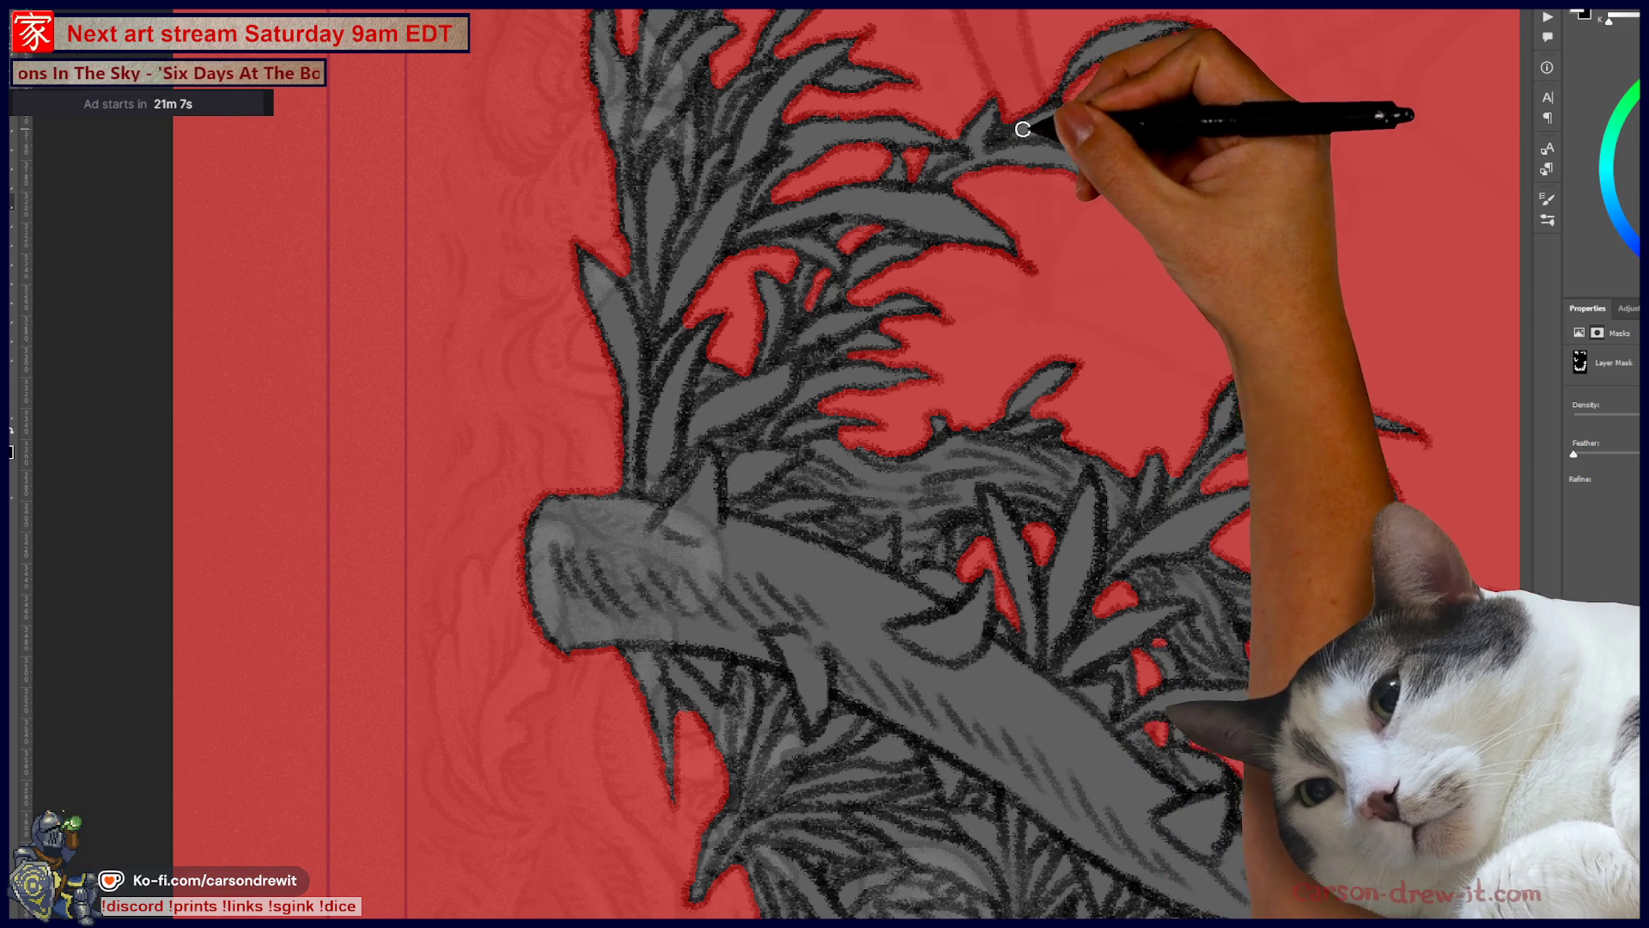
drag(1081, 244, 1177, 389)
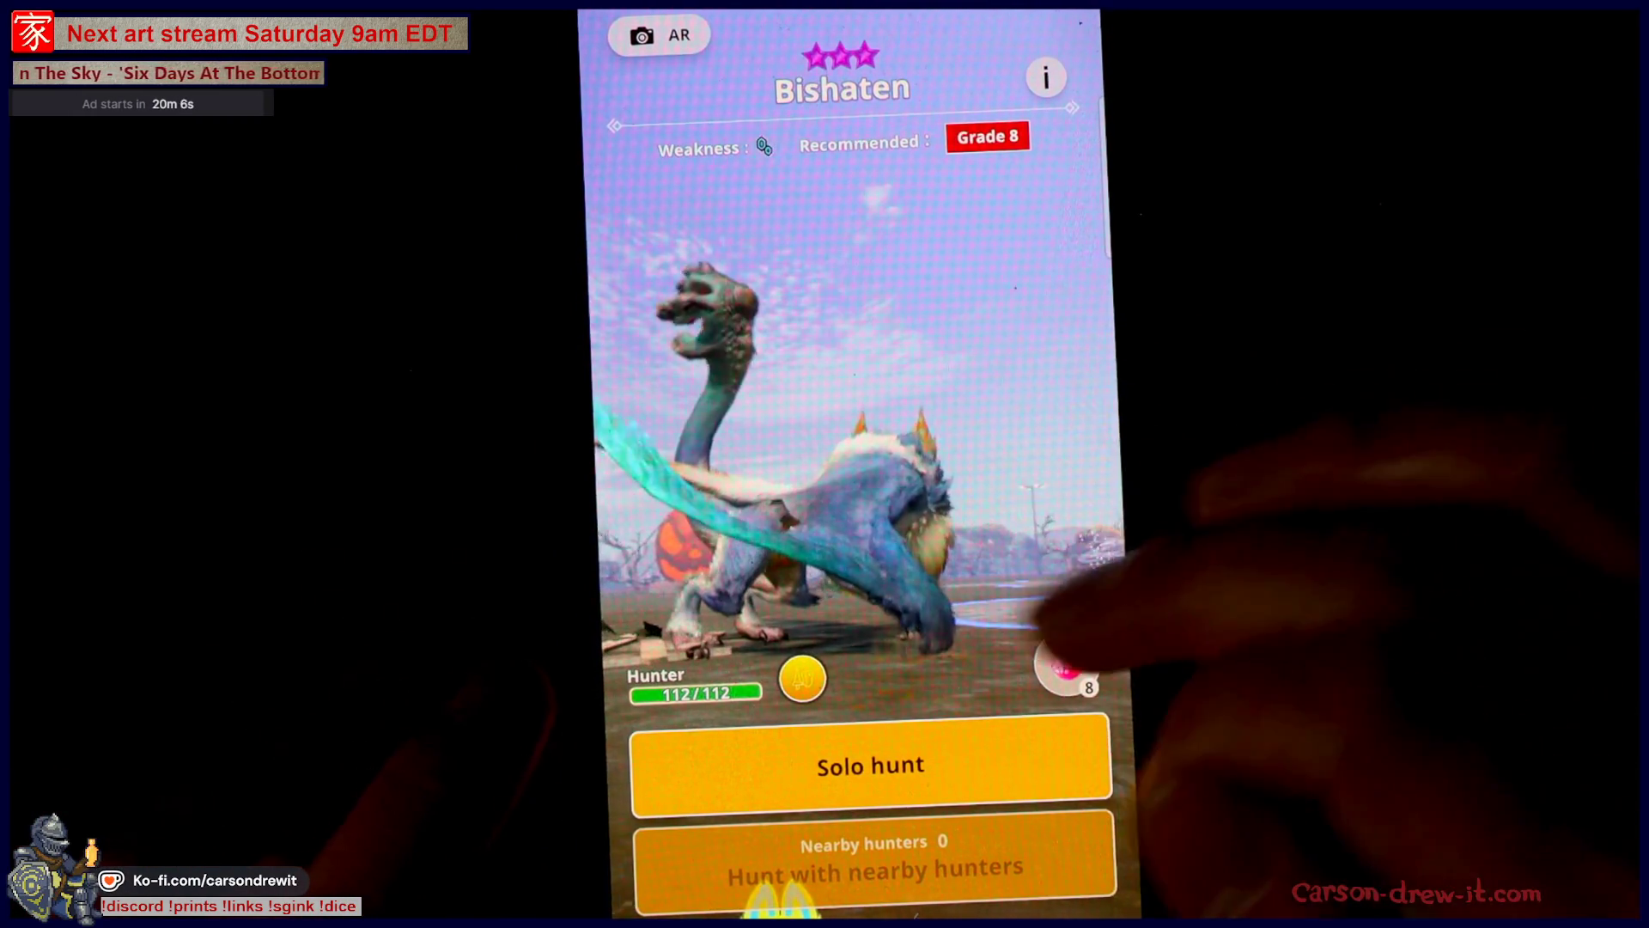
Step: Solo-hunt Bishaten to completion, then start a hunt on the tracked Rathalos
click(870, 764)
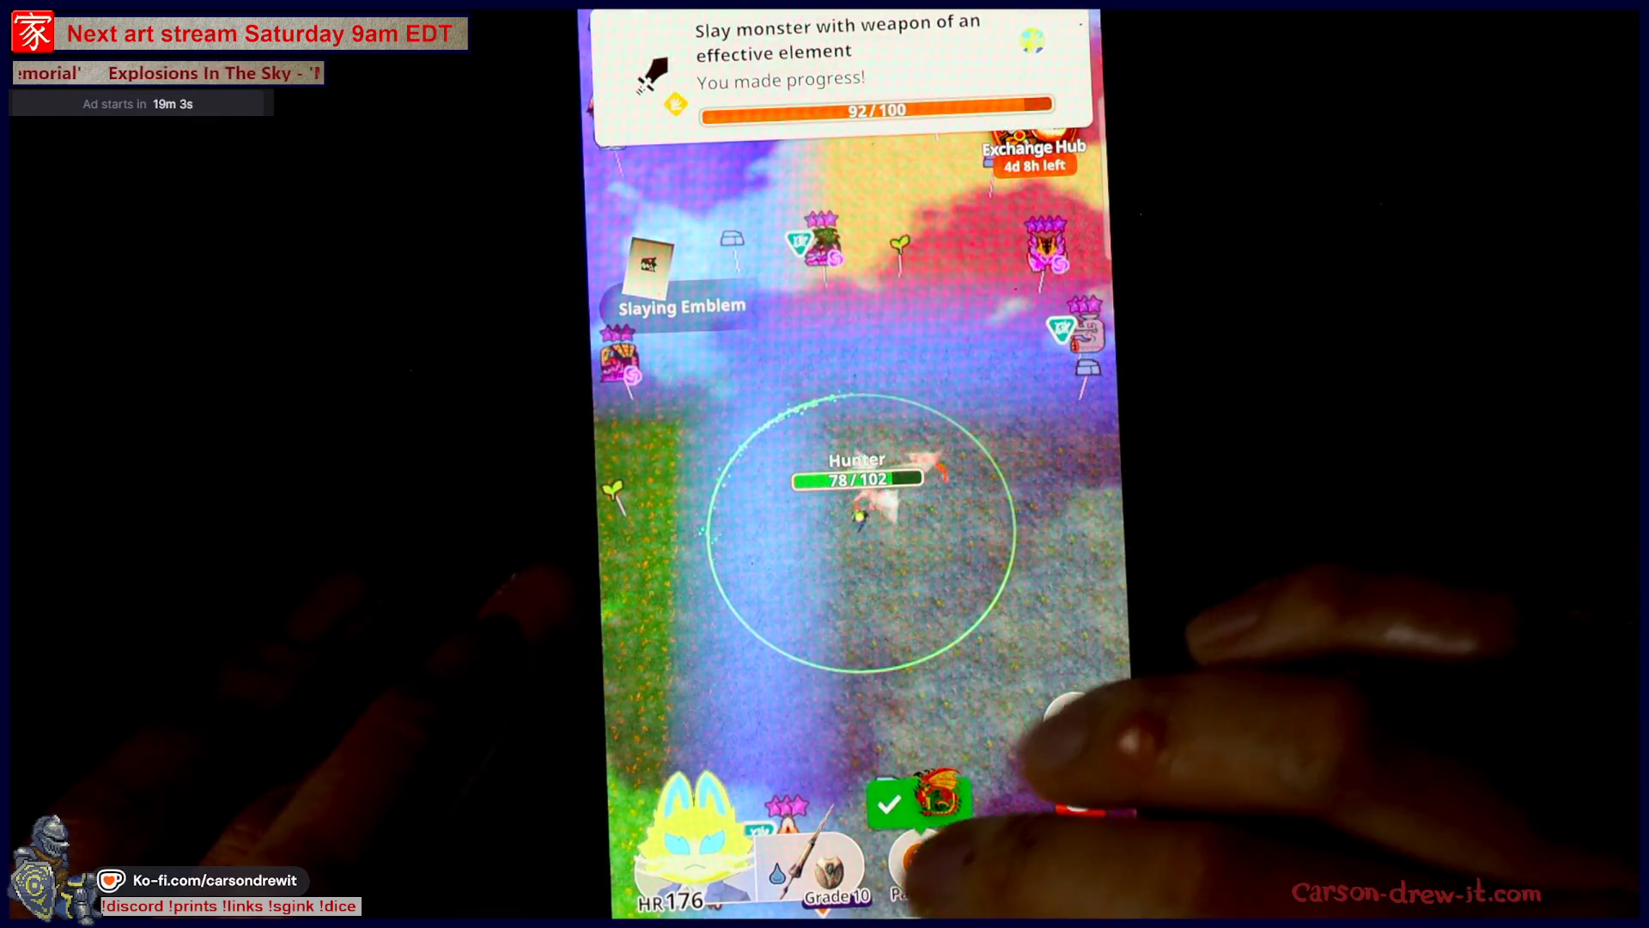
click(919, 798)
click(1016, 567)
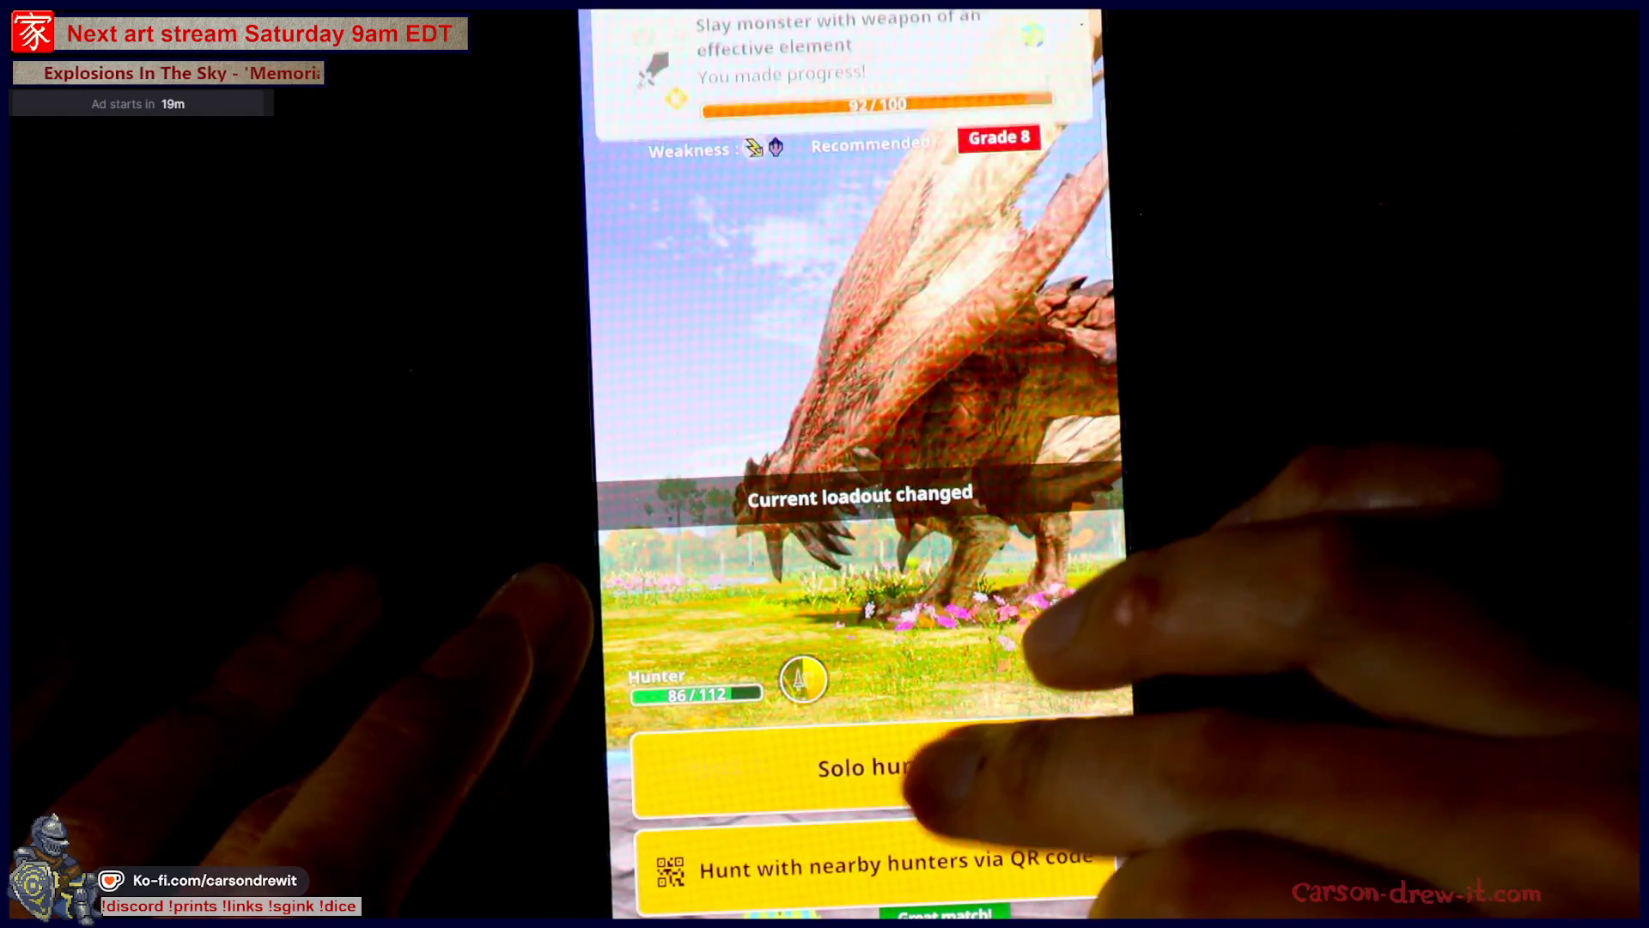
Step: Start the Rathalos fight solo and attack it repeatedly until its head breaks
click(872, 764)
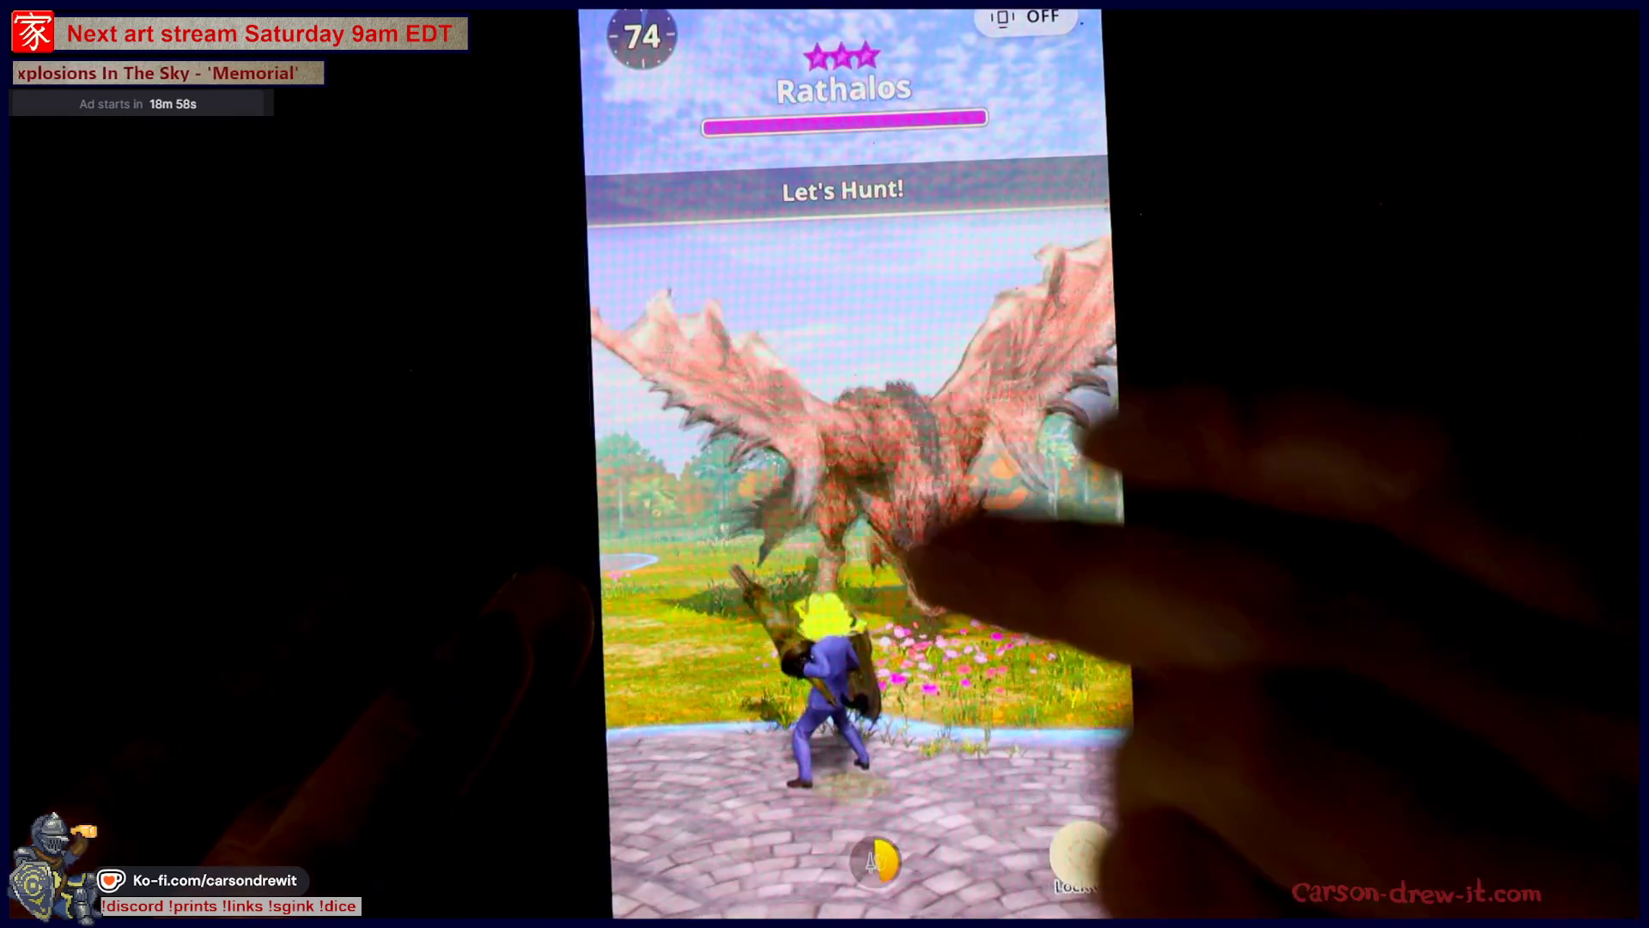
click(953, 602)
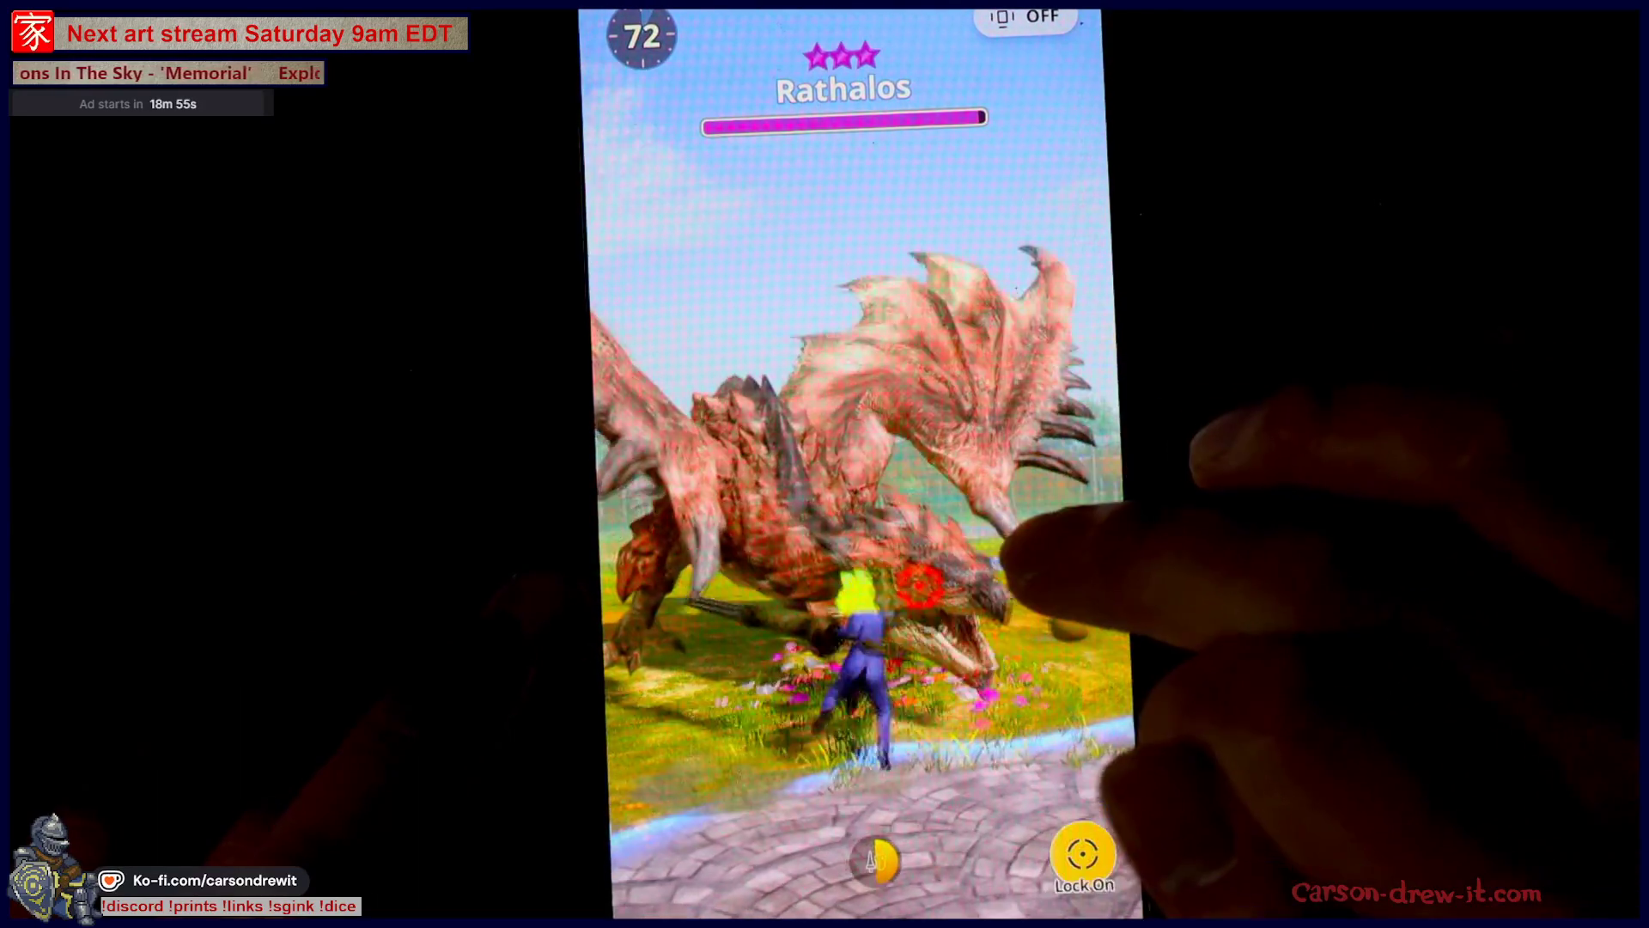
click(983, 657)
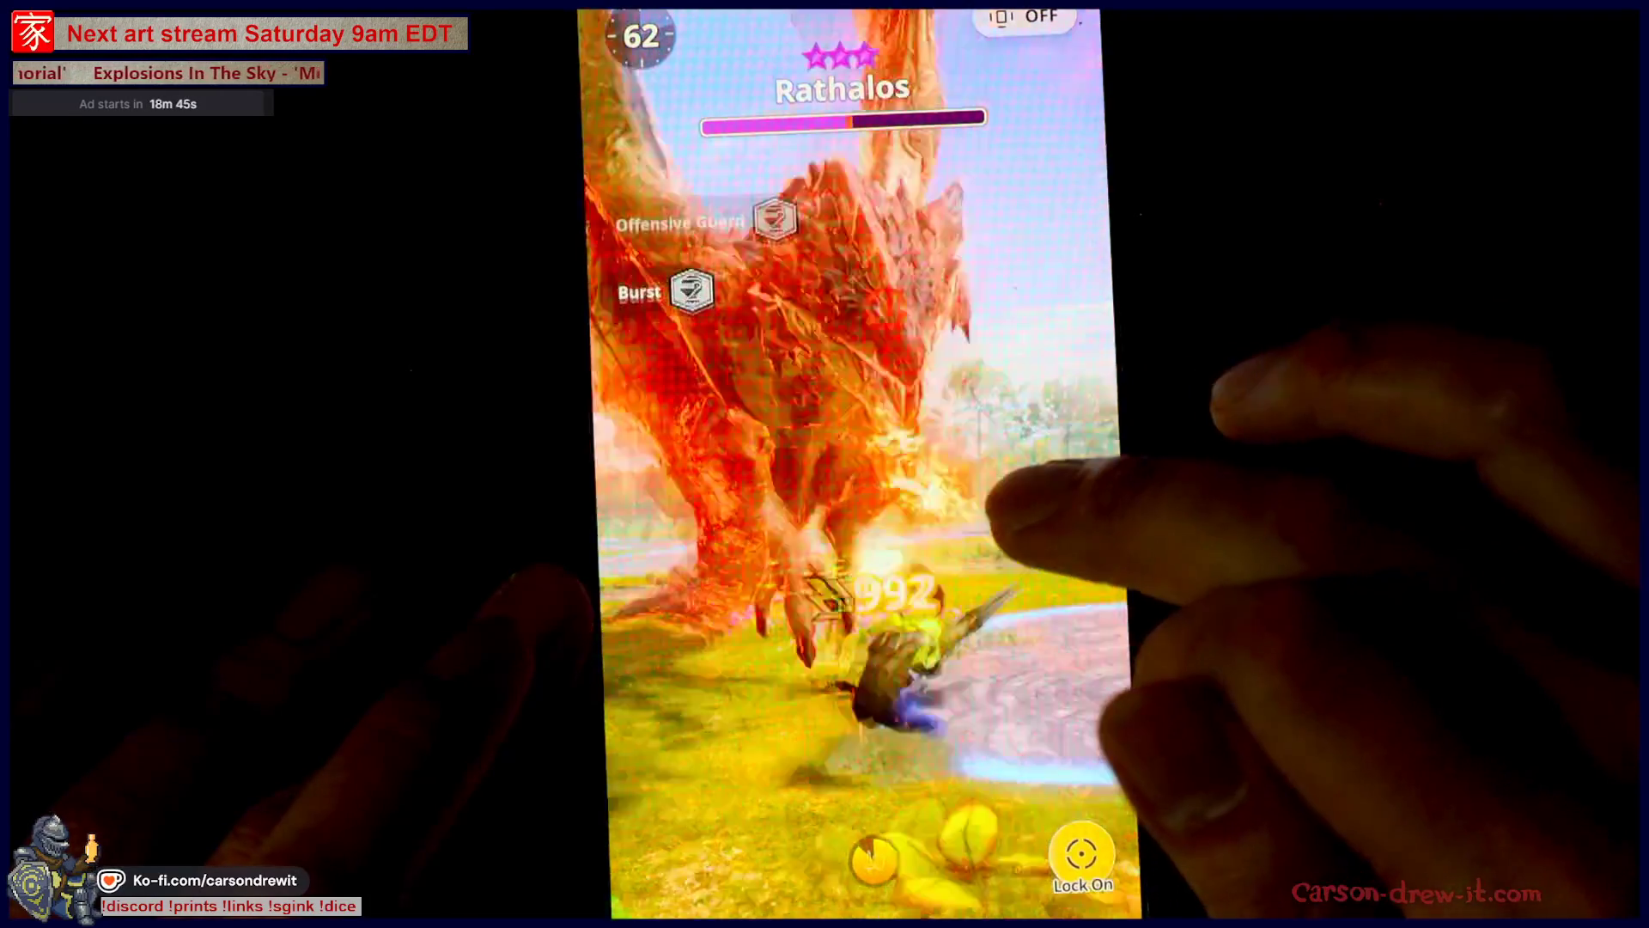
click(967, 550)
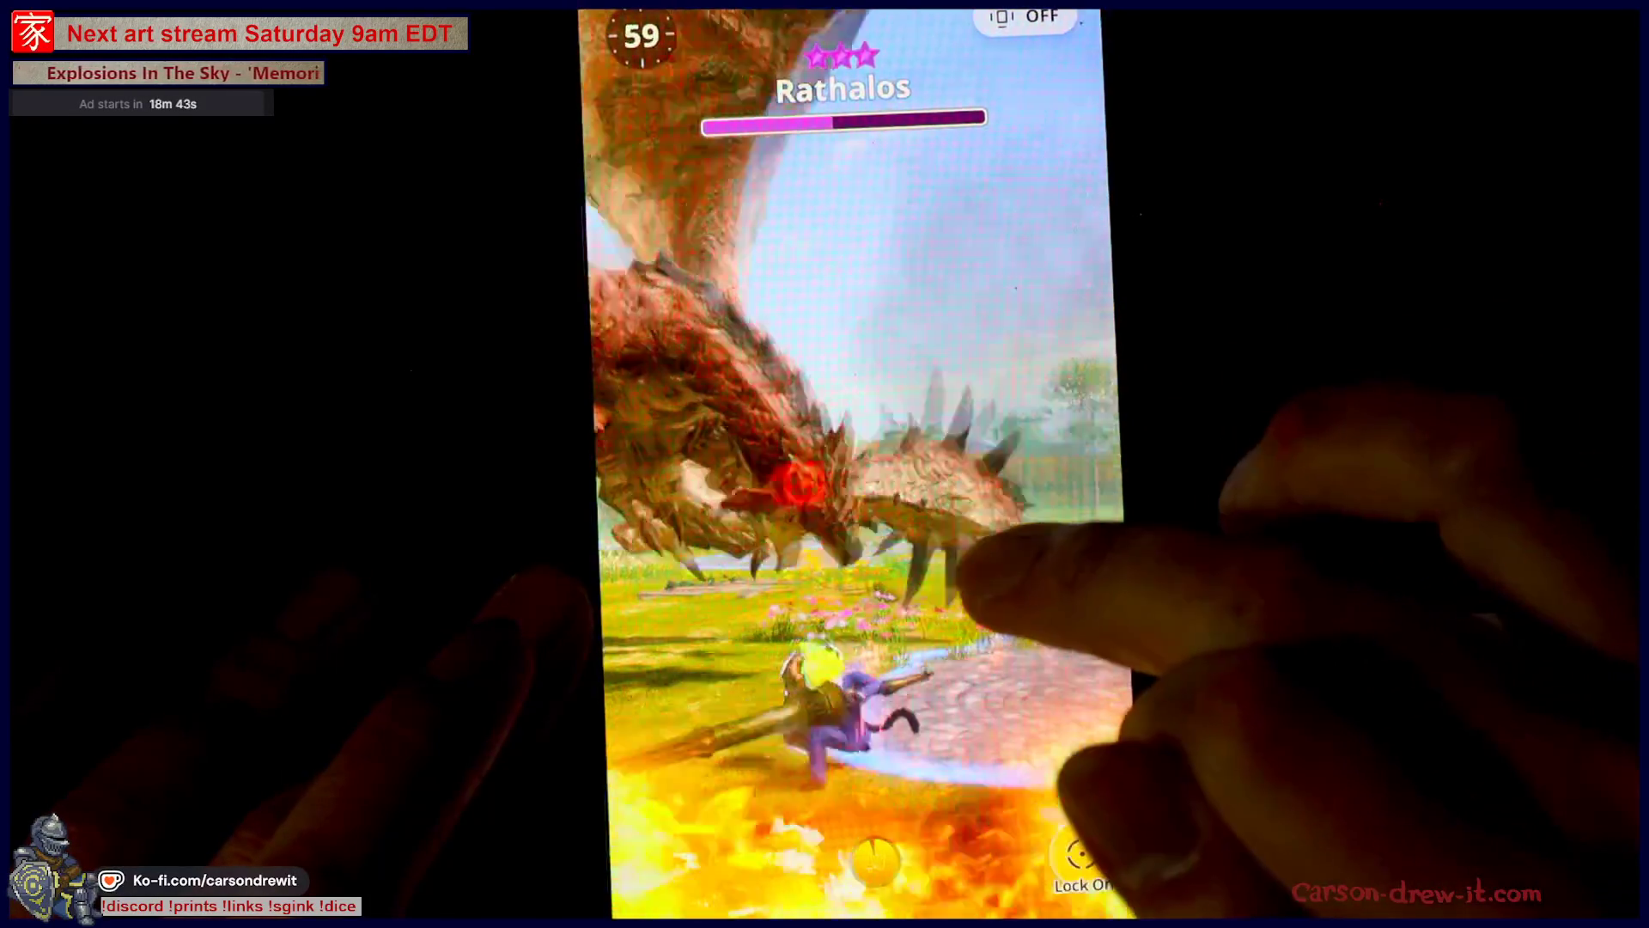
click(971, 567)
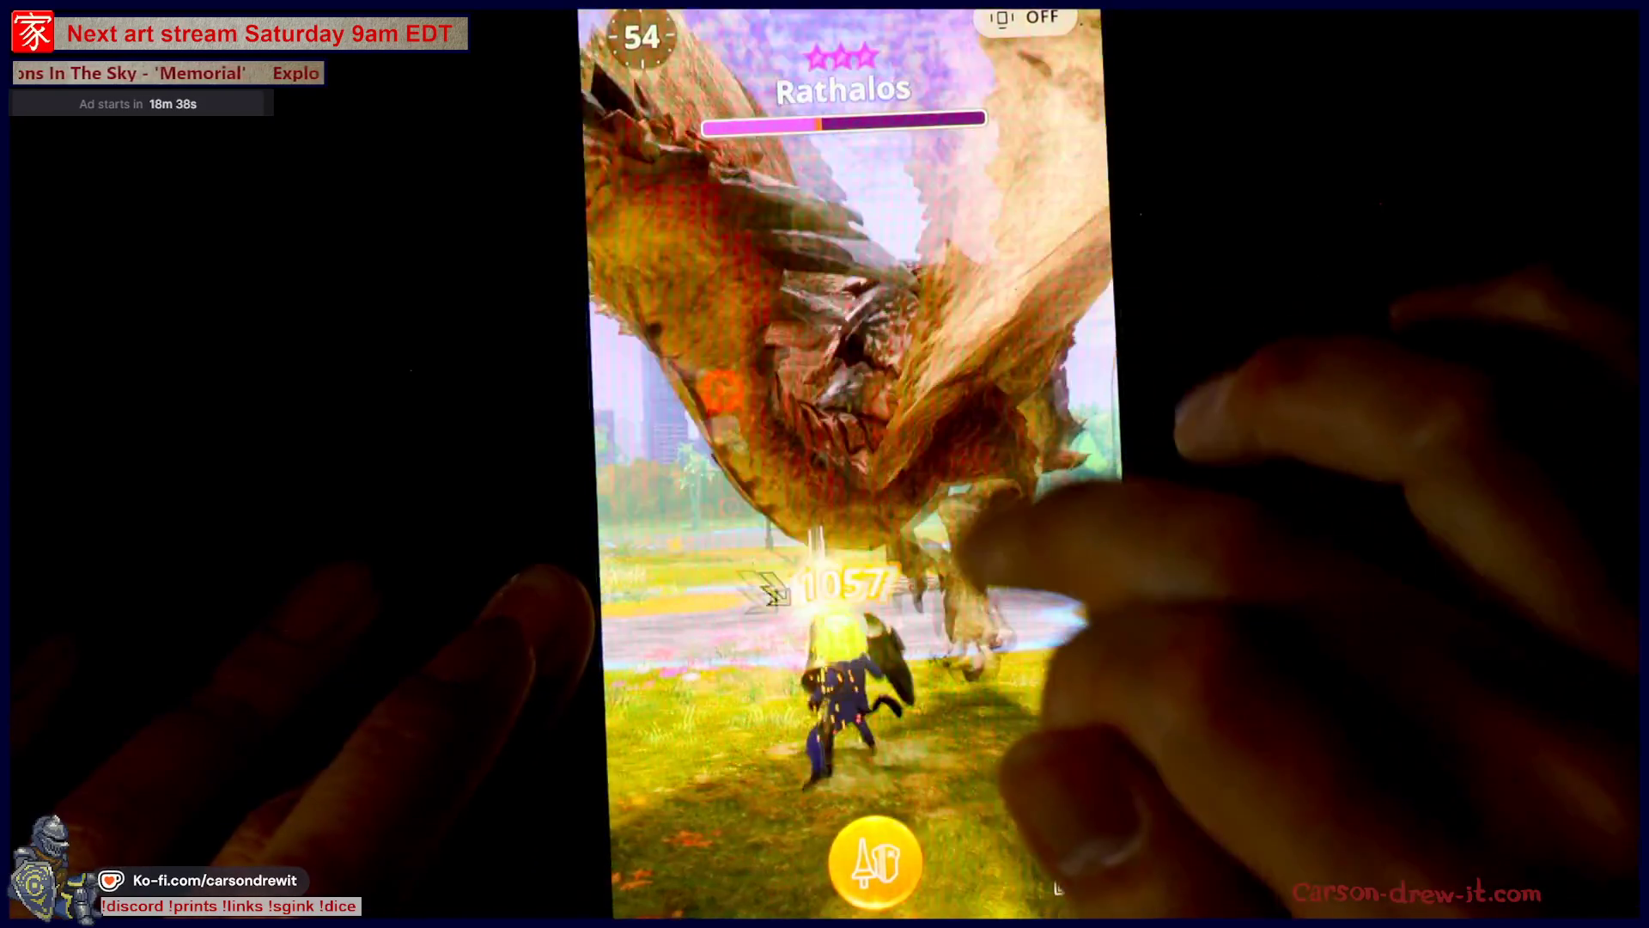
click(901, 601)
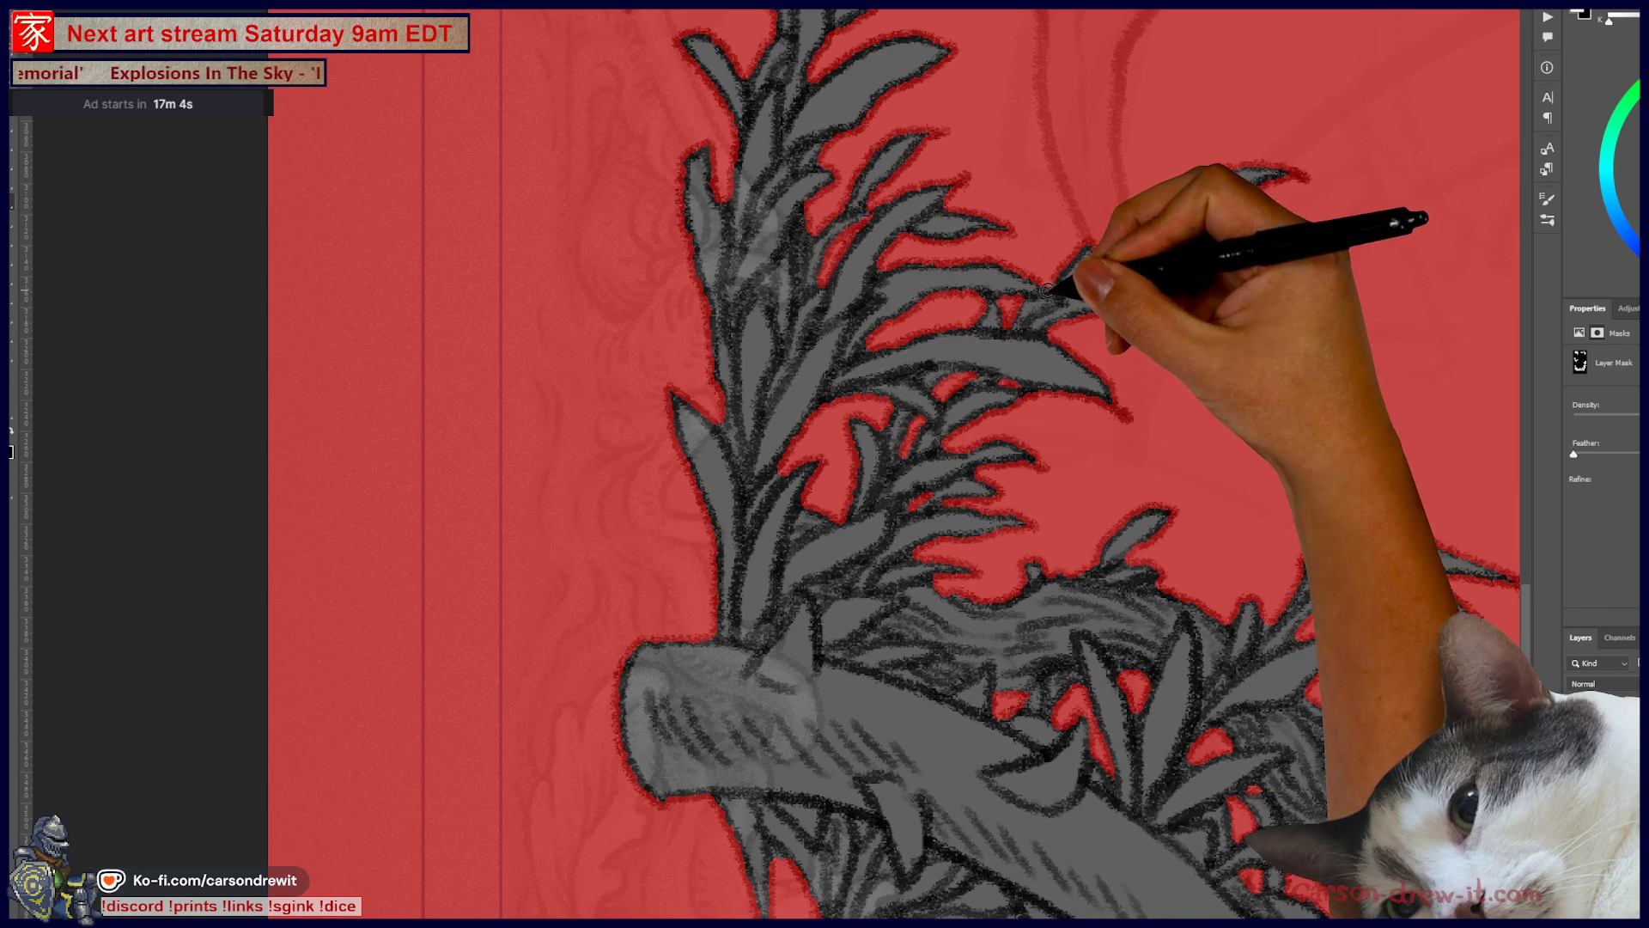
drag(1057, 285, 1227, 411)
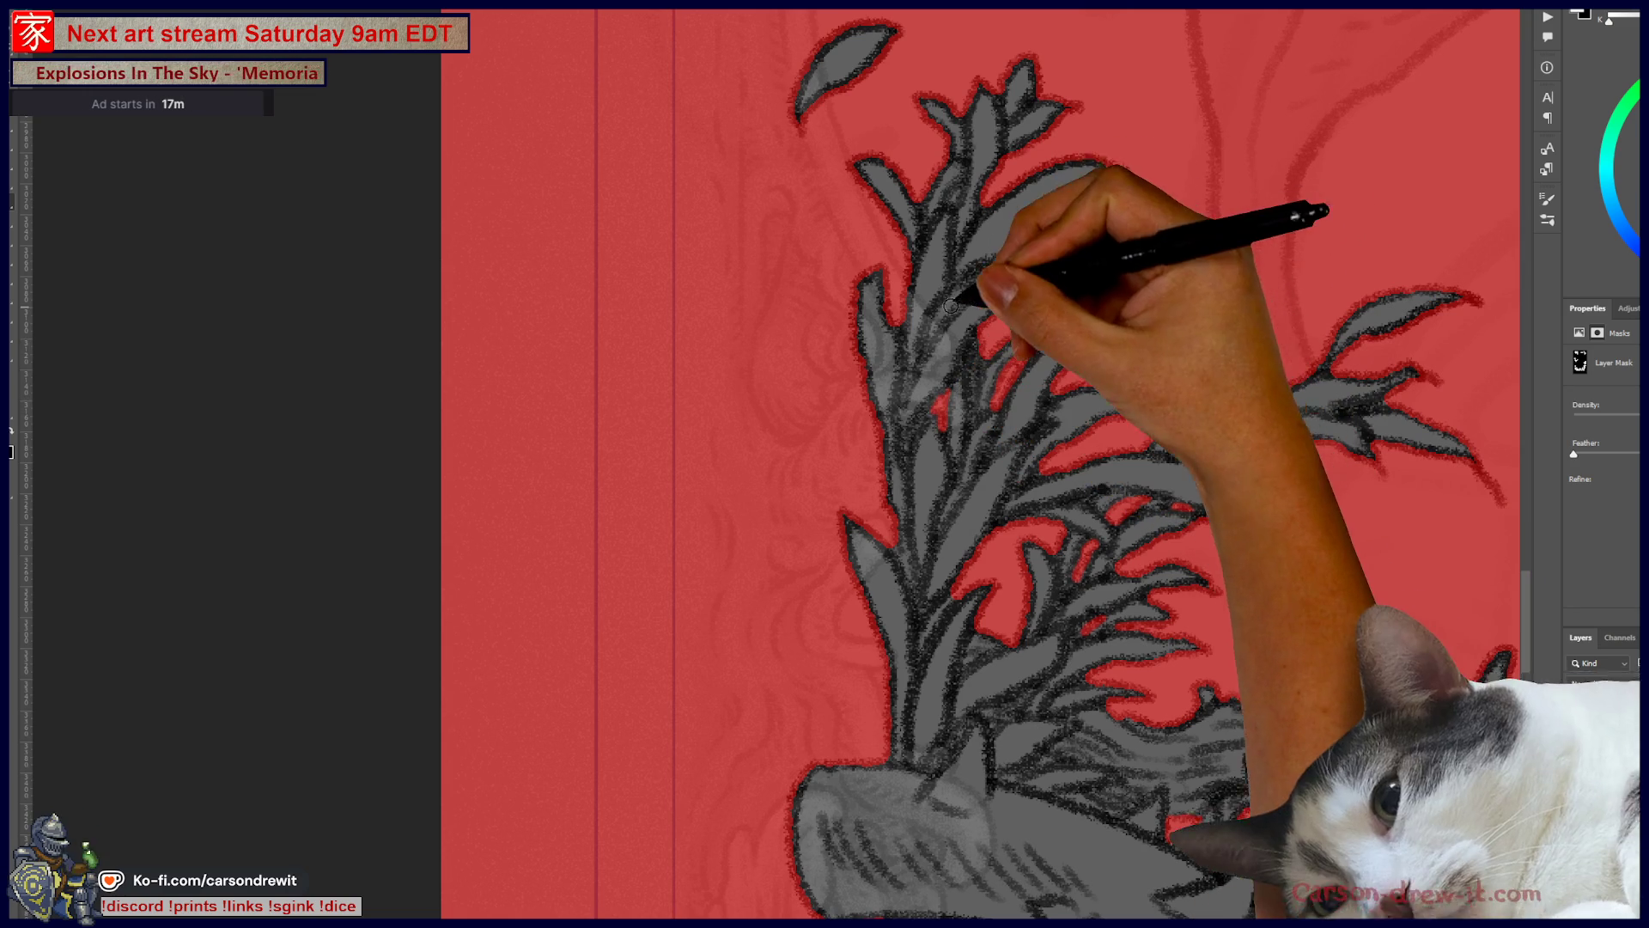
drag(1009, 249, 1003, 378)
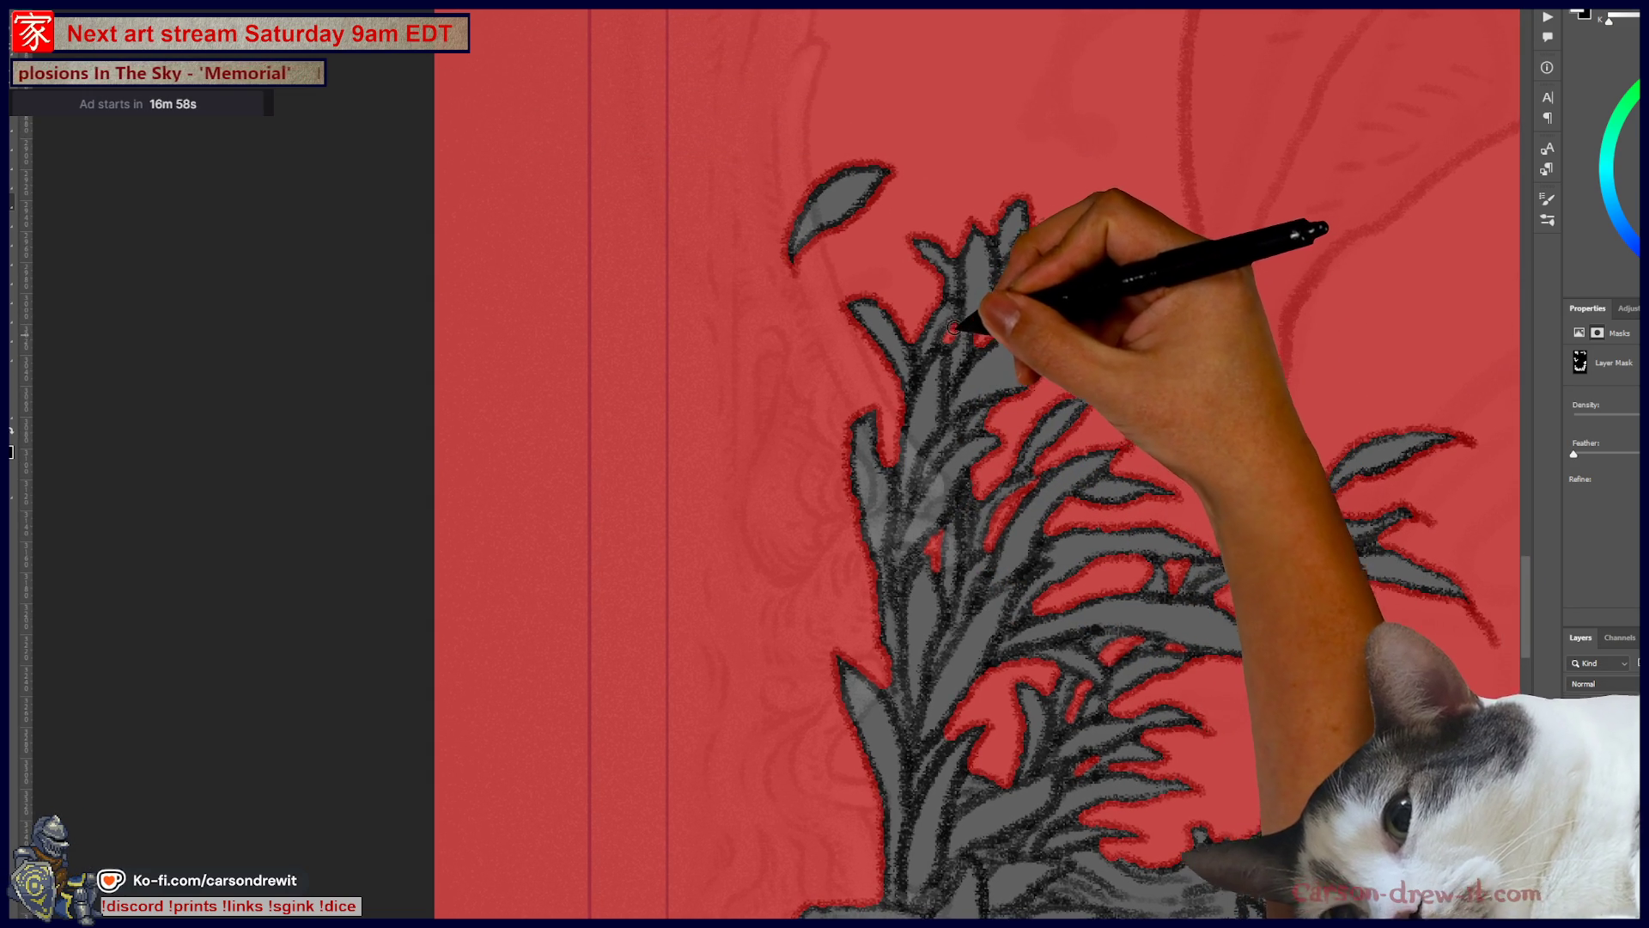
drag(1041, 515, 1134, 250)
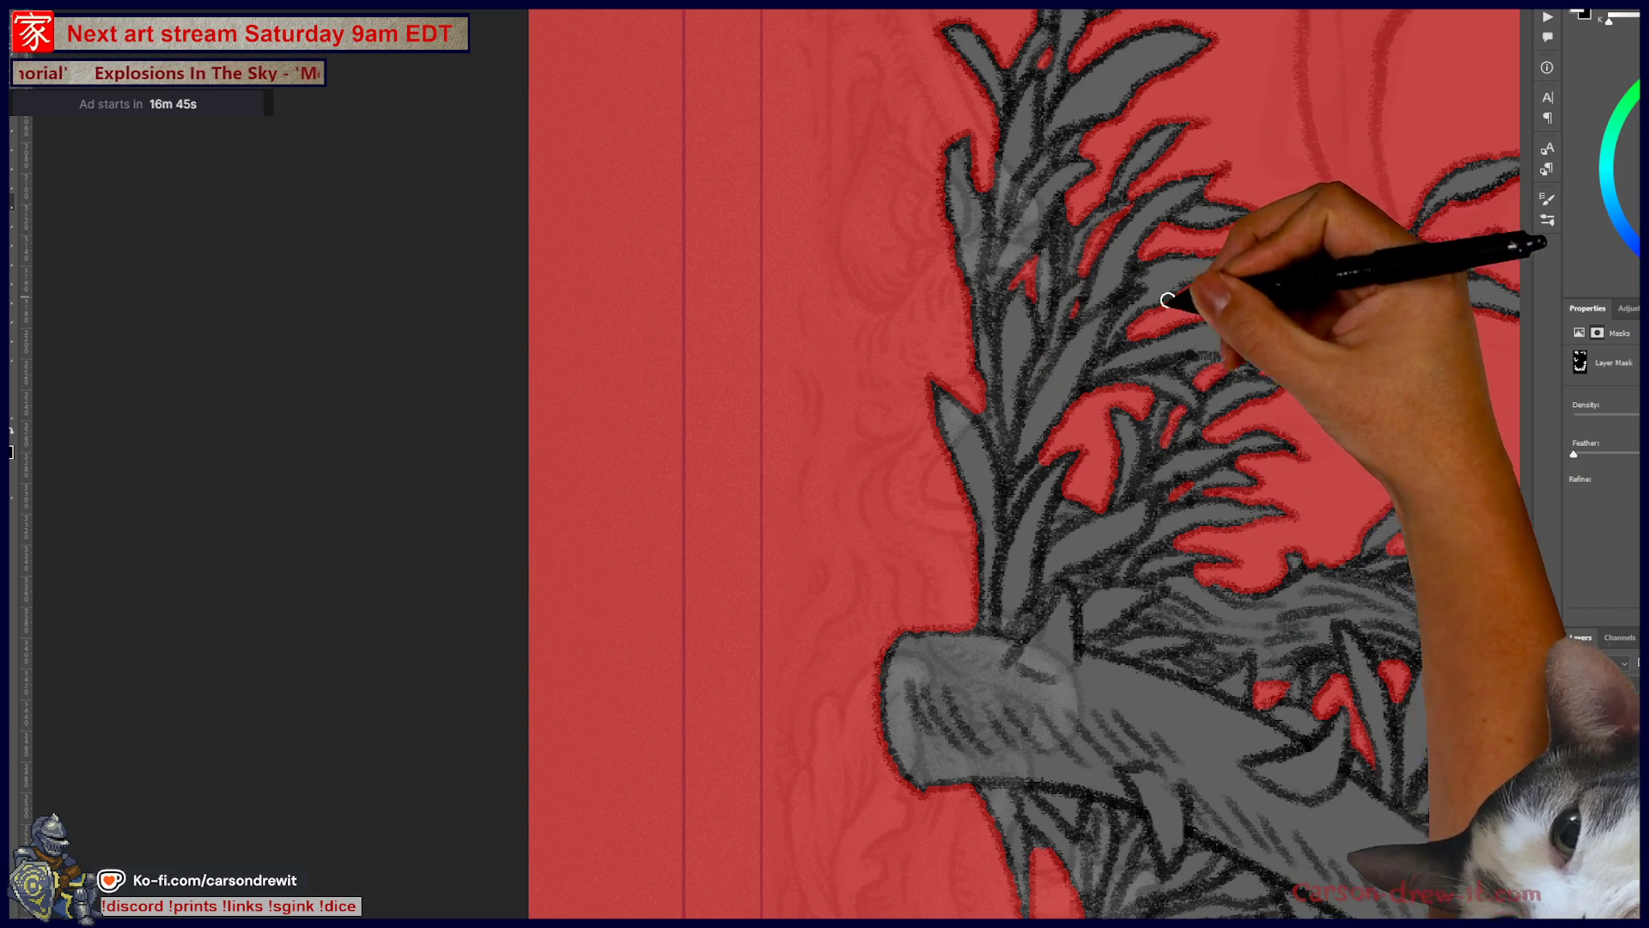
mouse_move(1039, 551)
mouse_down()
mouse_move(1033, 431)
mouse_move(923, 322)
mouse_move(842, 275)
mouse_move(834, 289)
mouse_up()
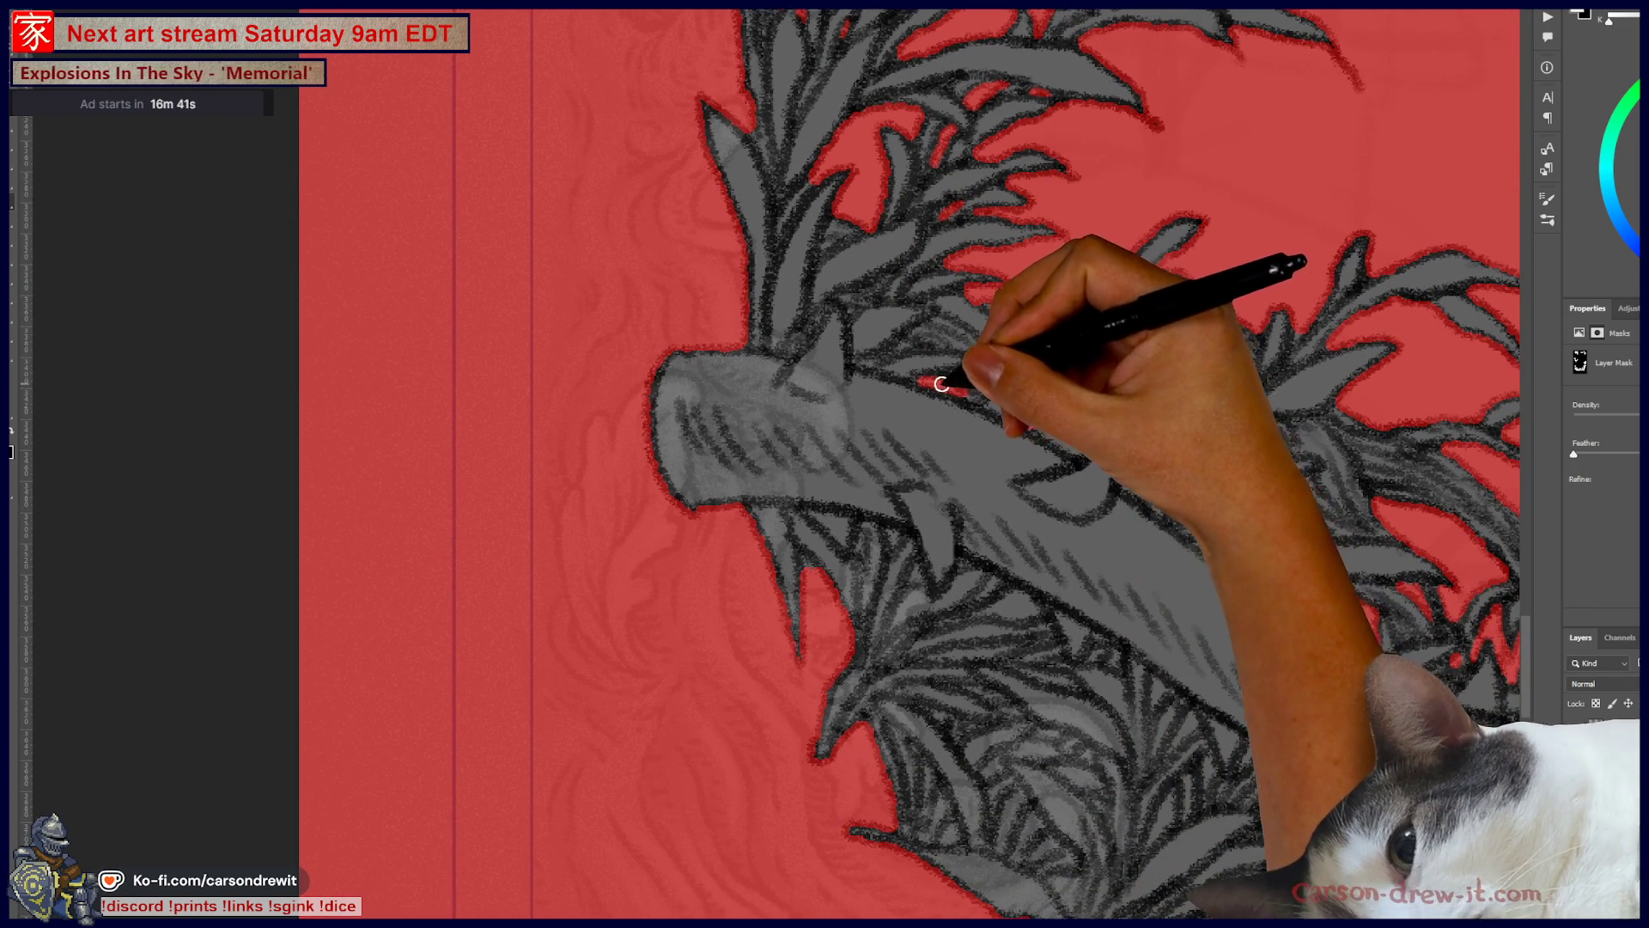
Step: Mask the small gaps near and below the thorny branch's end
drag(863, 361, 884, 360)
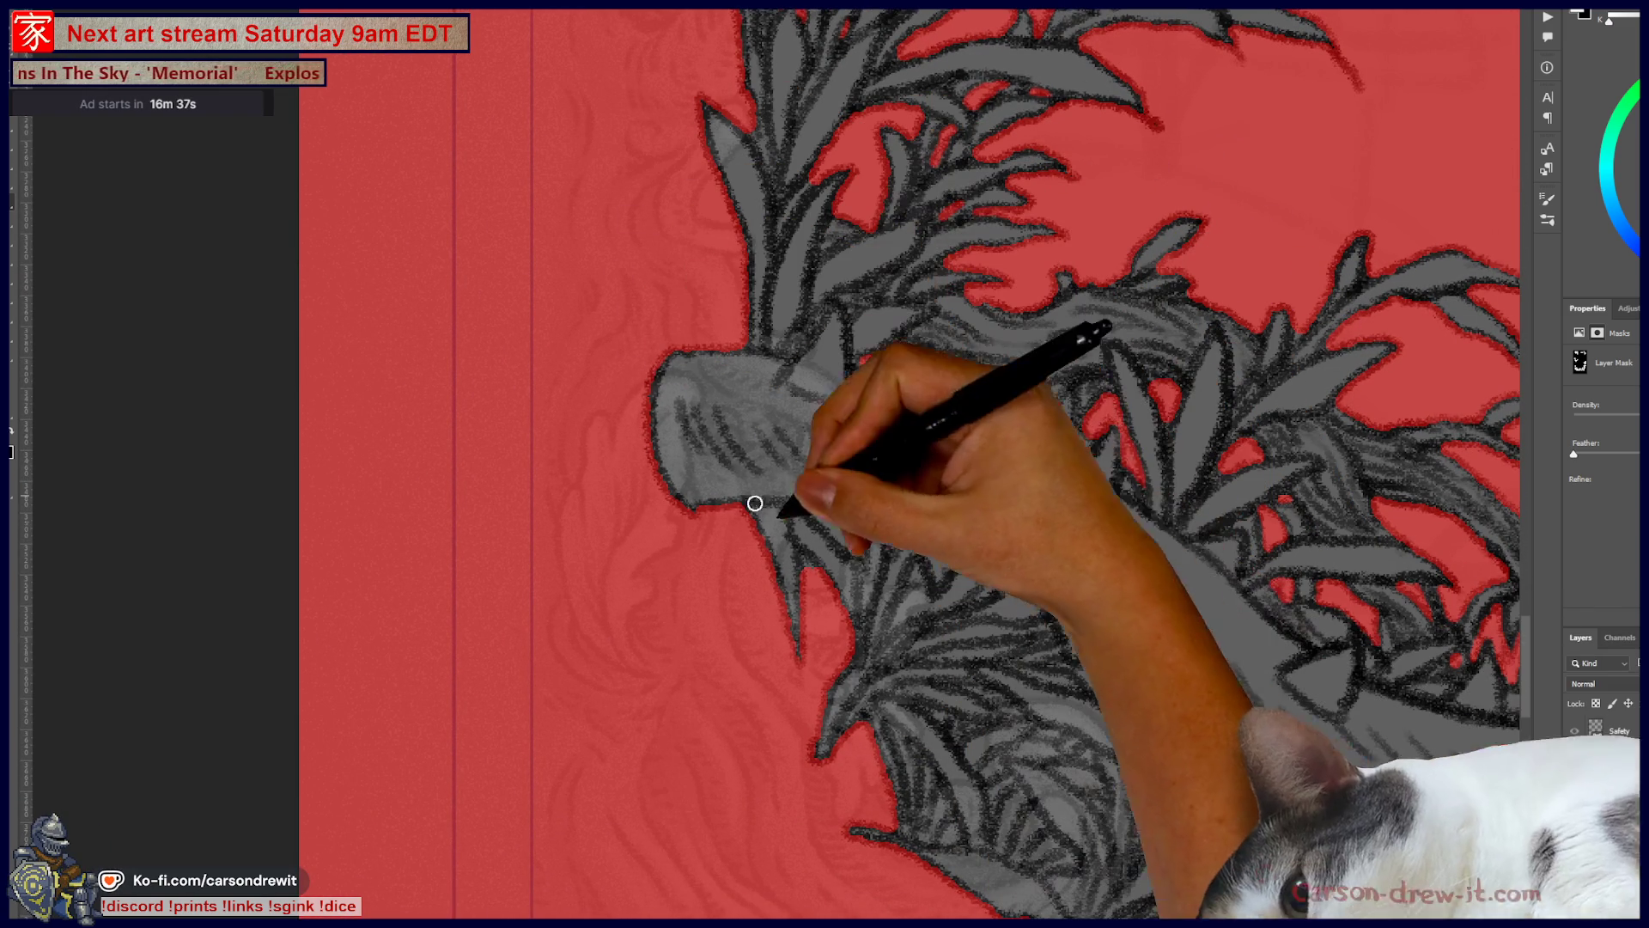
mouse_move(817, 515)
mouse_down()
mouse_move(843, 526)
mouse_move(817, 496)
mouse_move(883, 526)
mouse_move(853, 543)
mouse_move(898, 526)
mouse_move(913, 574)
mouse_up()
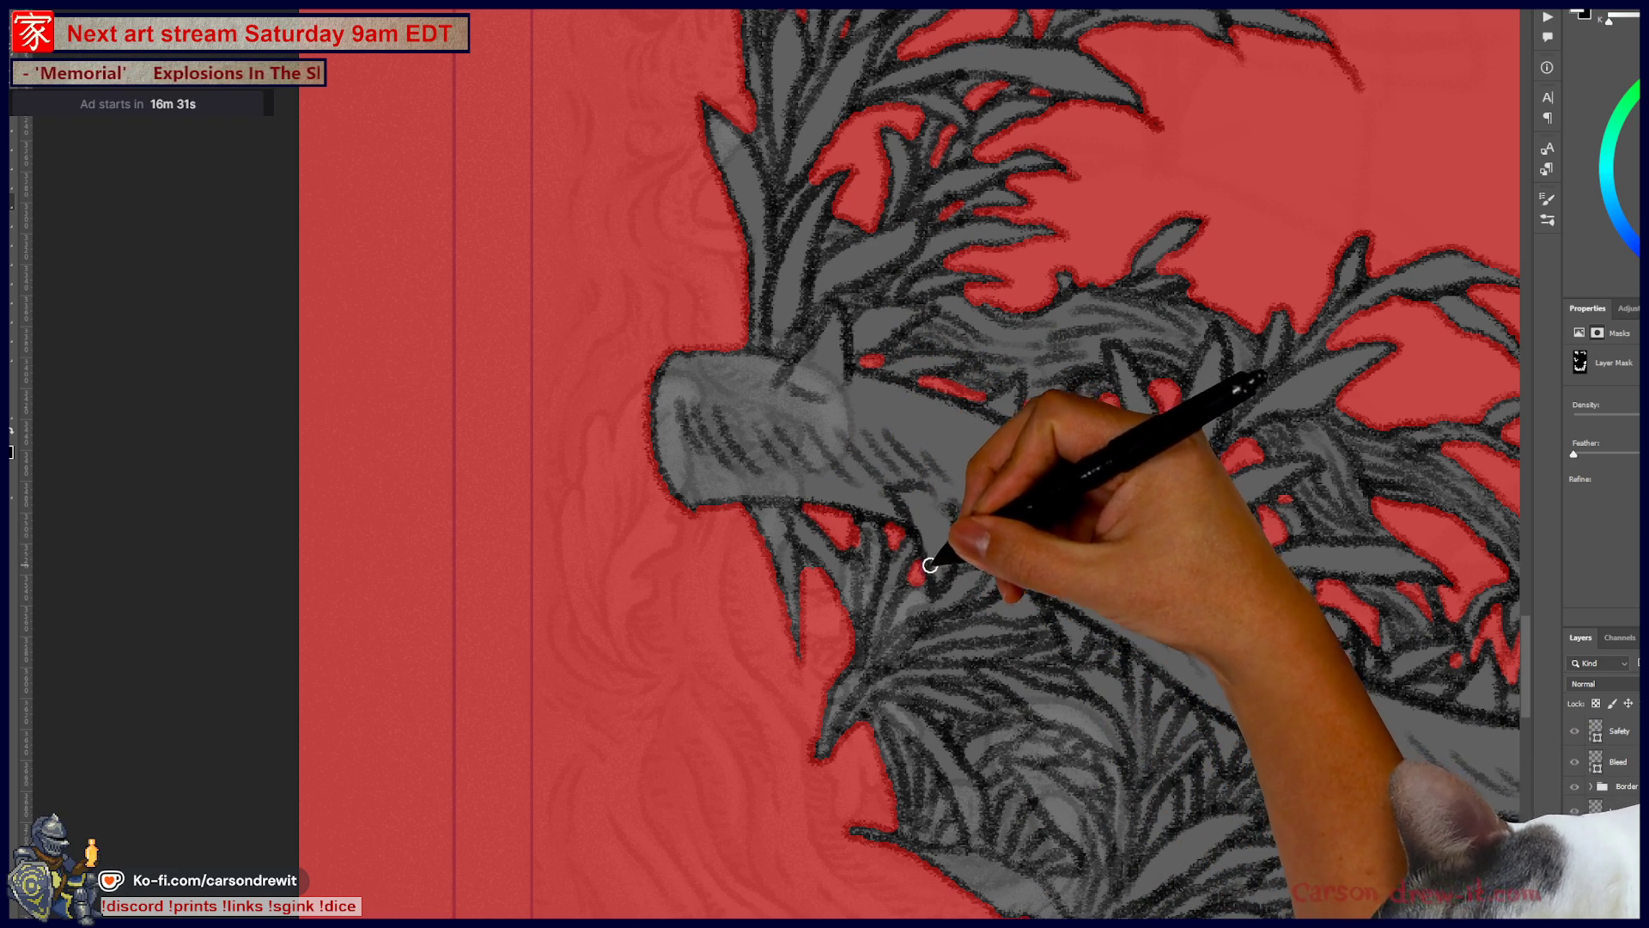
drag(1019, 604, 953, 417)
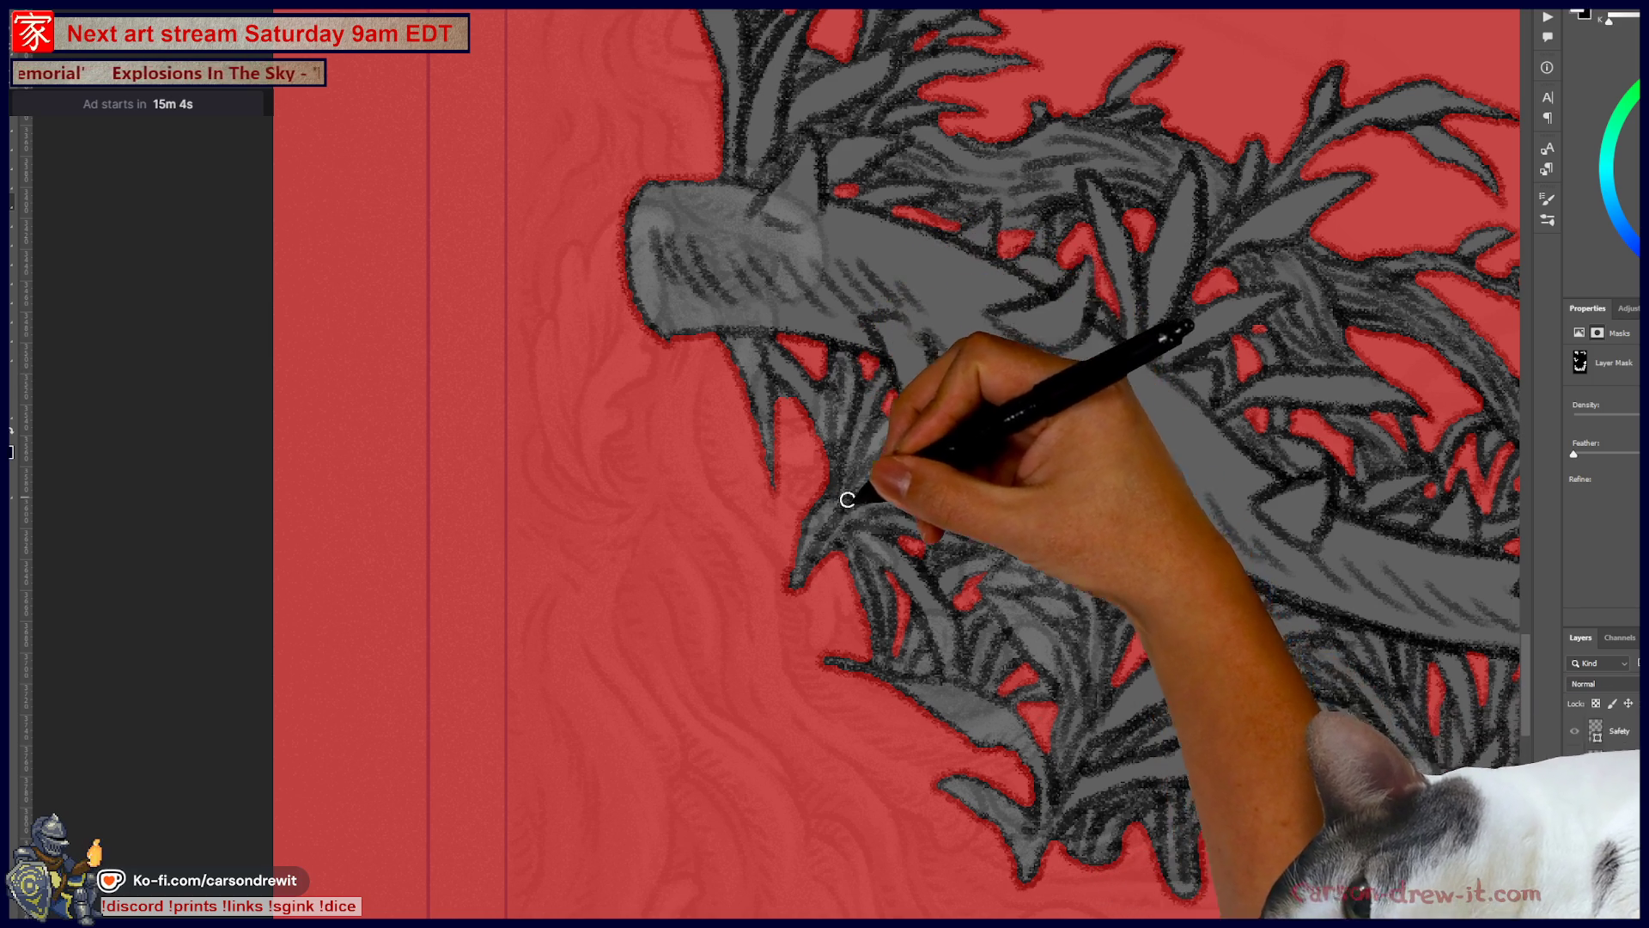
Step: Follow the thorny vine rightward and mask the gaps between the bottom leaves
drag(895, 356, 789, 683)
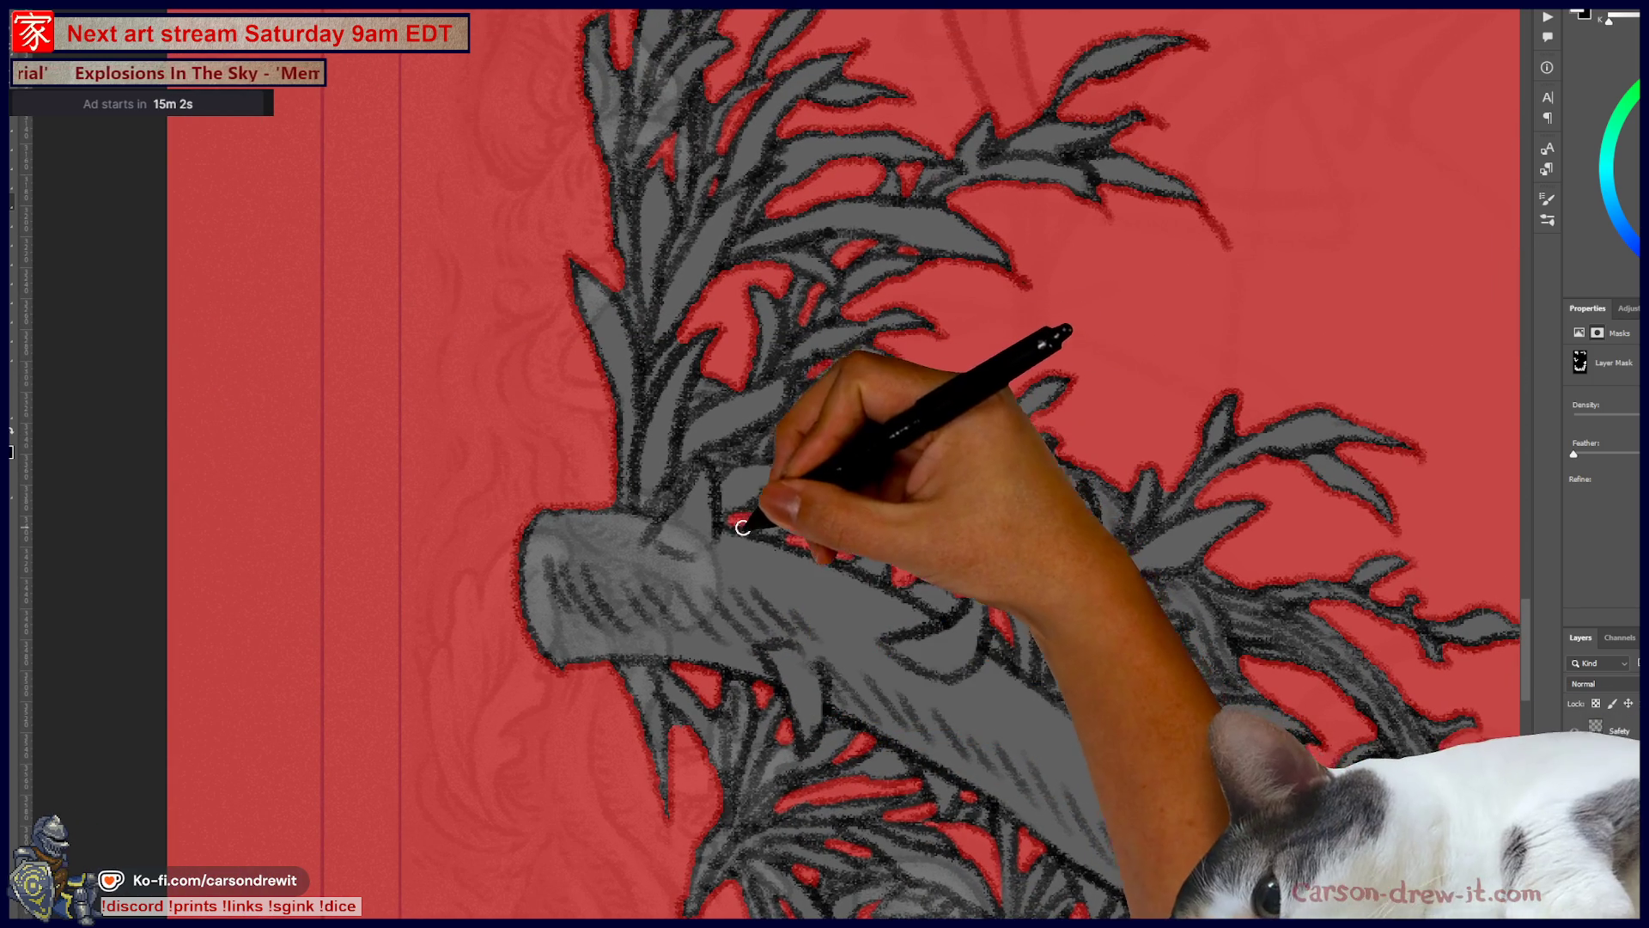
drag(894, 612, 526, 415)
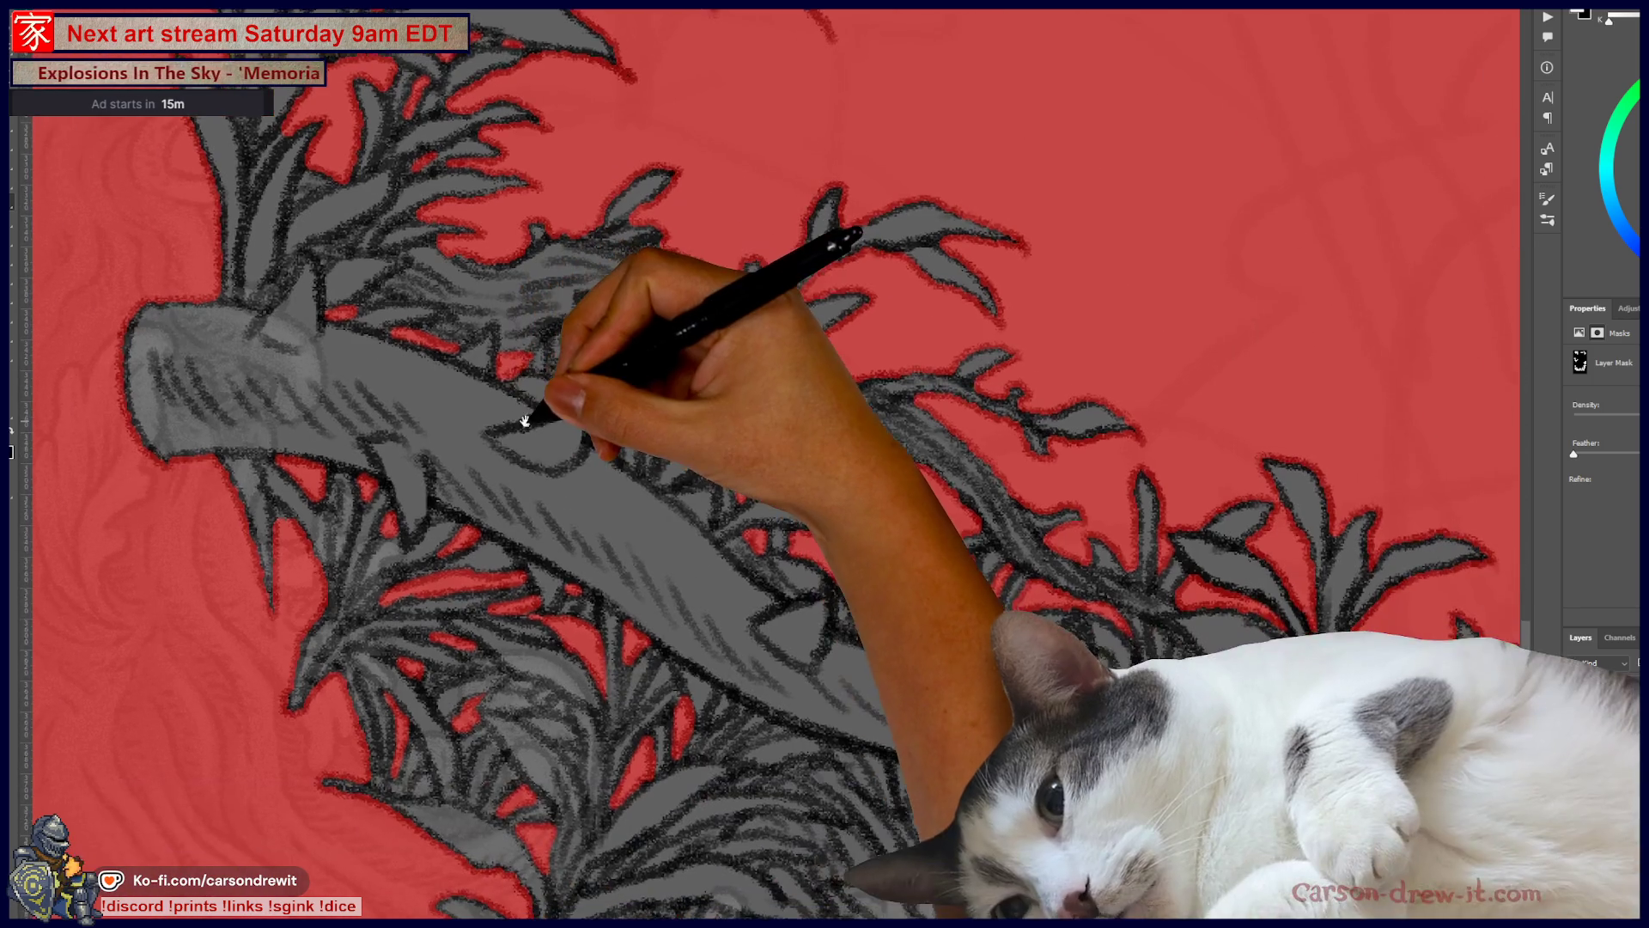
drag(773, 538, 700, 419)
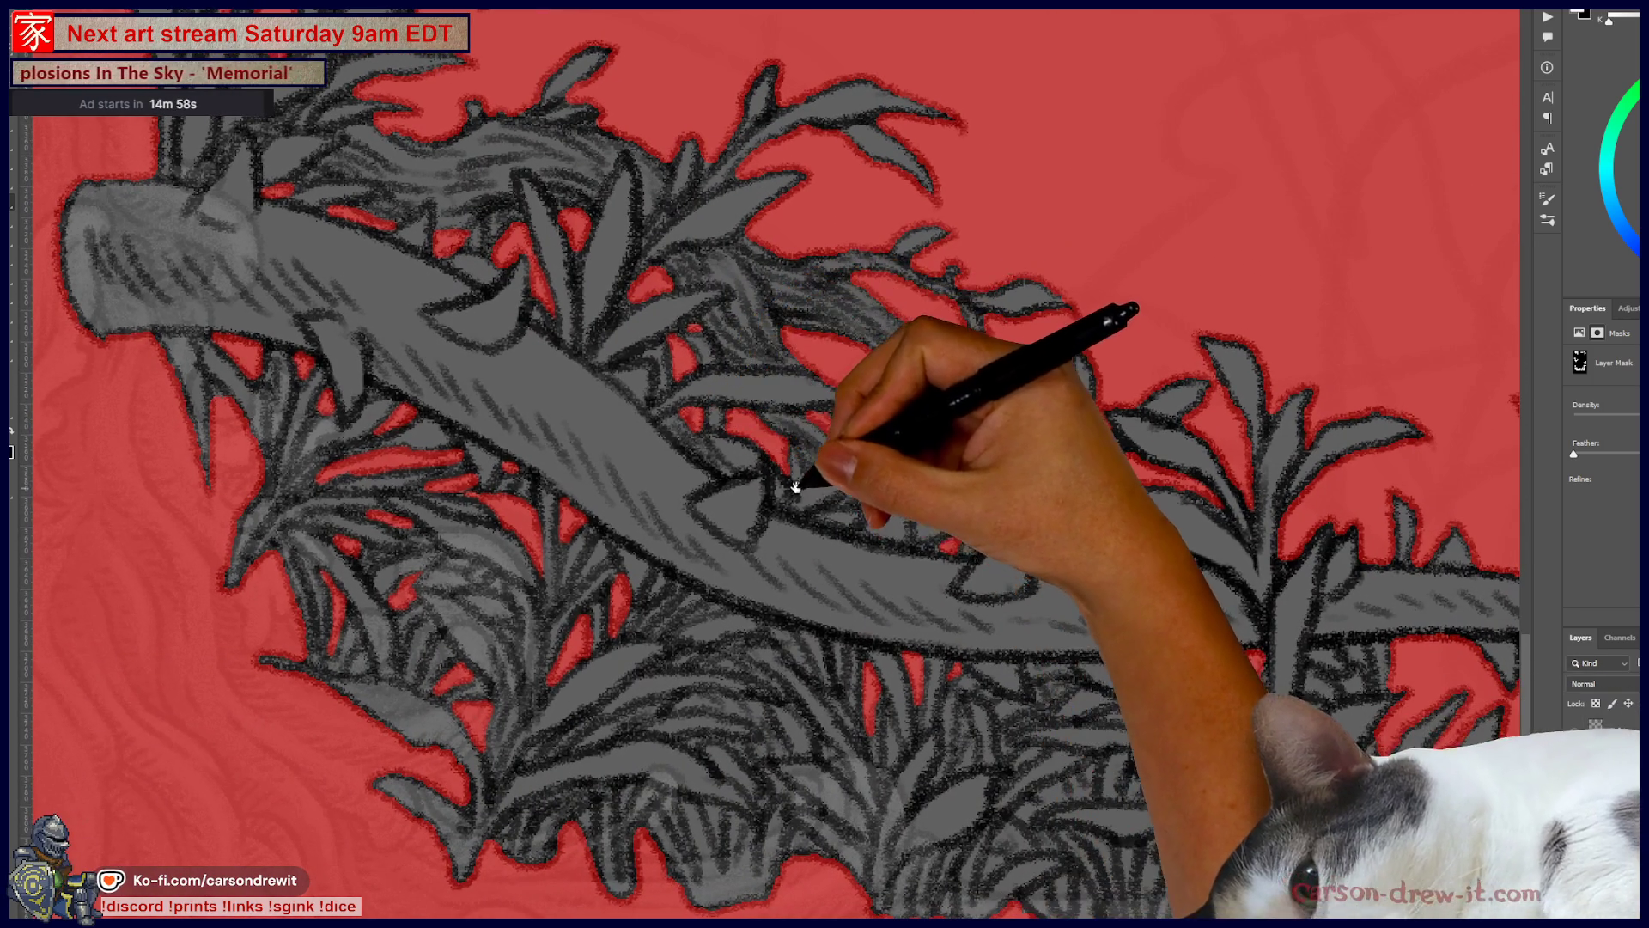
drag(854, 571, 785, 504)
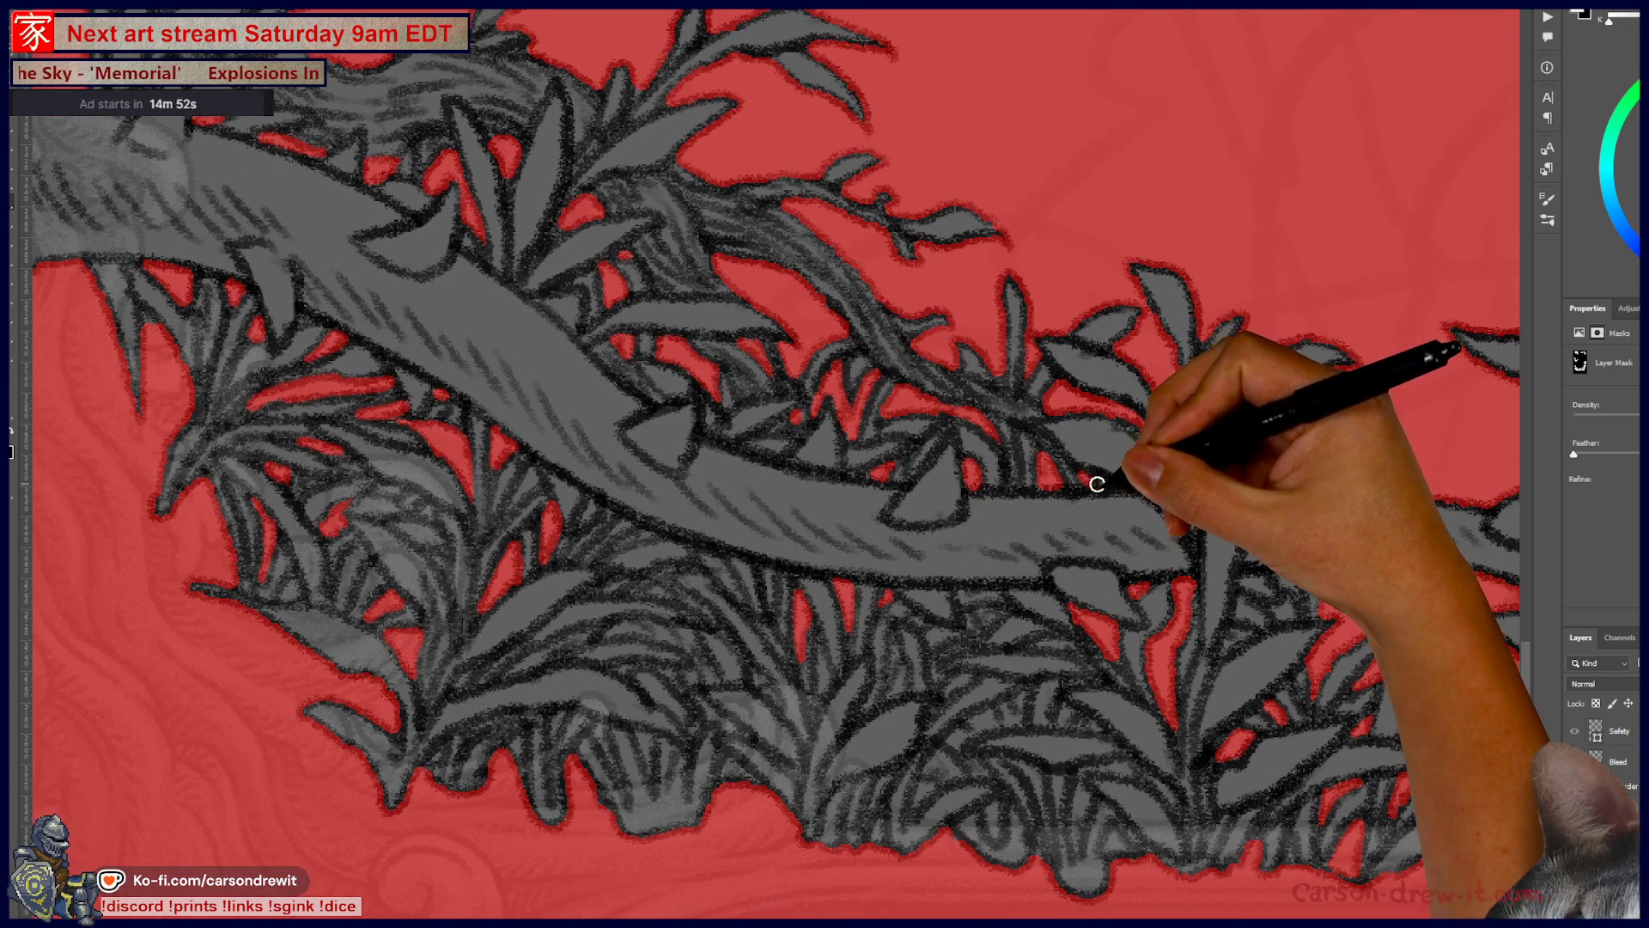
mouse_move(1168, 515)
mouse_down()
mouse_move(929, 370)
mouse_move(699, 369)
mouse_up()
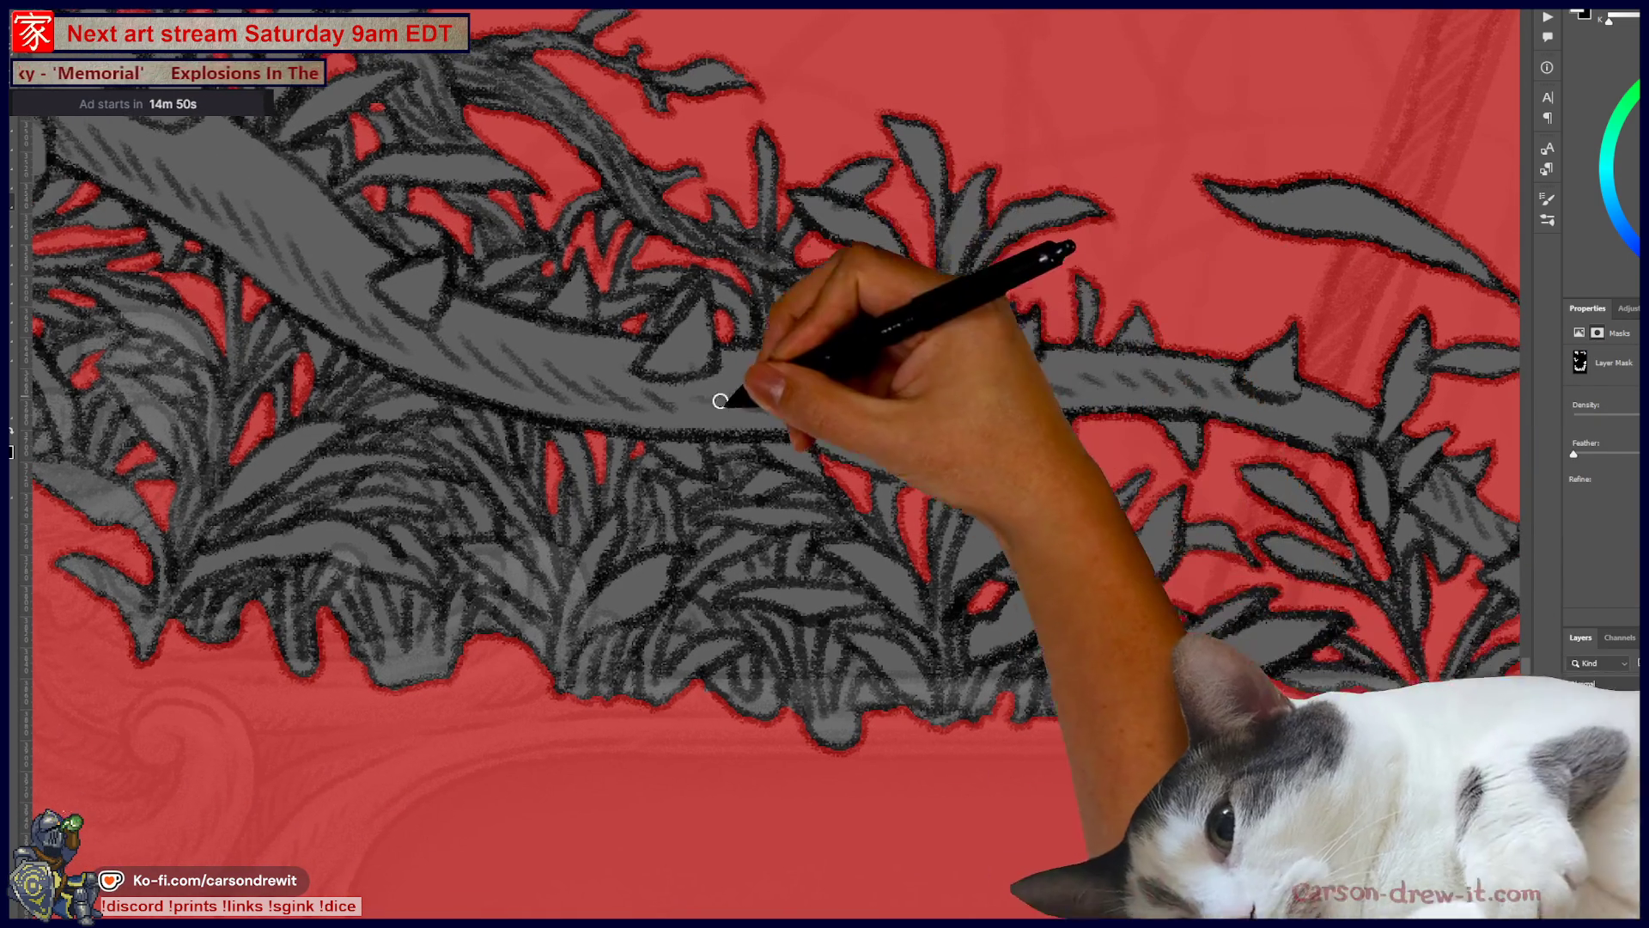
drag(761, 515, 926, 433)
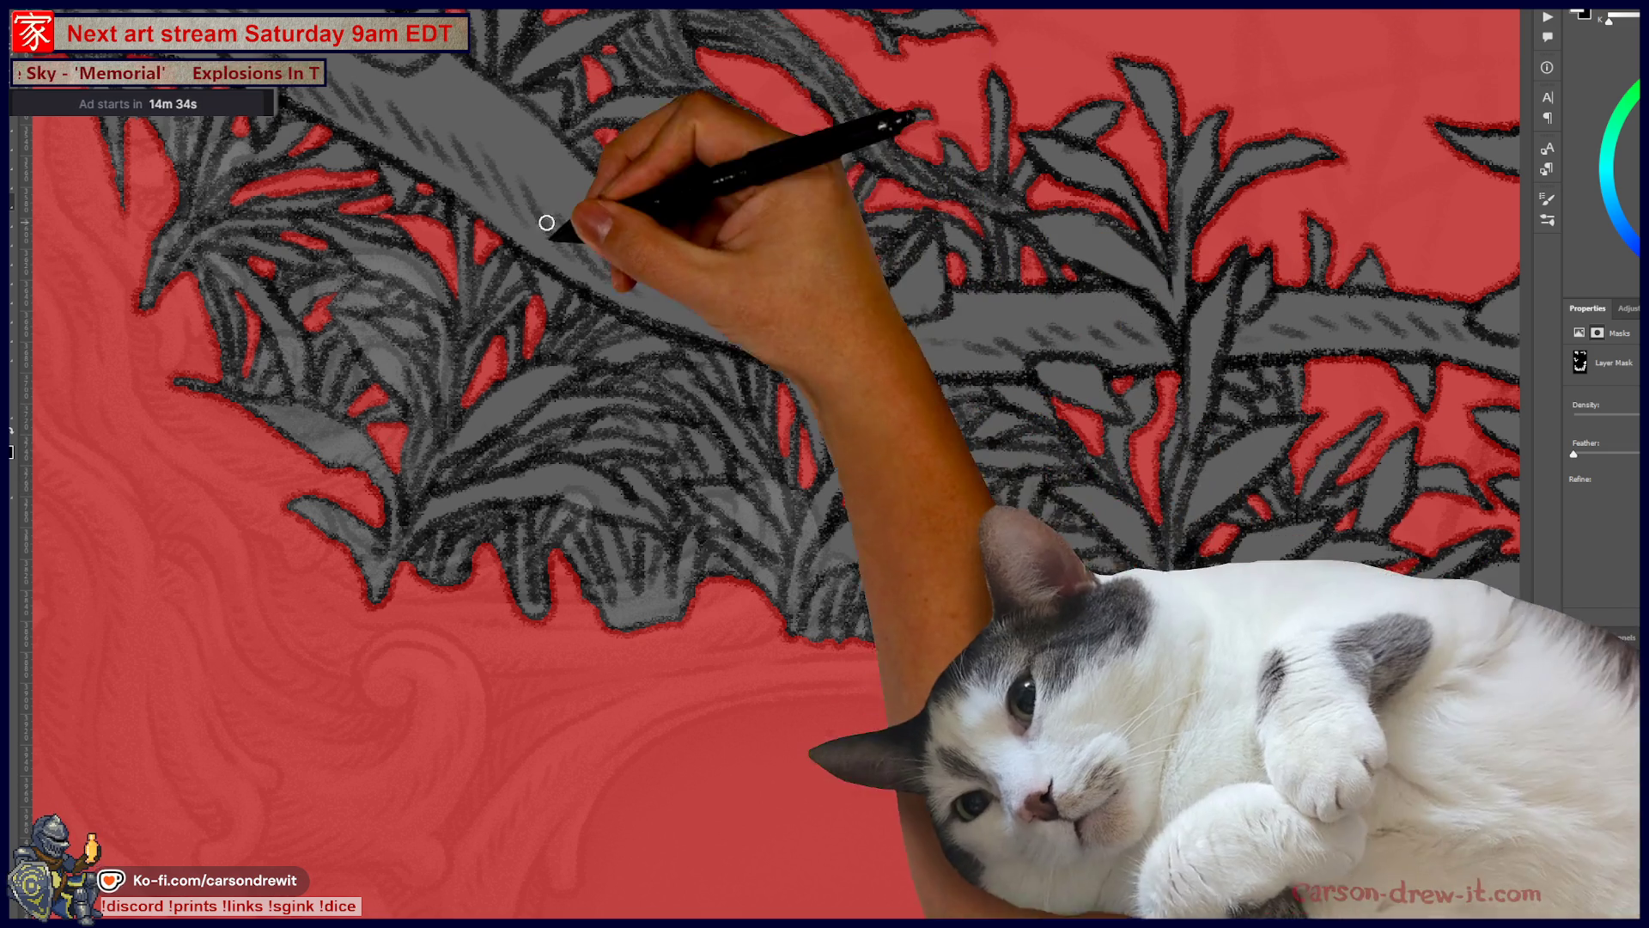
mouse_move(589, 357)
mouse_down()
mouse_move(615, 369)
mouse_move(633, 342)
mouse_move(589, 353)
mouse_move(653, 344)
mouse_up()
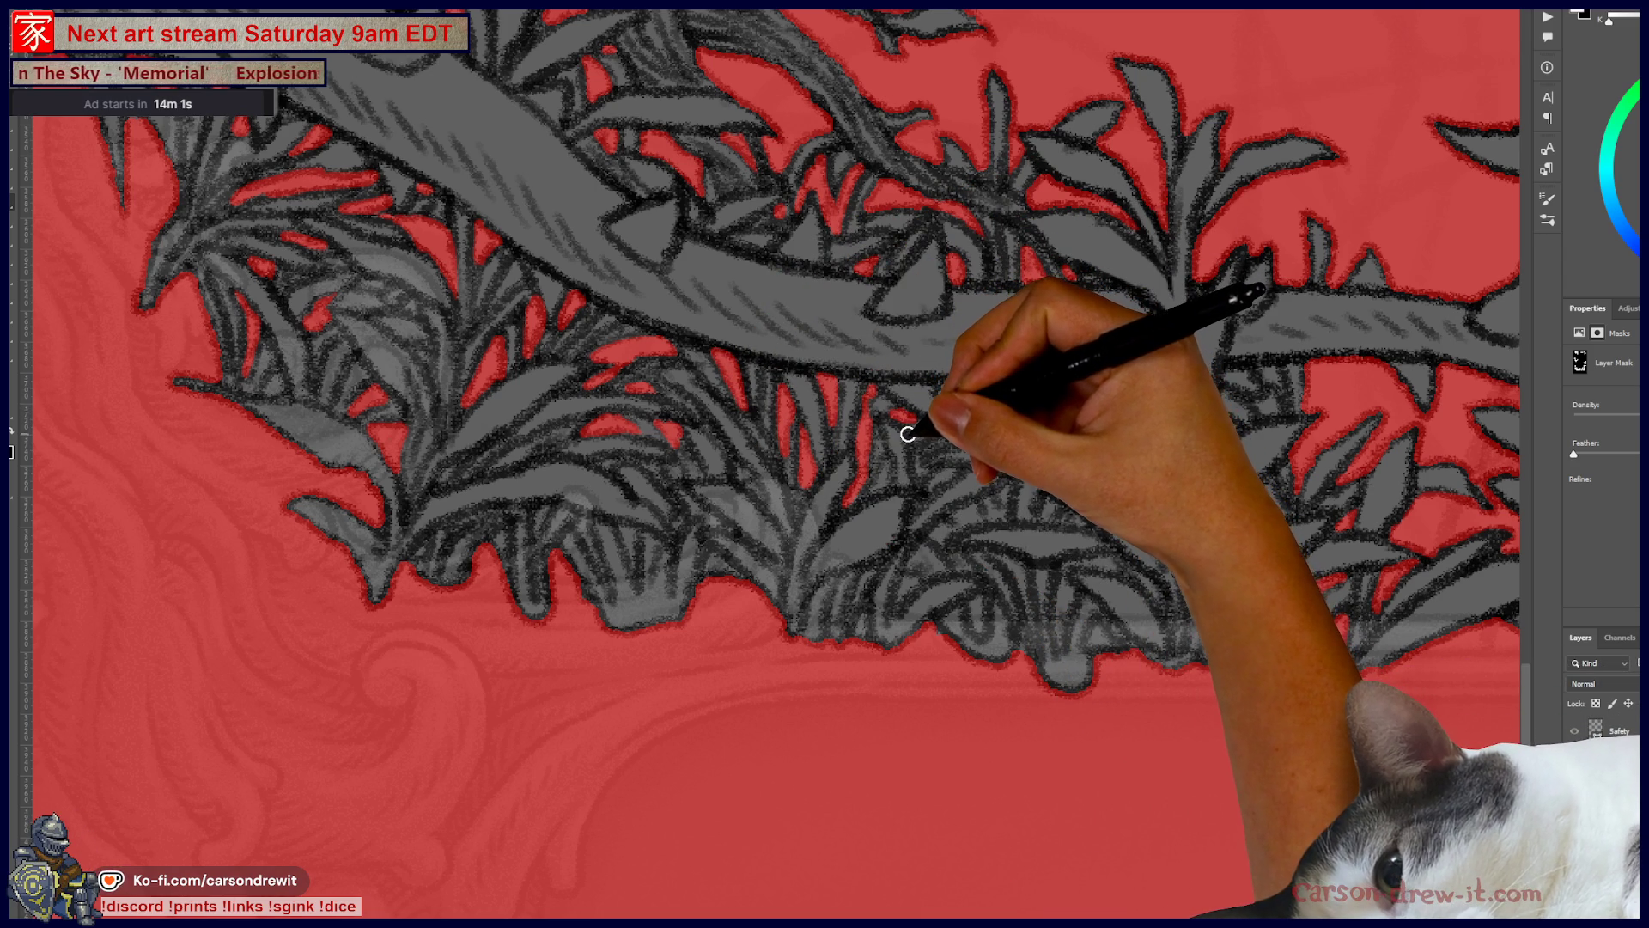
Step: Reposition the view over the bottom foliage toward the vine's right end
drag(904, 434, 850, 410)
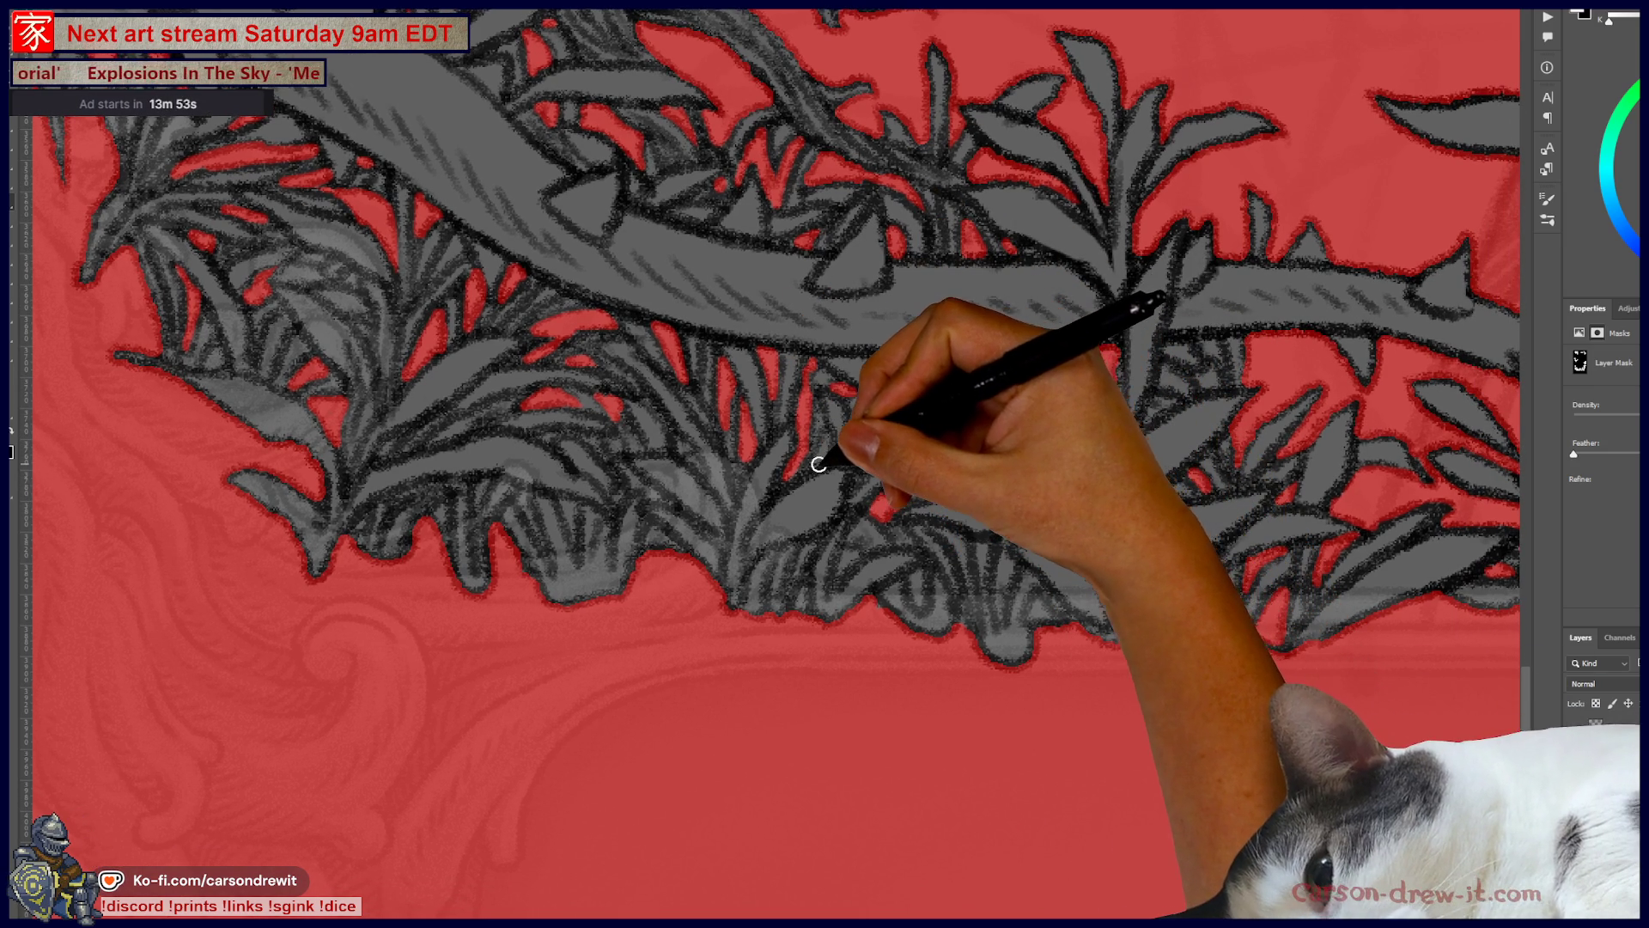
key(ctrl)
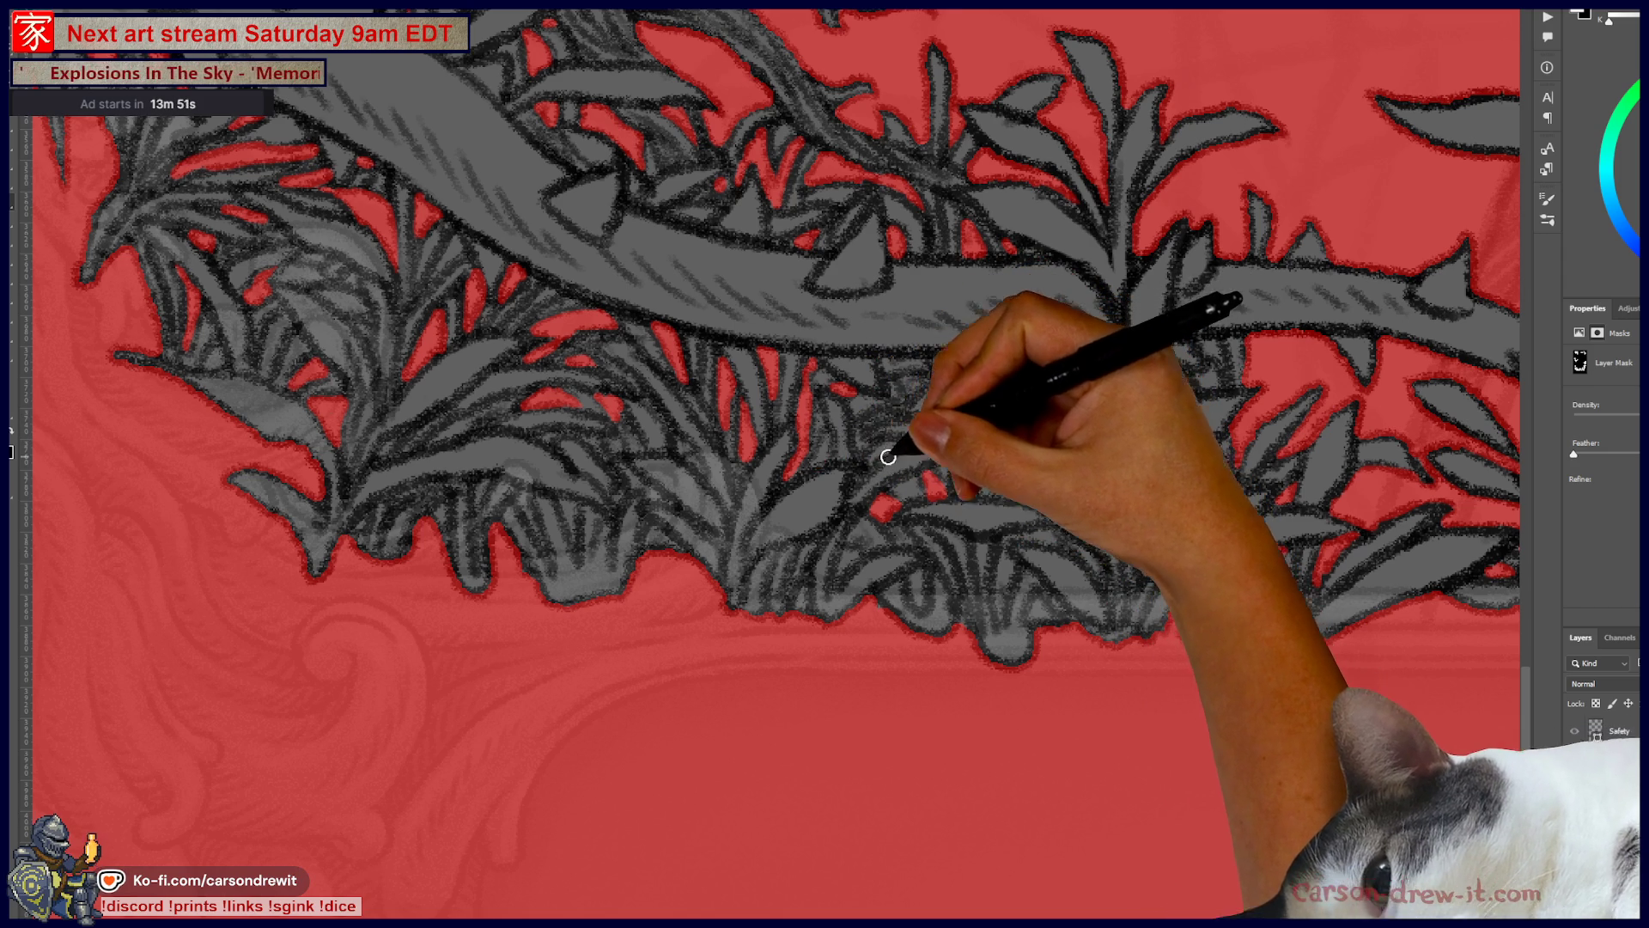
drag(732, 461, 719, 452)
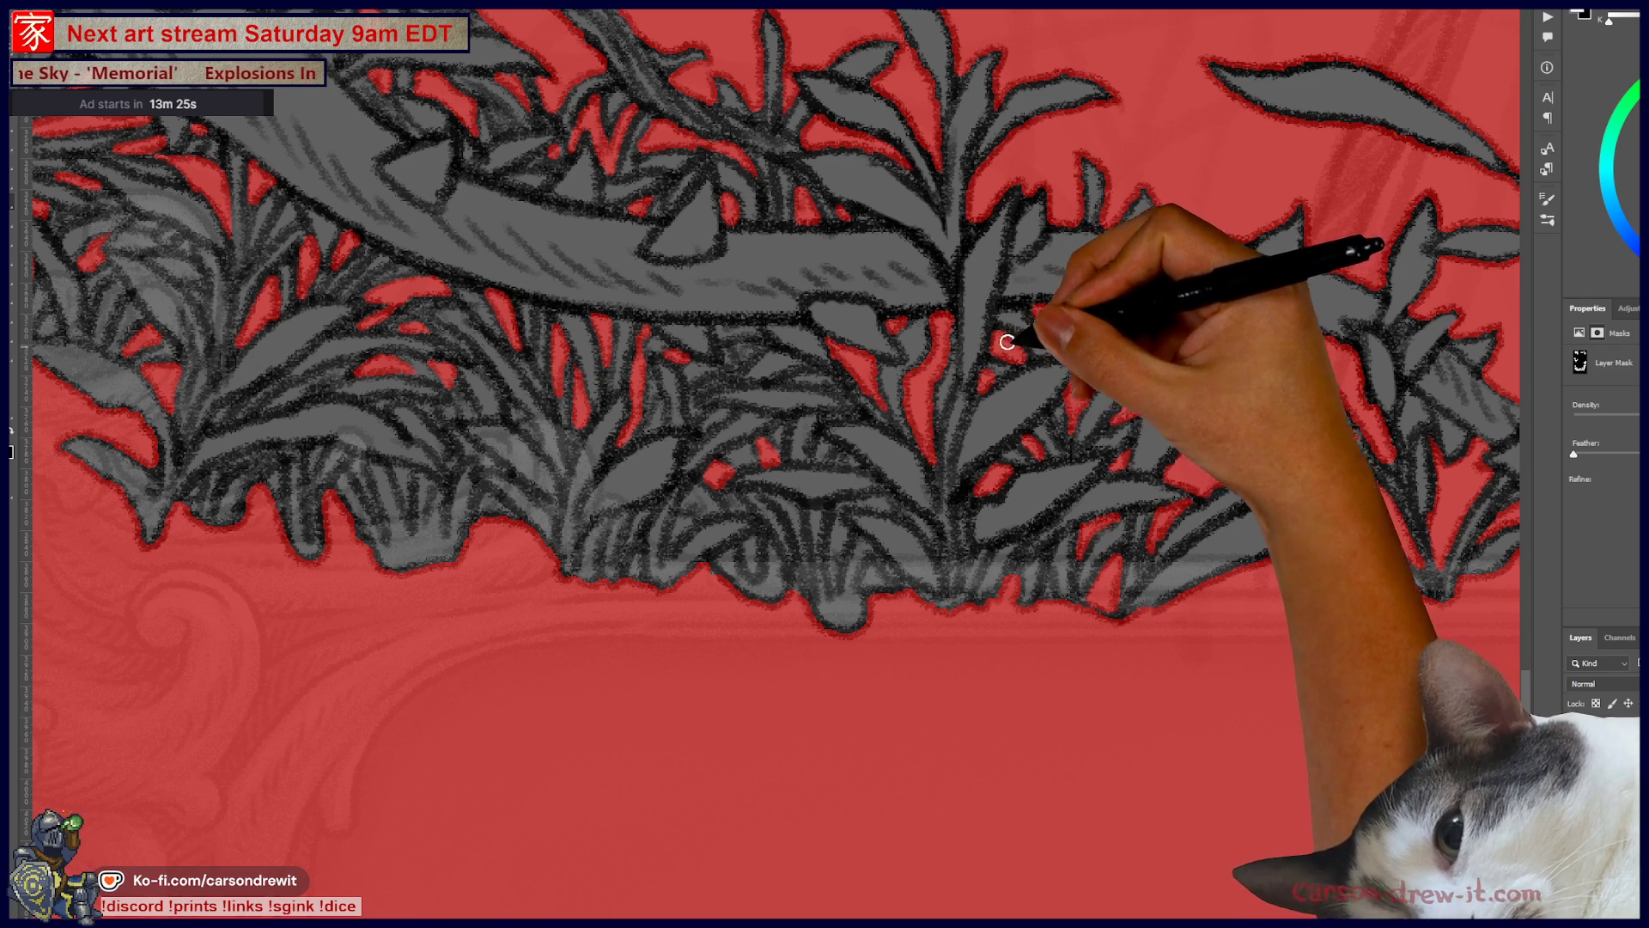
mouse_move(1092, 596)
mouse_down()
mouse_move(1075, 644)
mouse_move(994, 671)
mouse_up()
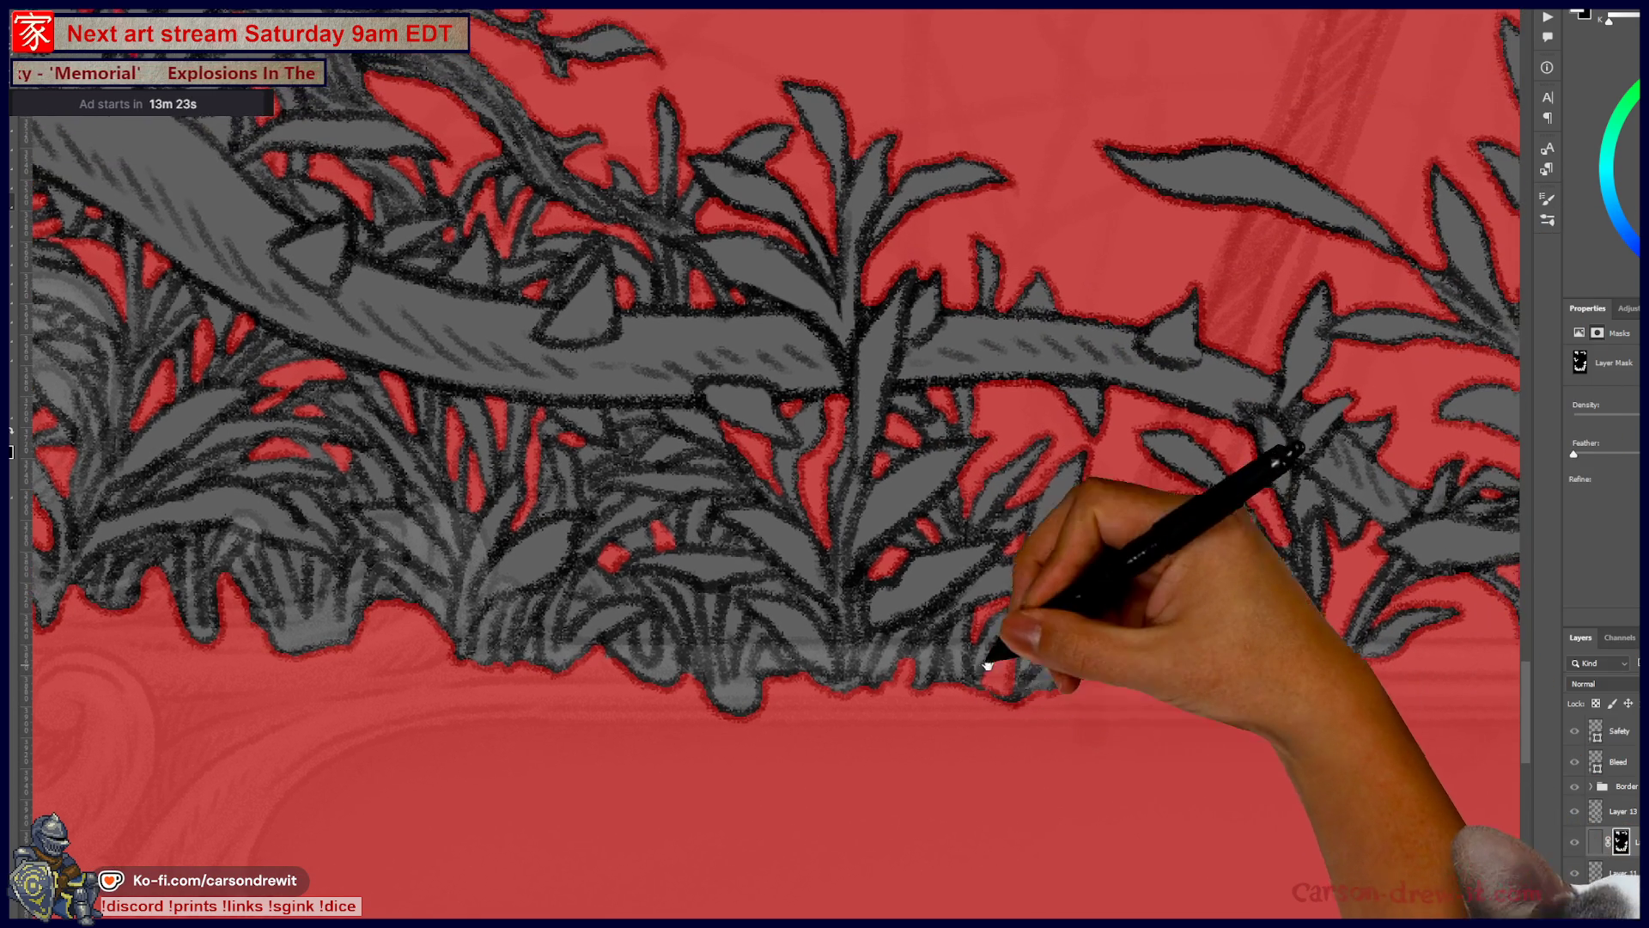
mouse_move(761, 518)
mouse_down()
mouse_move(1068, 707)
mouse_move(1042, 710)
mouse_move(1072, 682)
mouse_move(765, 681)
mouse_move(1067, 626)
mouse_move(1023, 681)
mouse_move(956, 587)
mouse_up()
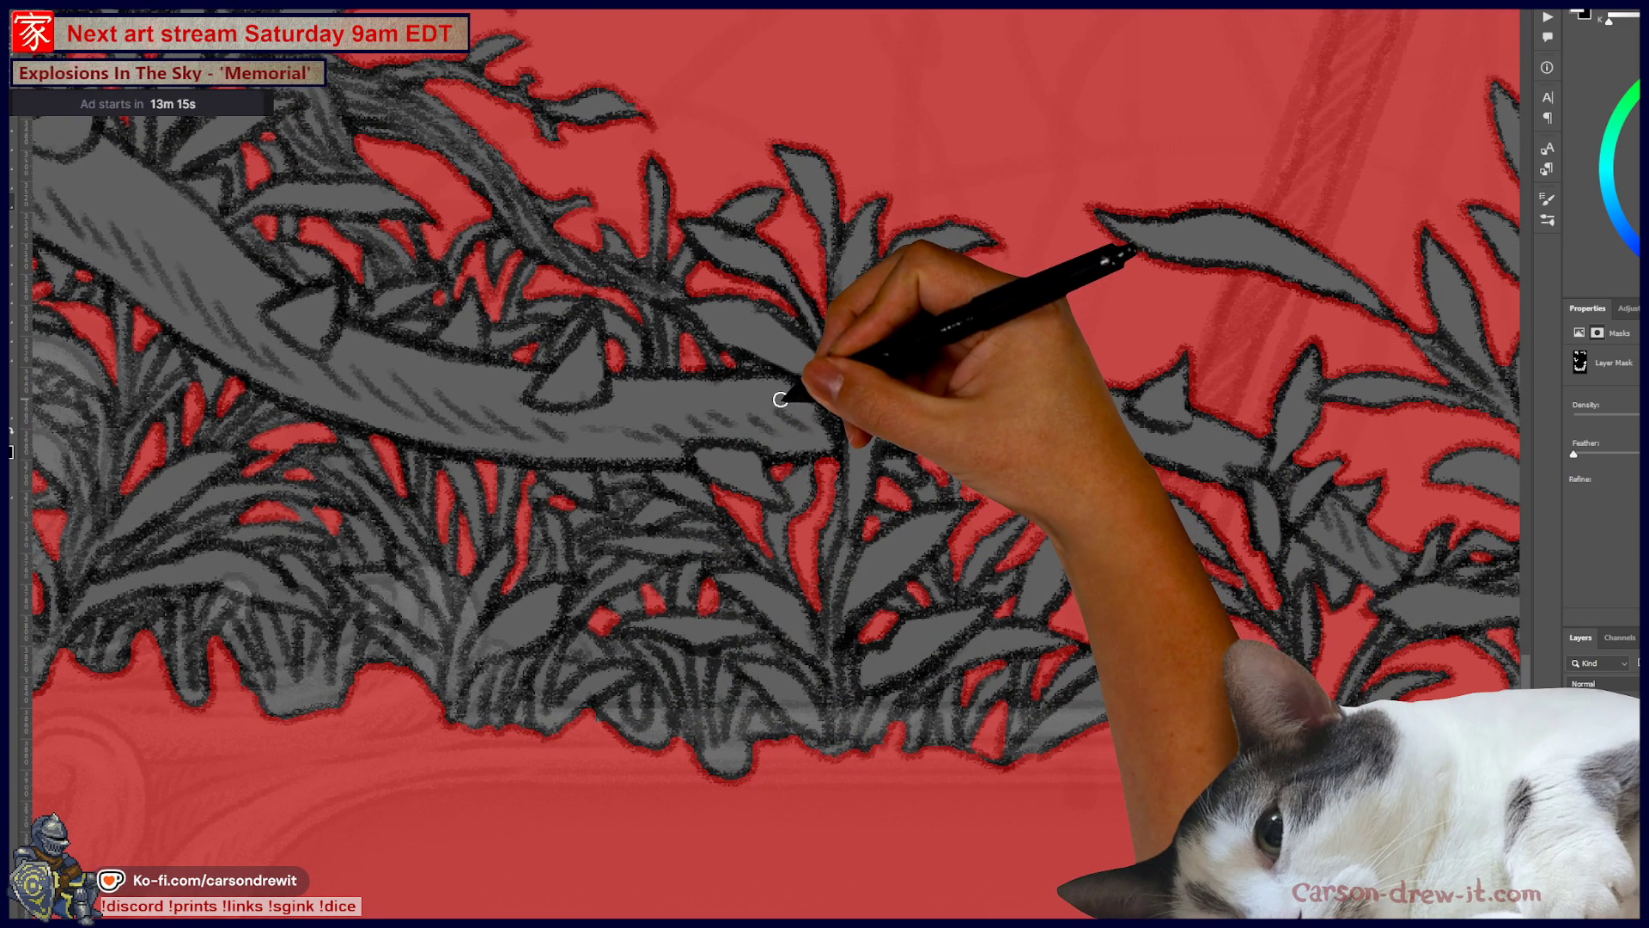
scroll(783, 399, down, 5)
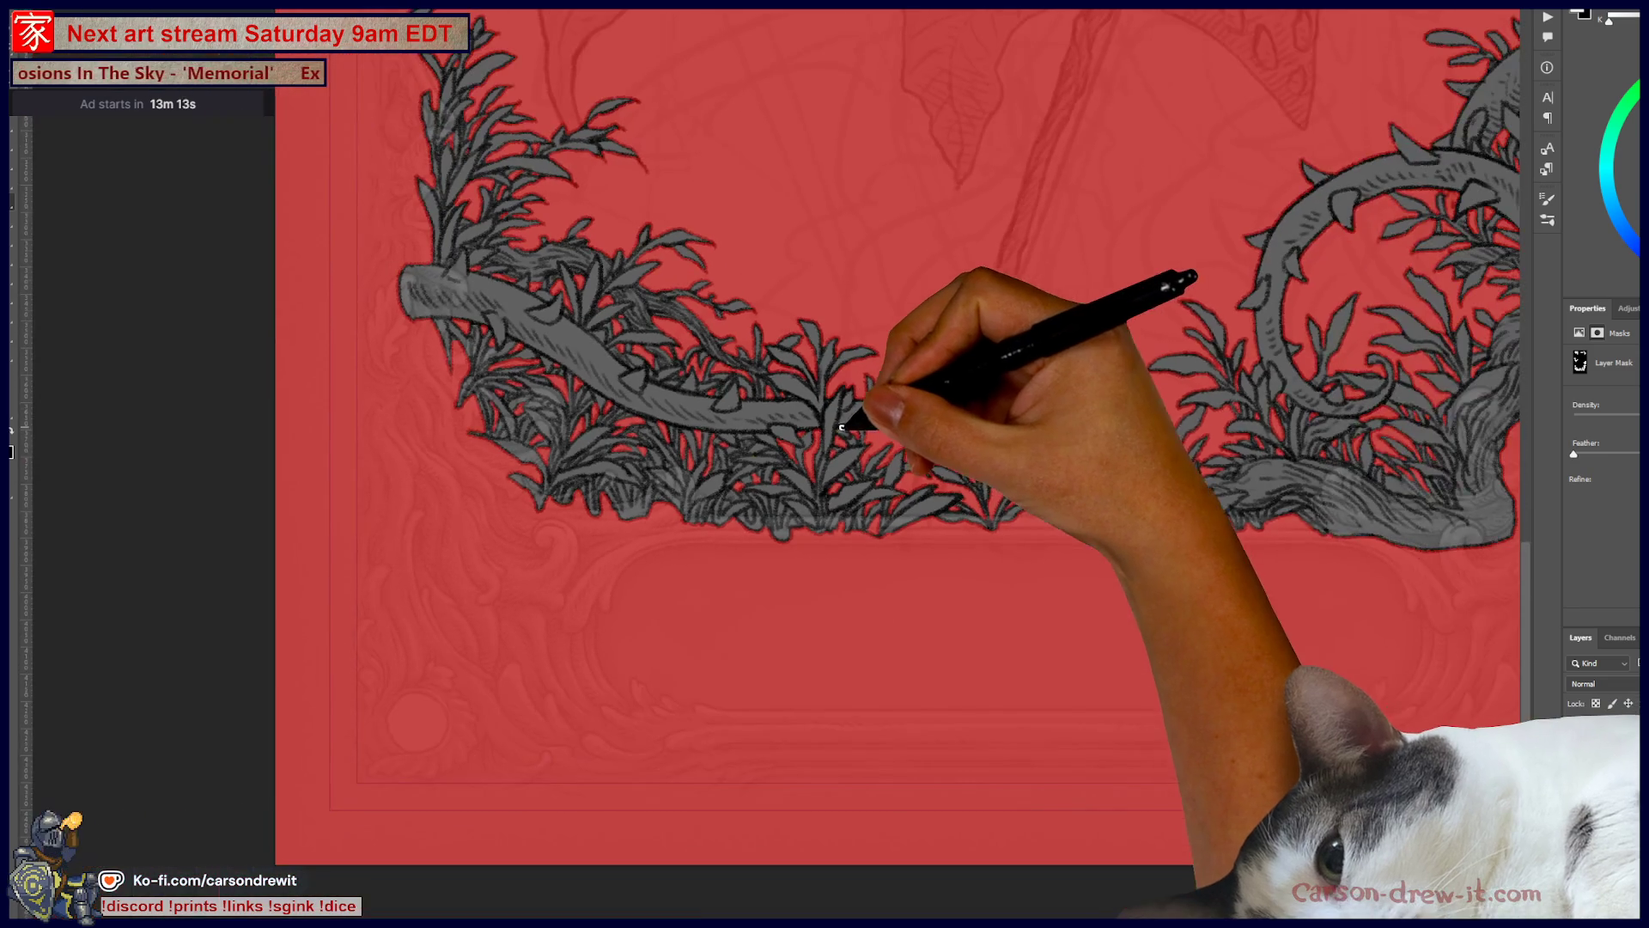
Step: Bring the top oak-leaf border into view and mask a small notch in its stem
drag(954, 406, 692, 529)
mouse_move(787, 427)
mouse_down()
mouse_move(894, 590)
mouse_move(846, 723)
mouse_up()
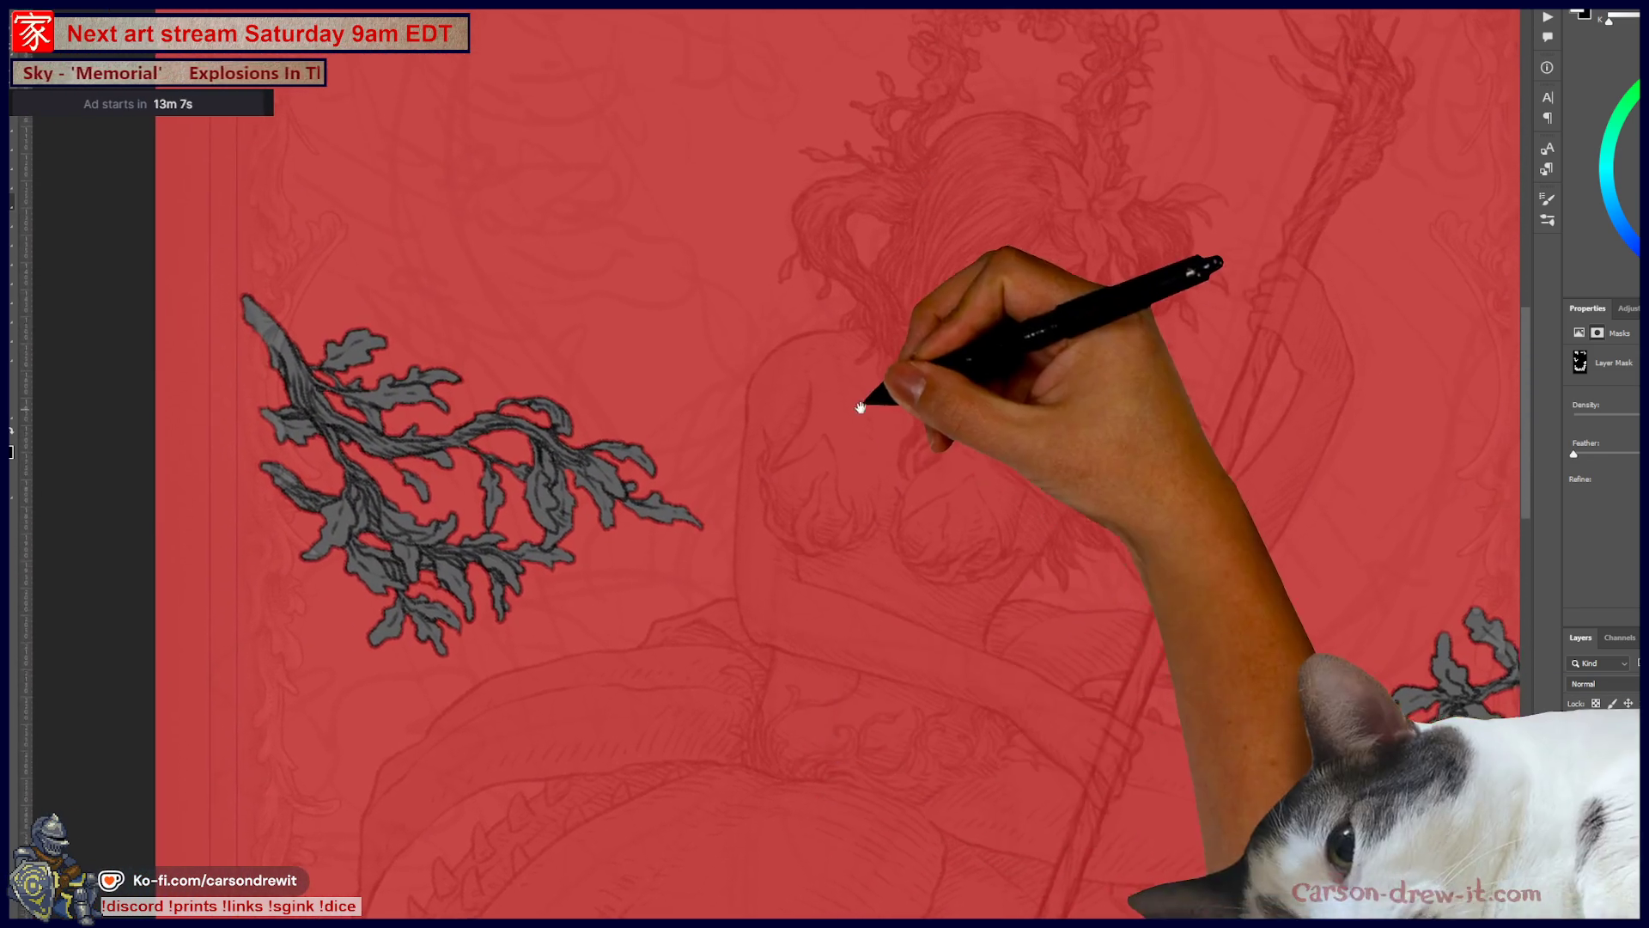
drag(858, 434, 994, 725)
drag(924, 427, 933, 517)
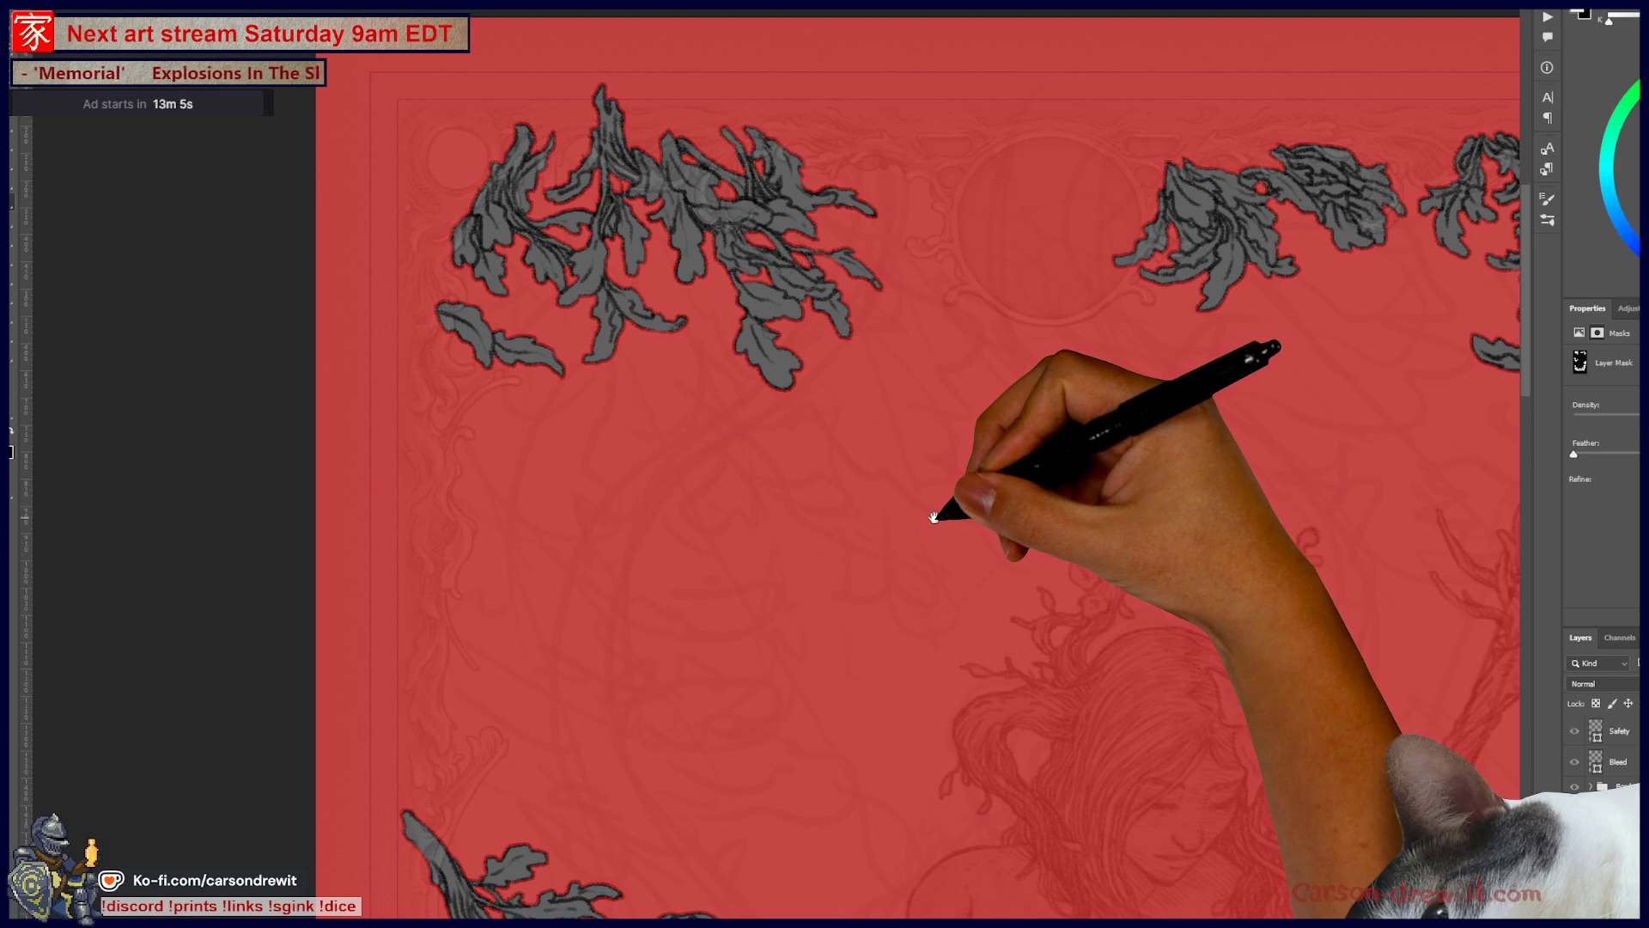
scroll(607, 147, up, 5)
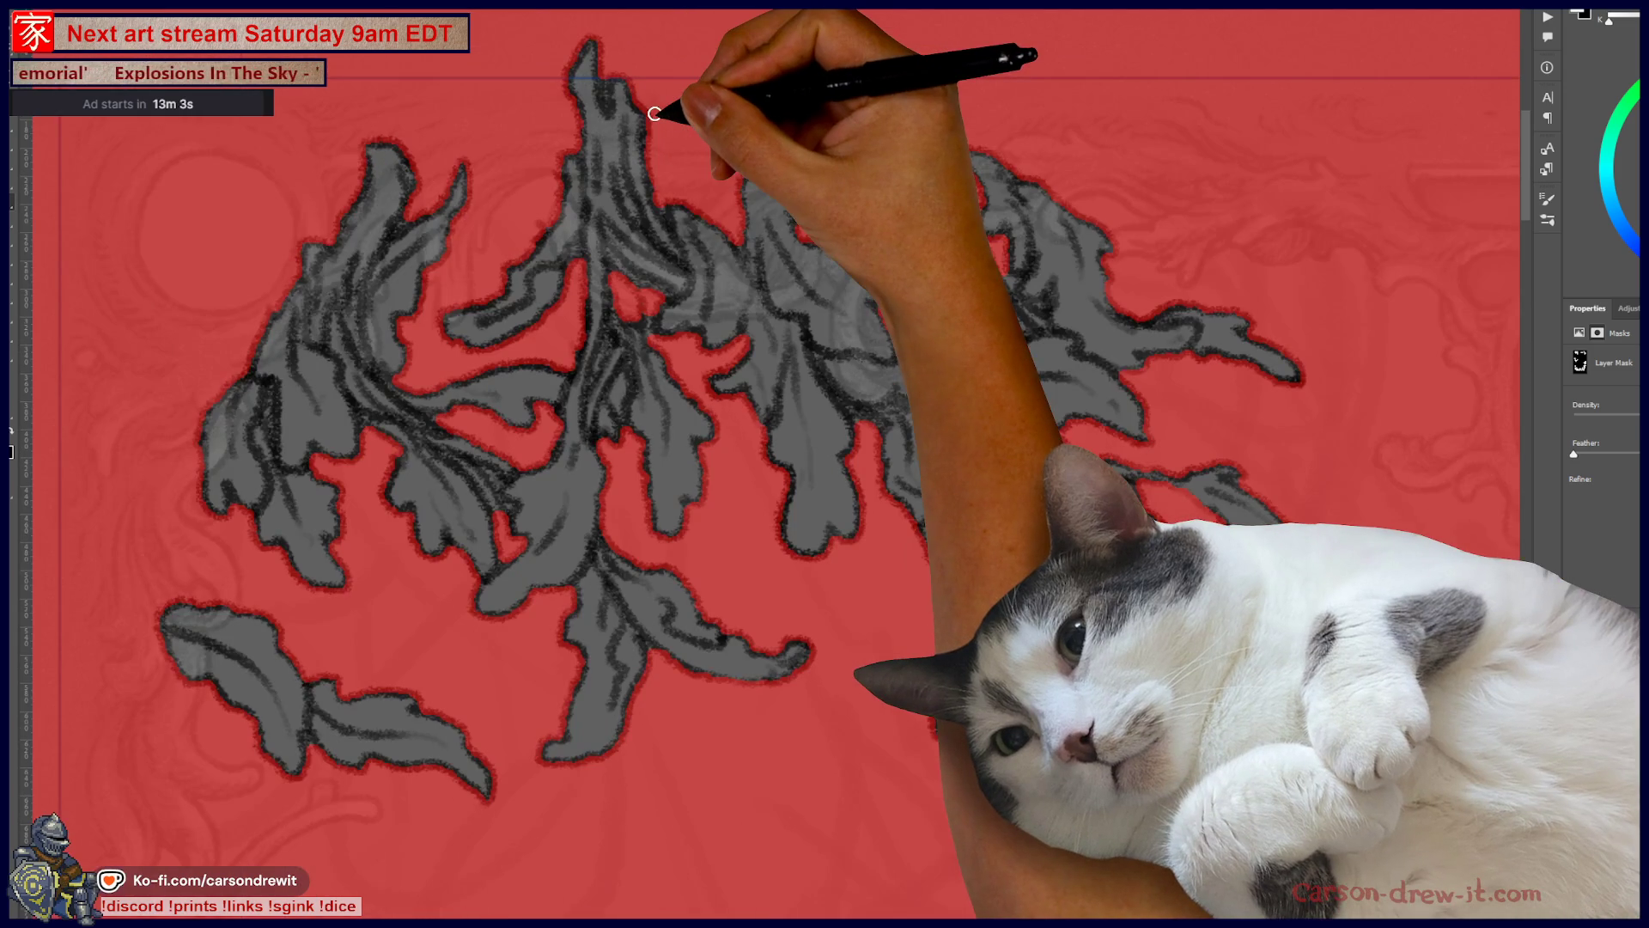
mouse_move(611, 155)
mouse_down()
mouse_move(644, 221)
mouse_move(633, 210)
mouse_up()
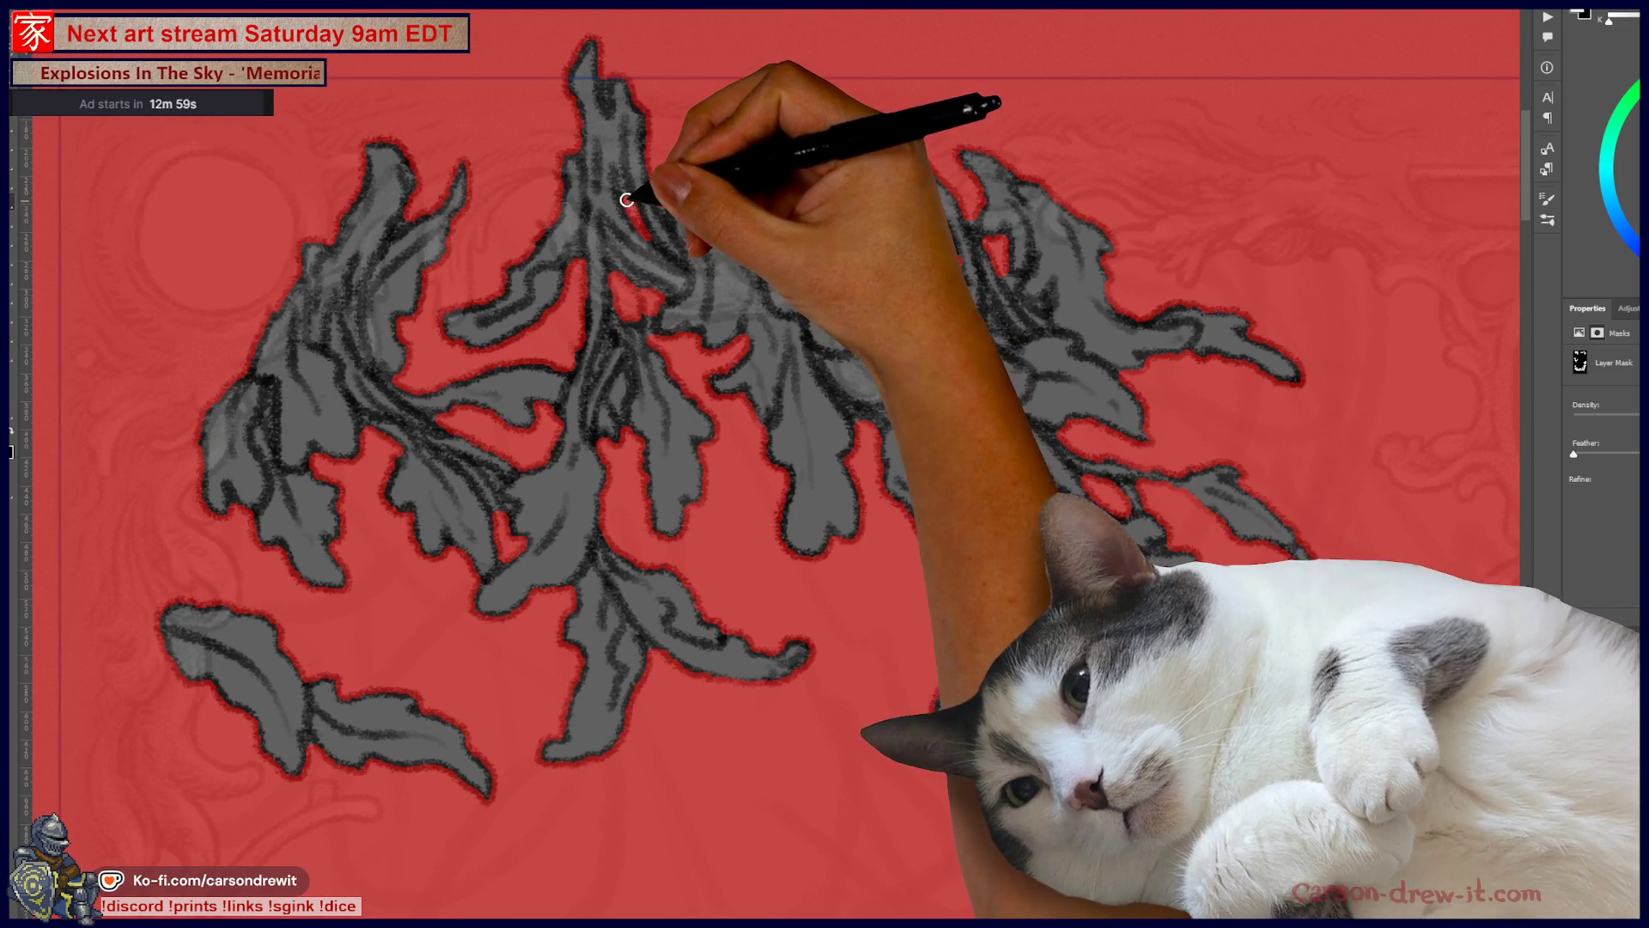
Step: Undo the last mask stroke to restore the erased leaf area, then inspect the top-left cluster
key(ctrl)
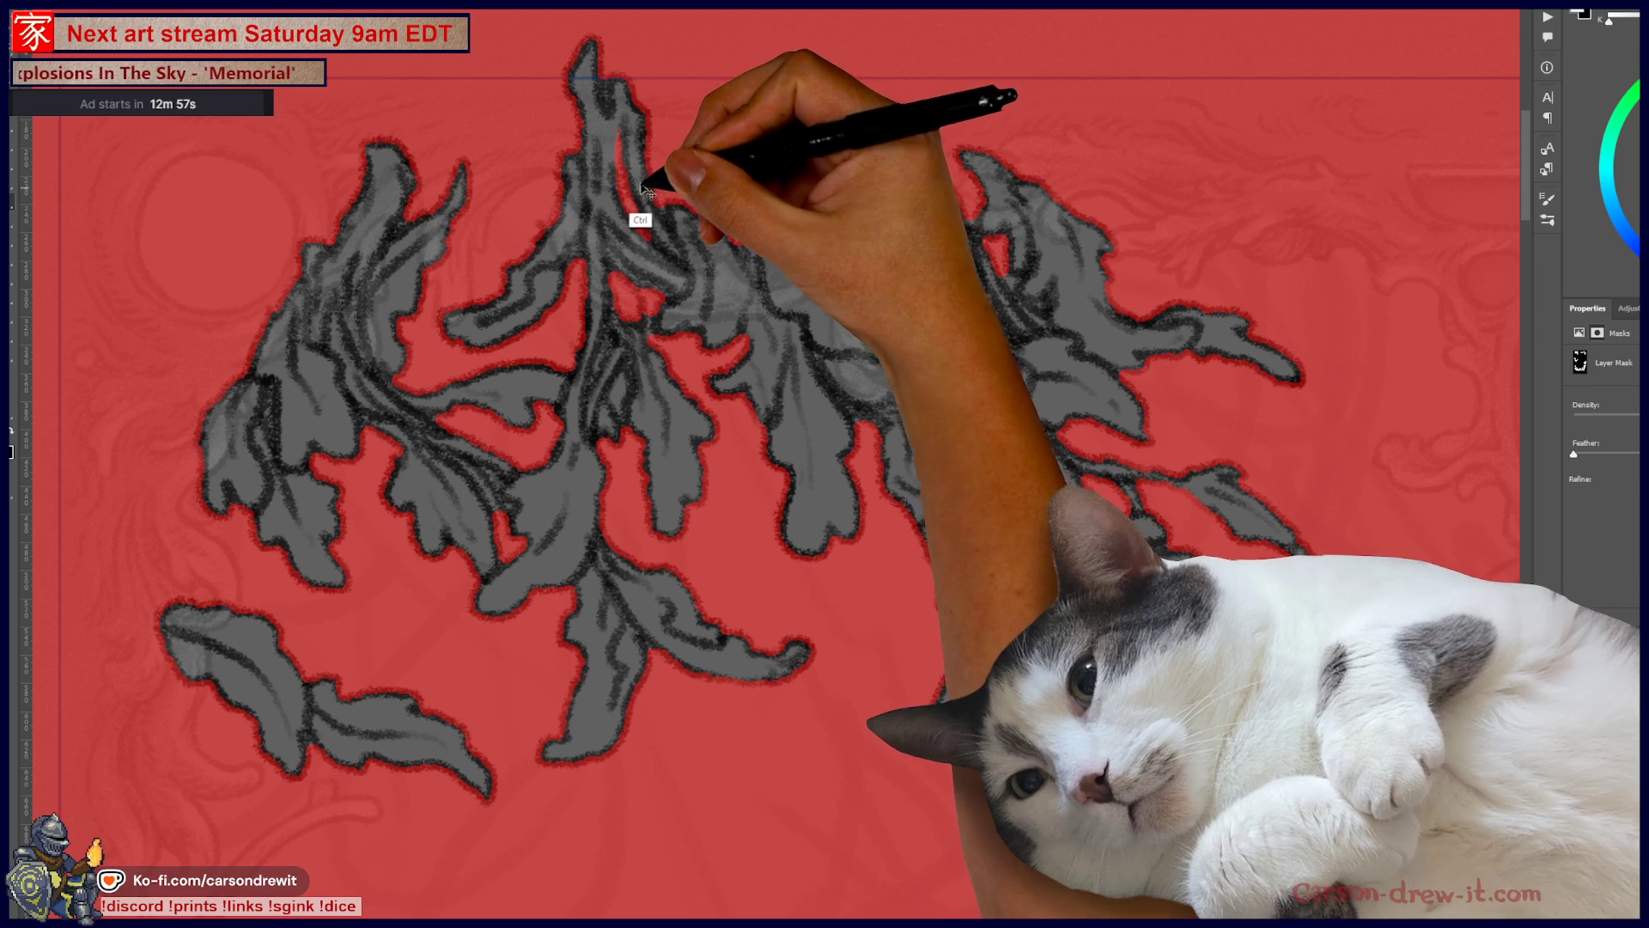
key(ctrl+z)
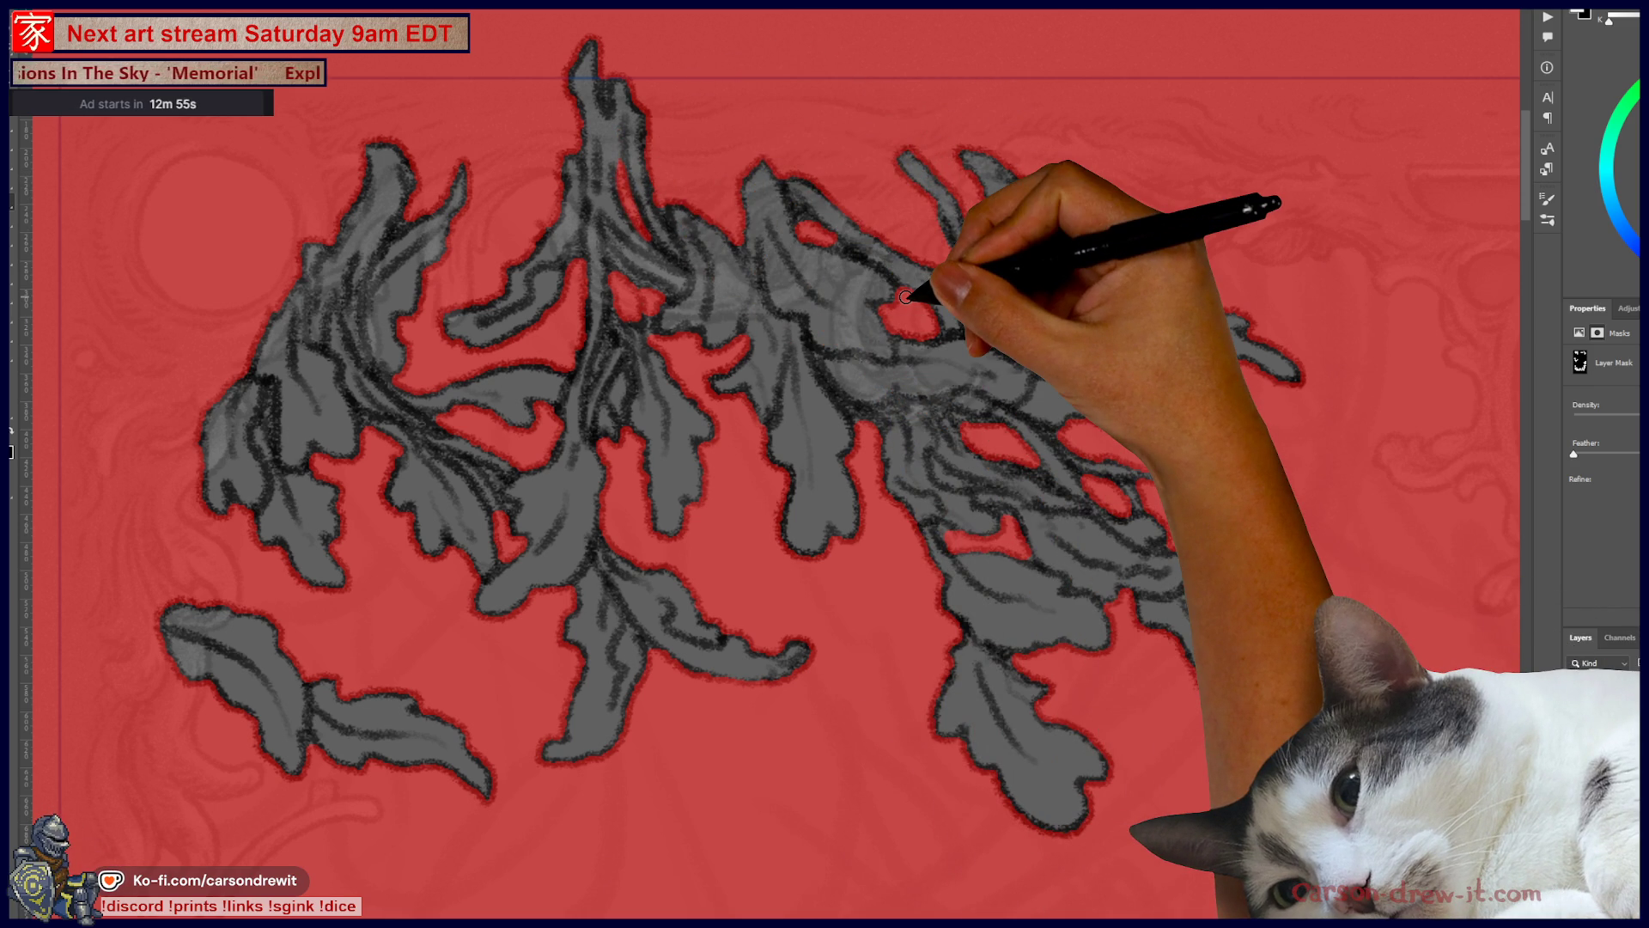
key(ctrl+minus)
mouse_move(950, 287)
mouse_down()
mouse_move(994, 423)
mouse_move(821, 280)
mouse_up()
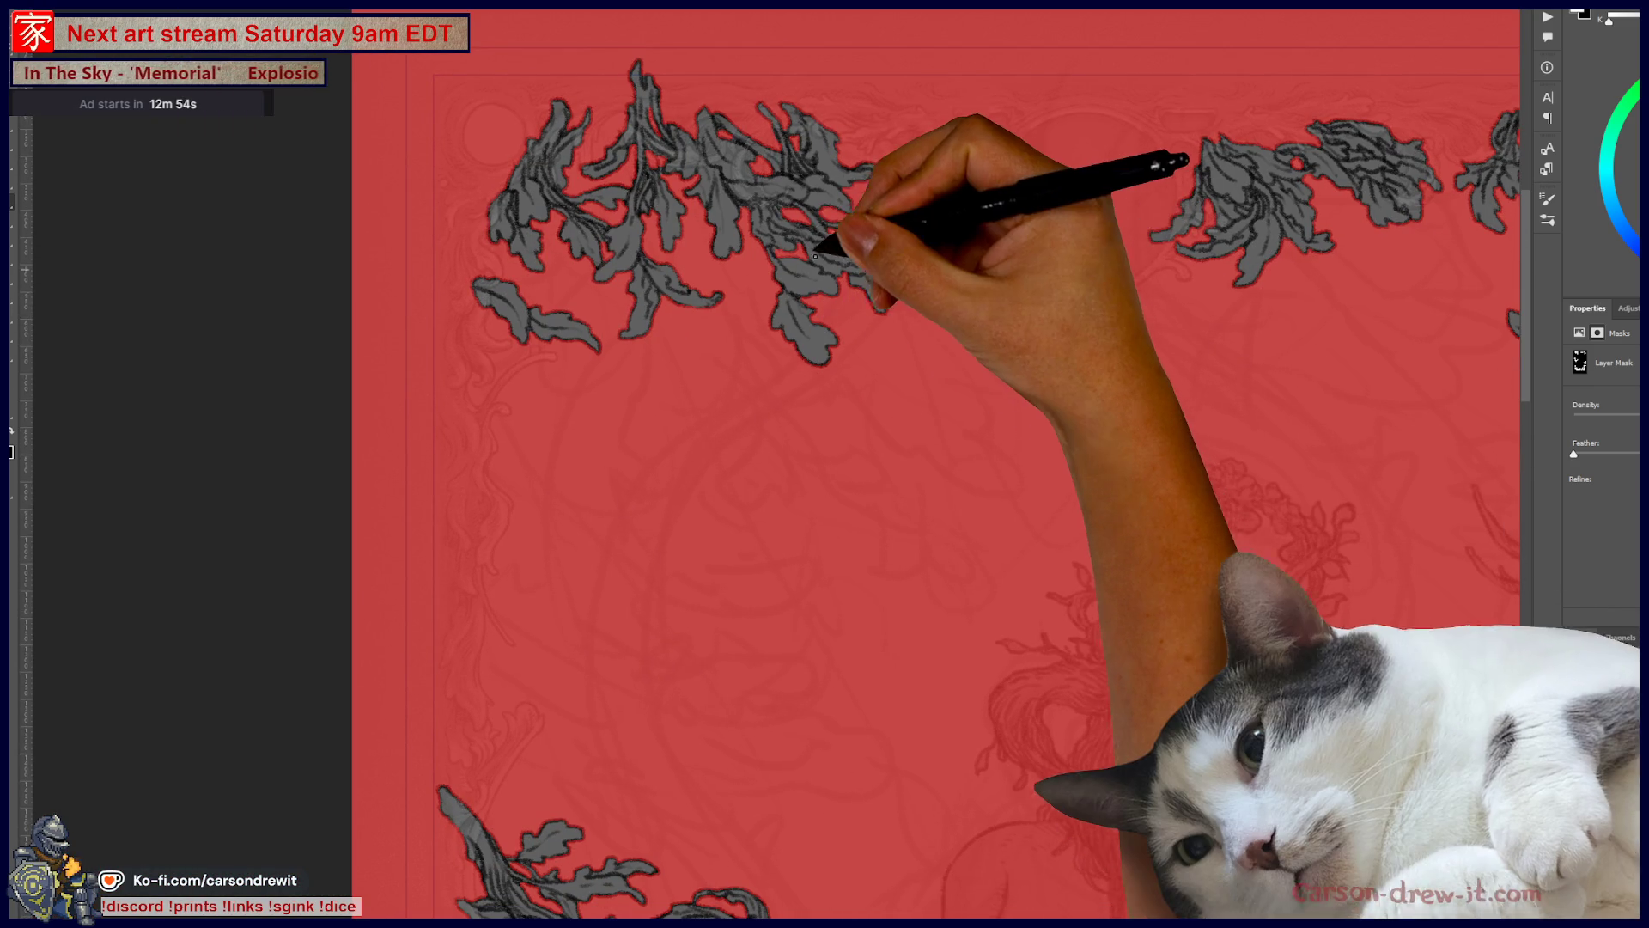
scroll(803, 214, up, 3)
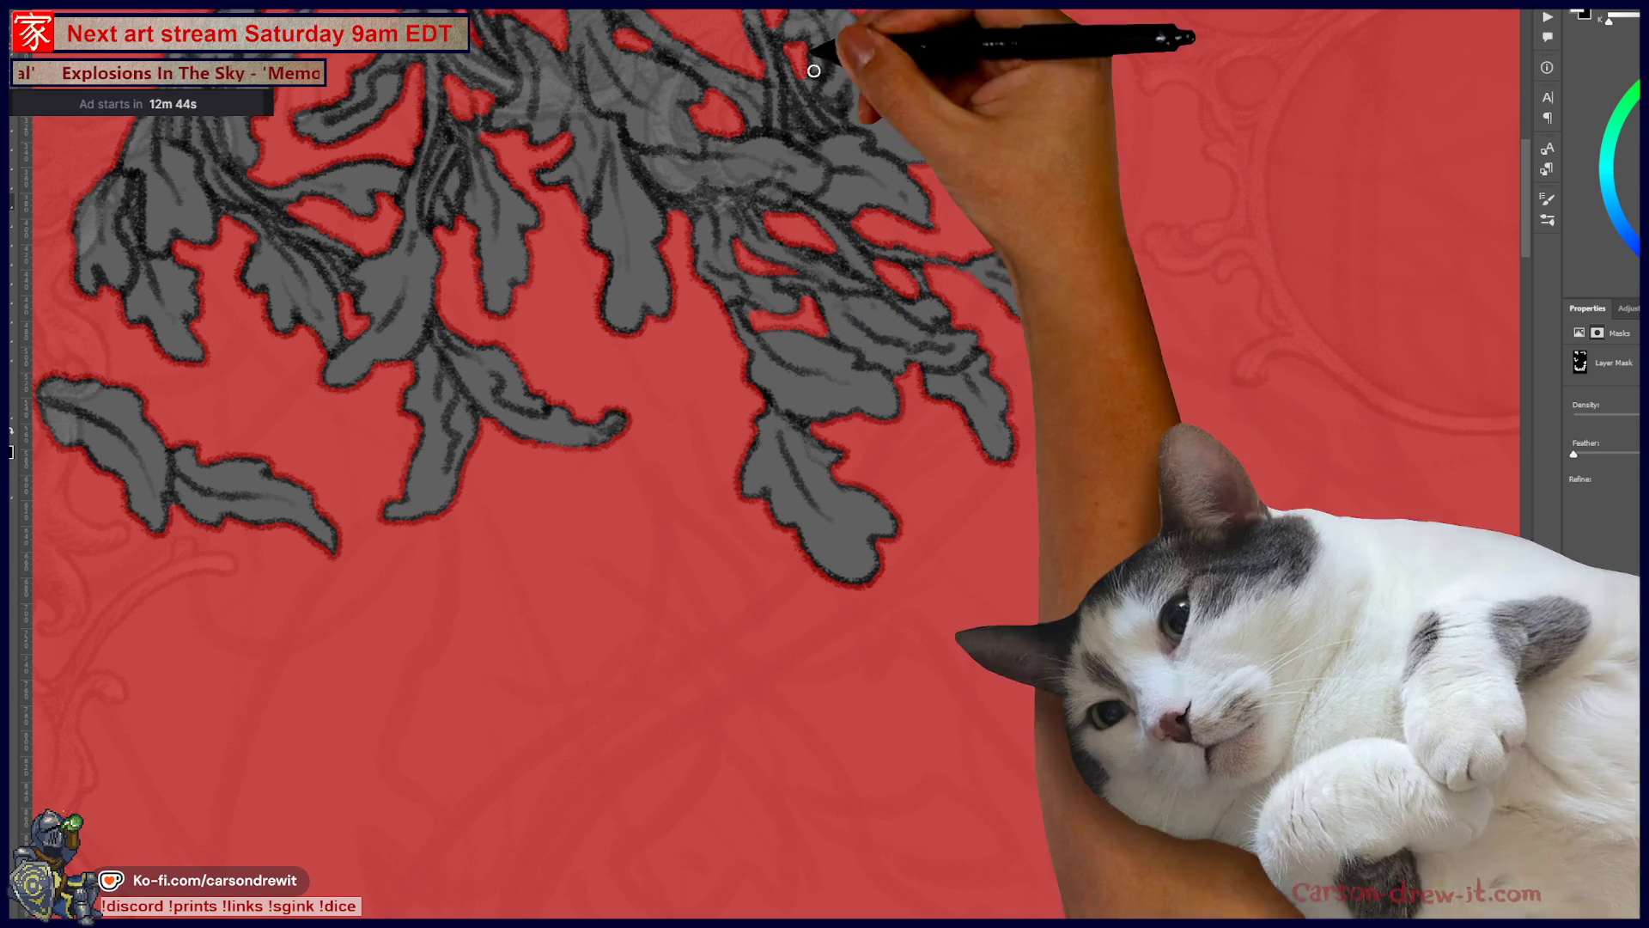
mouse_move(854, 215)
mouse_down()
mouse_move(919, 335)
mouse_move(894, 250)
mouse_up()
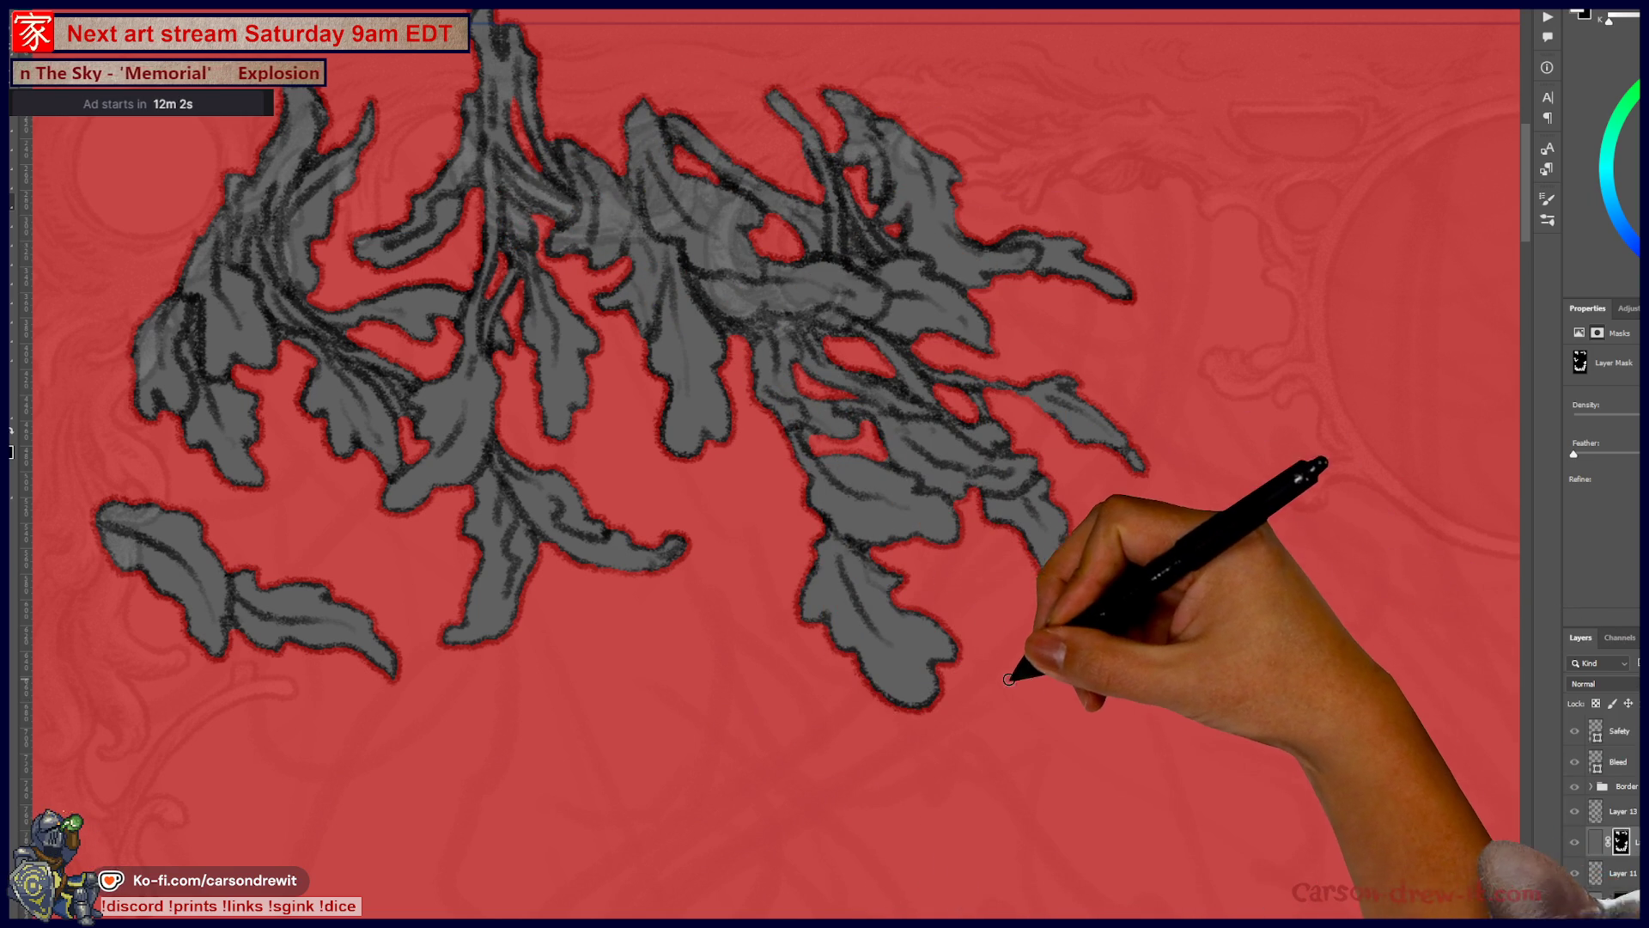
key(ctrl+minus)
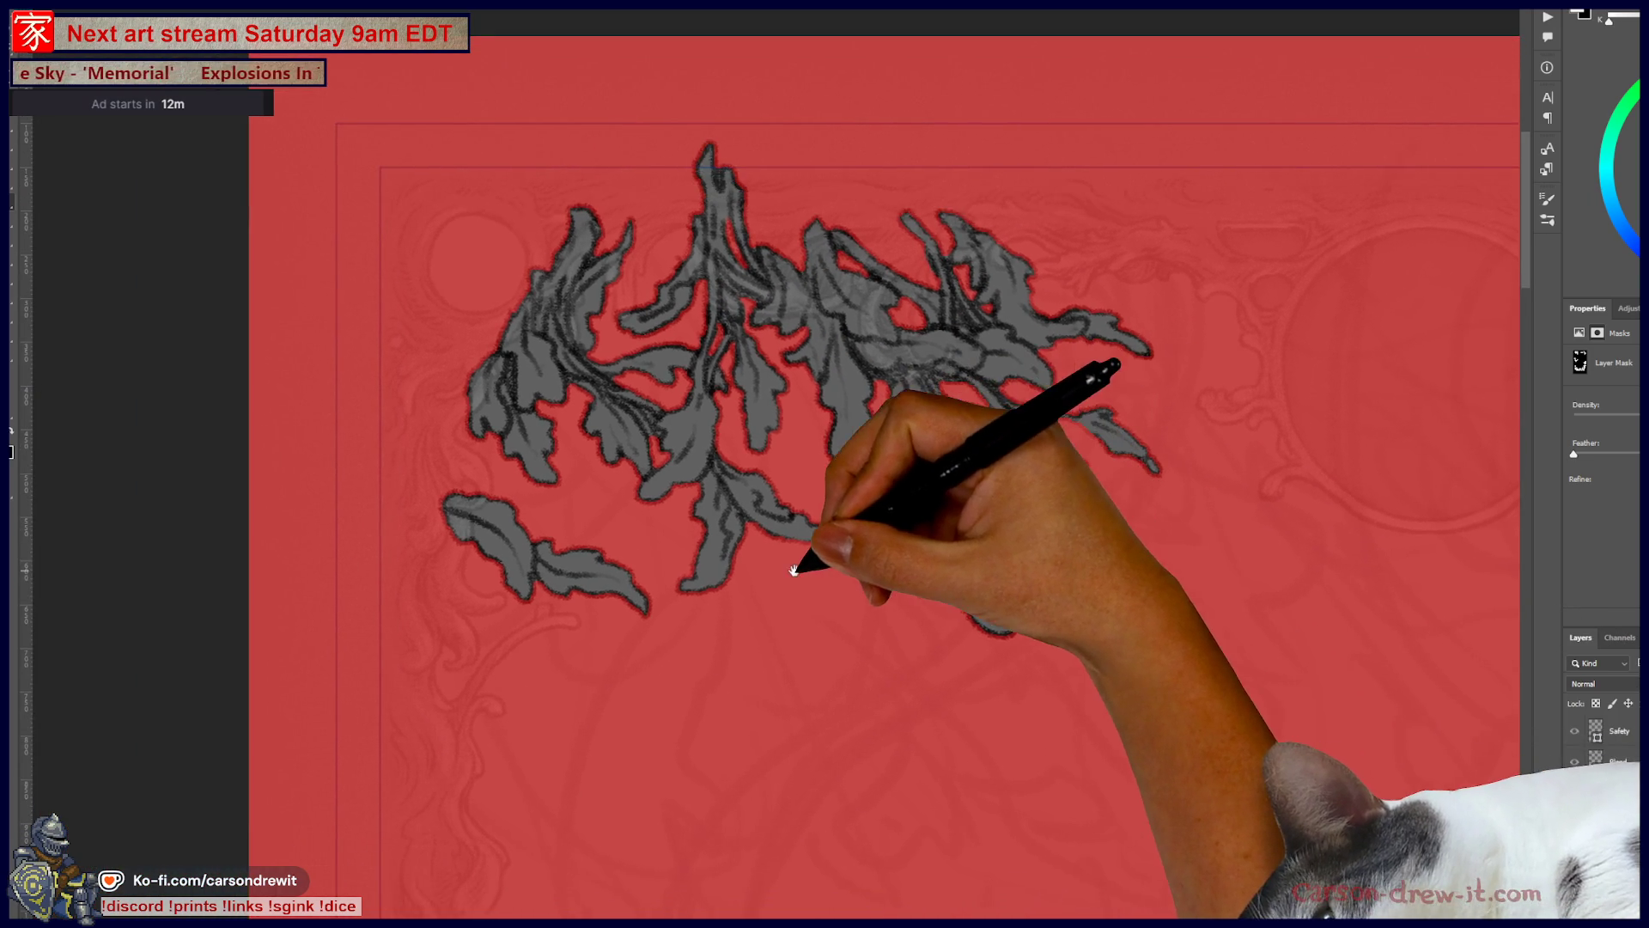
key(ctrl+plus)
key(ctrl+plus)
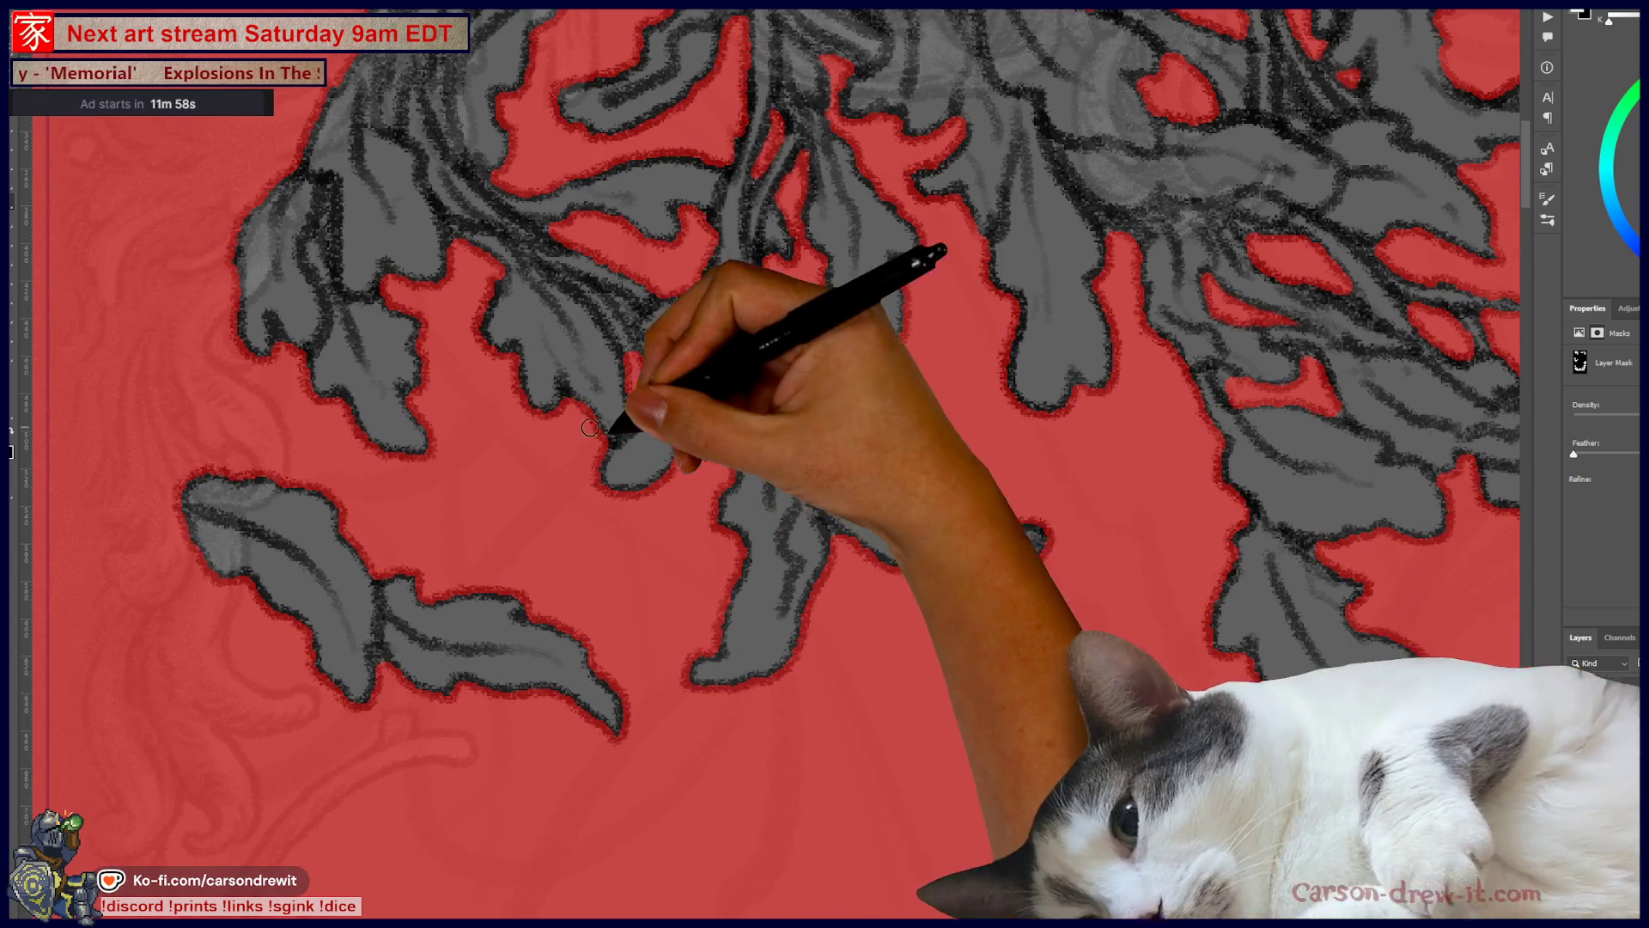
drag(661, 440, 755, 508)
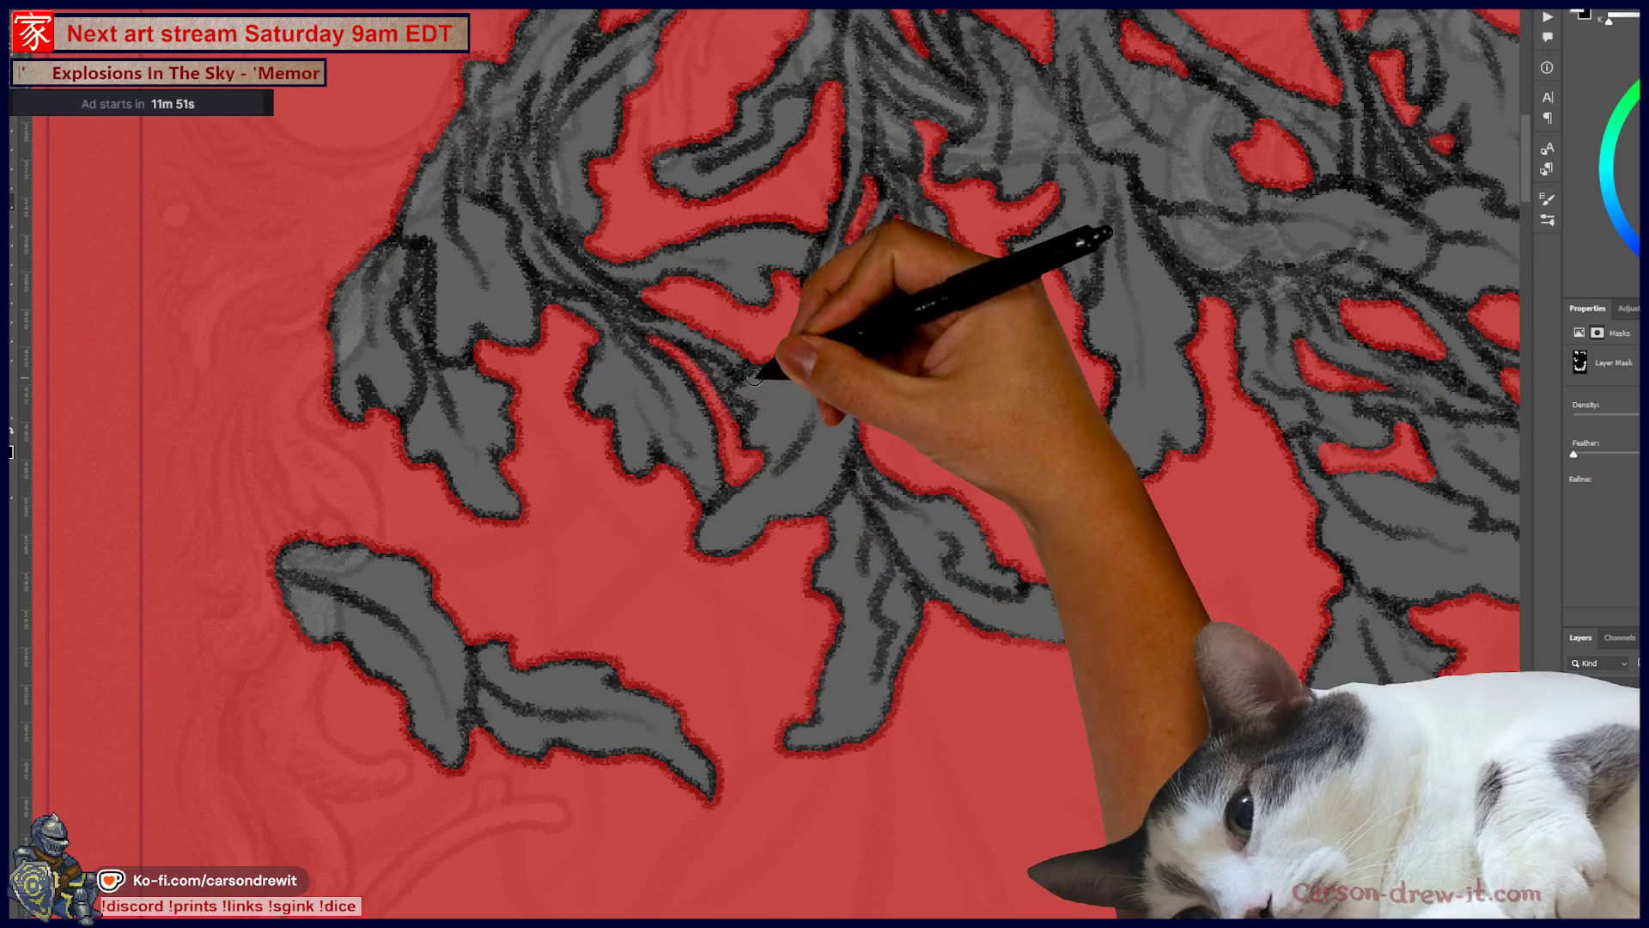
drag(756, 387, 903, 468)
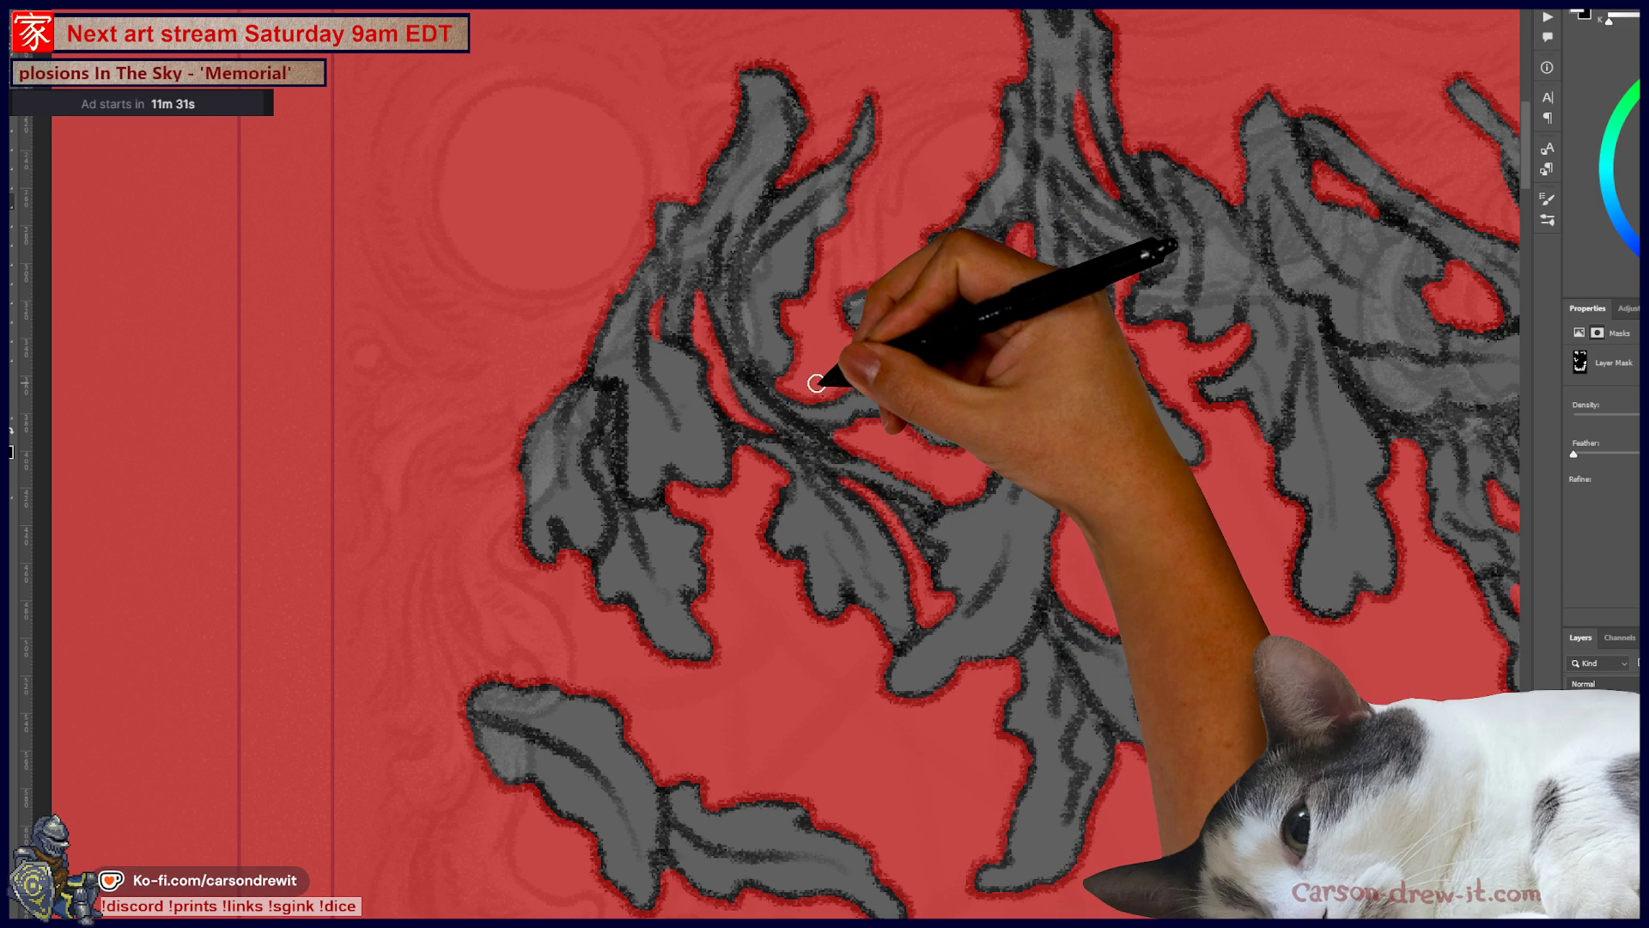
scroll(816, 383, down, 3)
scroll(846, 370, down, 2)
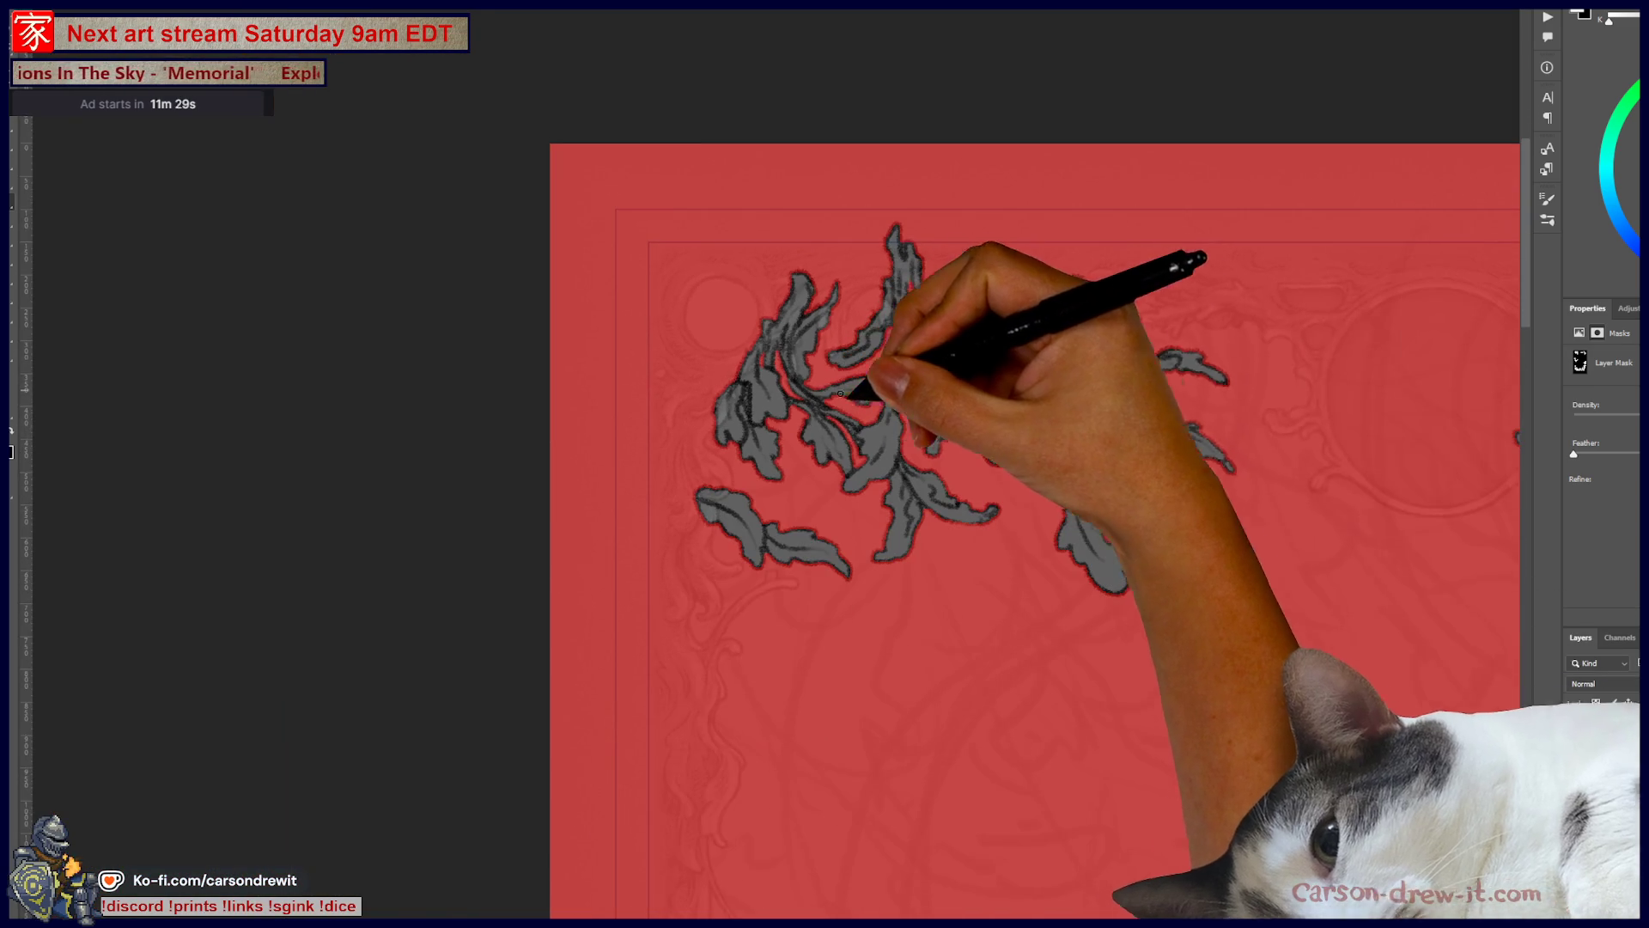
Step: Paint red notches along the leaf edges and at the top of the upper cluster
drag(1115, 527, 554, 384)
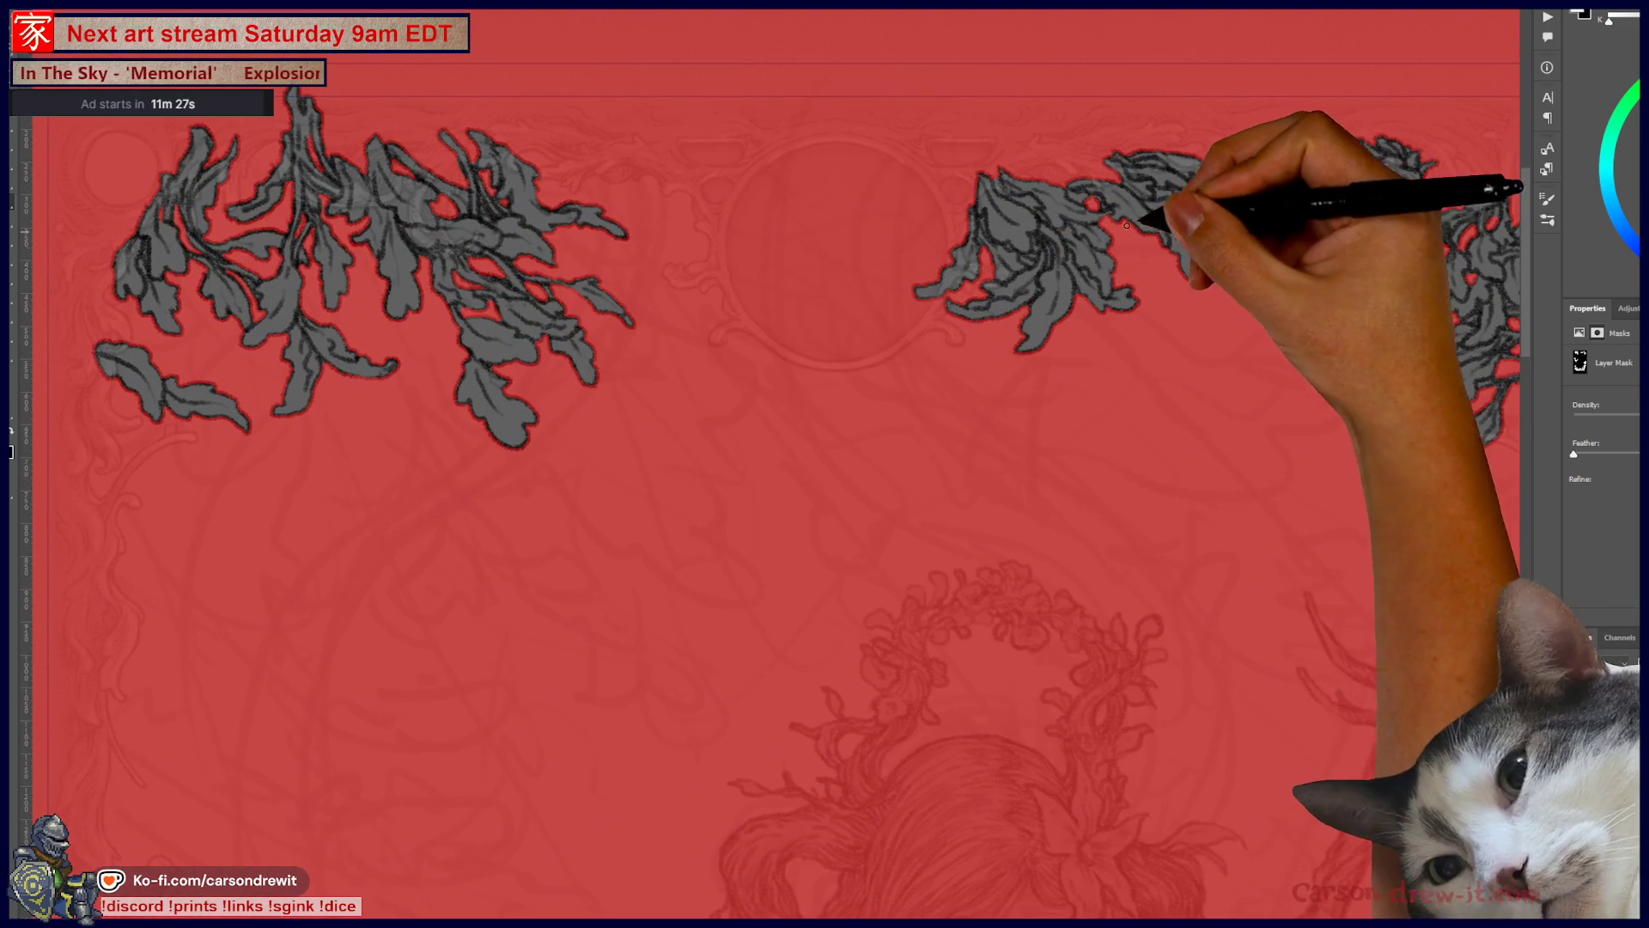
scroll(1194, 183, up, 2)
scroll(1001, 342, up, 4)
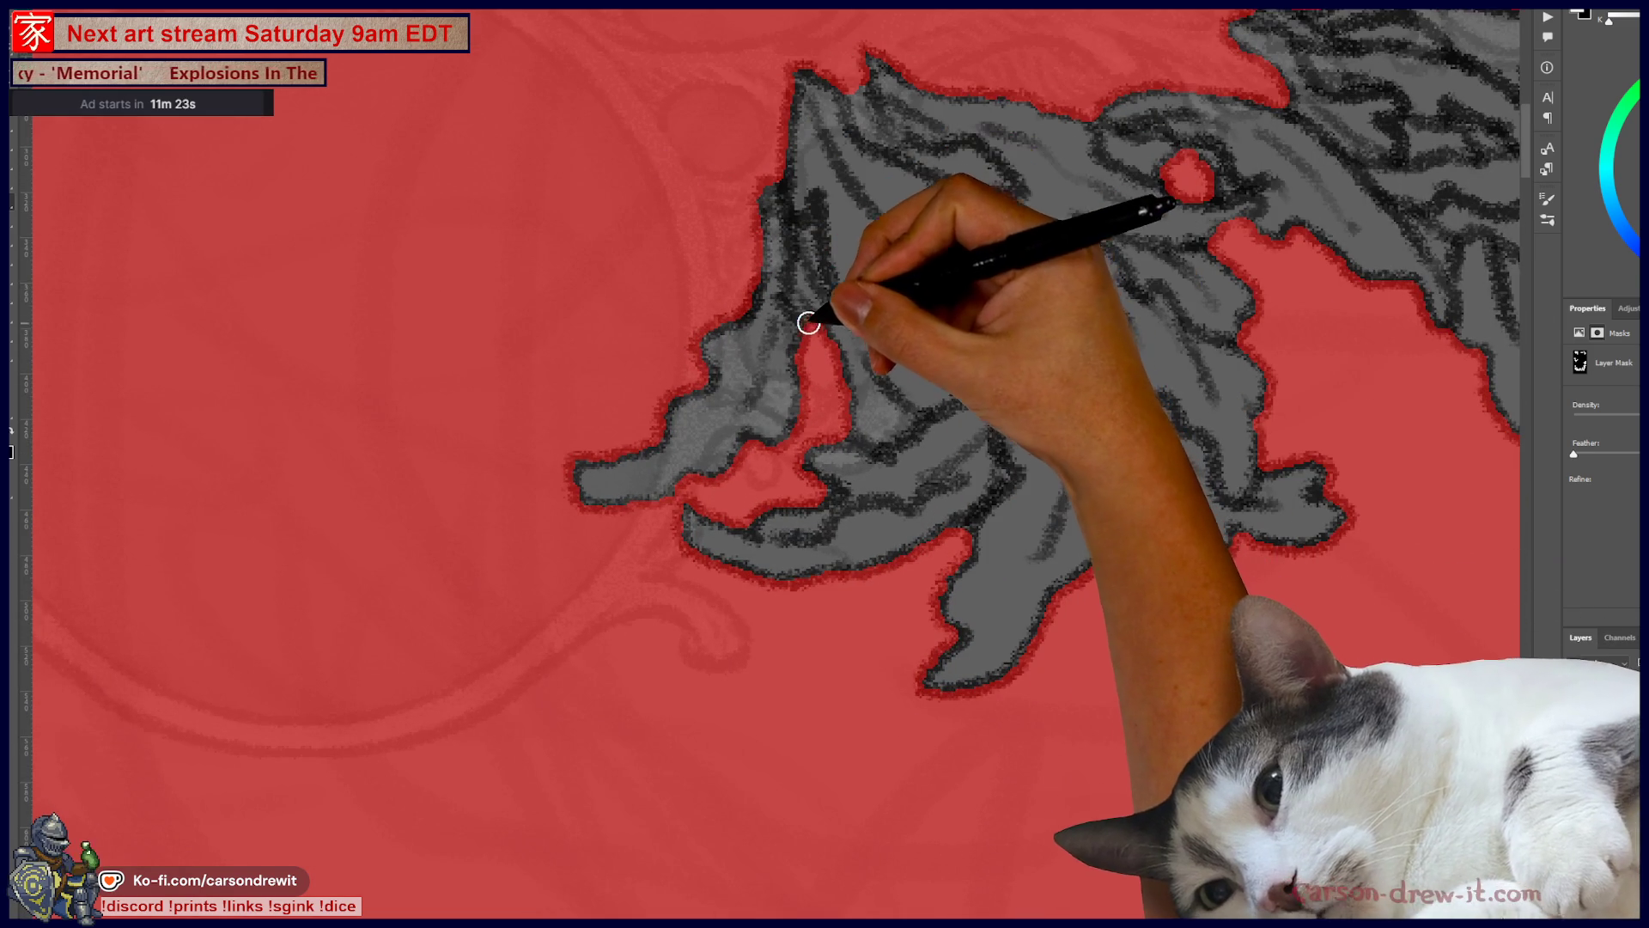
mouse_move(799, 304)
mouse_down()
mouse_move(802, 250)
mouse_move(839, 287)
mouse_move(810, 246)
mouse_move(824, 273)
mouse_up()
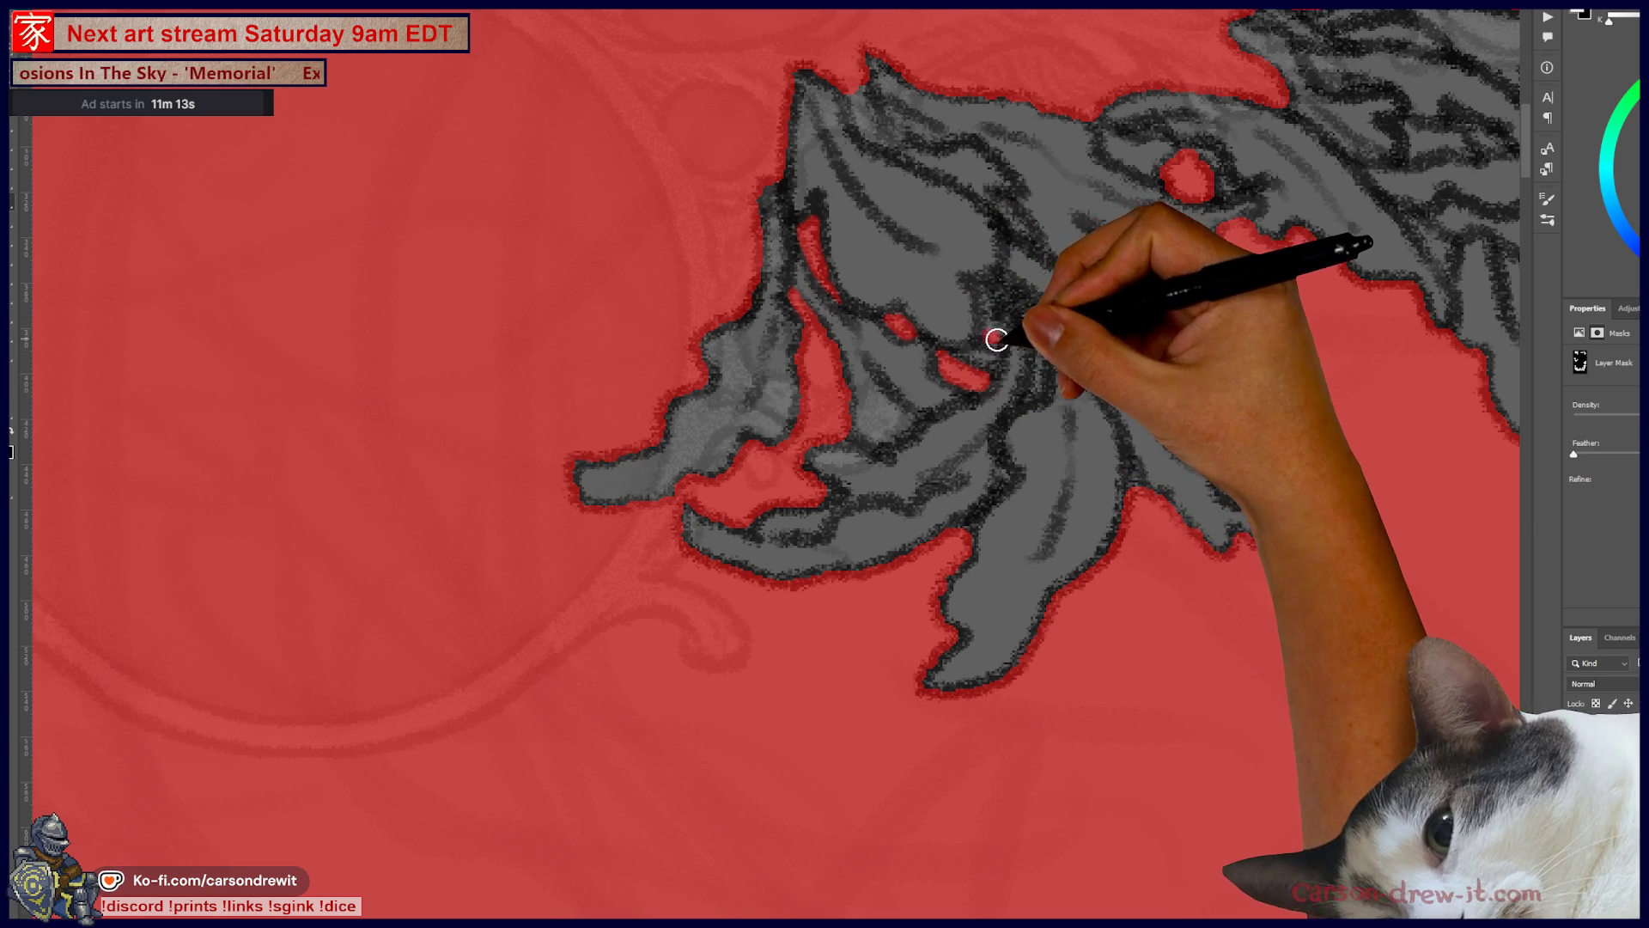
drag(1002, 327, 986, 293)
mouse_move(843, 63)
mouse_down()
mouse_move(894, 151)
mouse_move(1023, 229)
mouse_up()
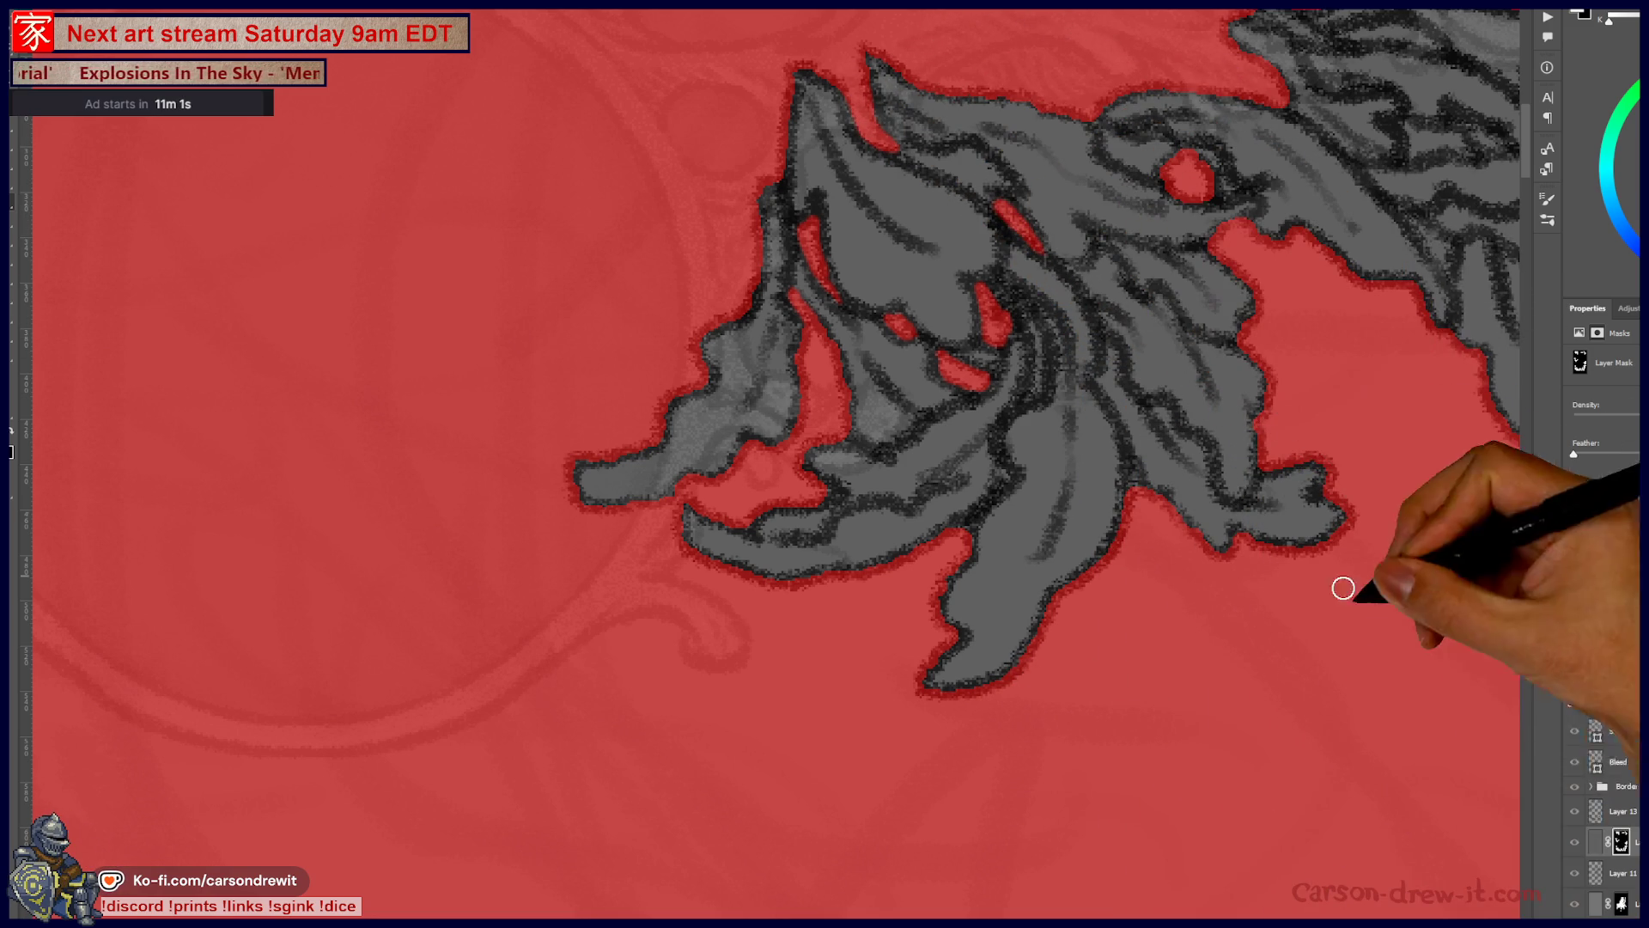
Step: Zoom out over the masked strip and enlarge the next leaf cluster
mouse_move(1447, 699)
mouse_down()
mouse_move(1262, 644)
mouse_move(1225, 589)
mouse_up()
mouse_move(1263, 653)
mouse_down()
mouse_move(913, 559)
mouse_move(873, 526)
mouse_up()
drag(1104, 343, 1138, 331)
scroll(1138, 331, up, 2)
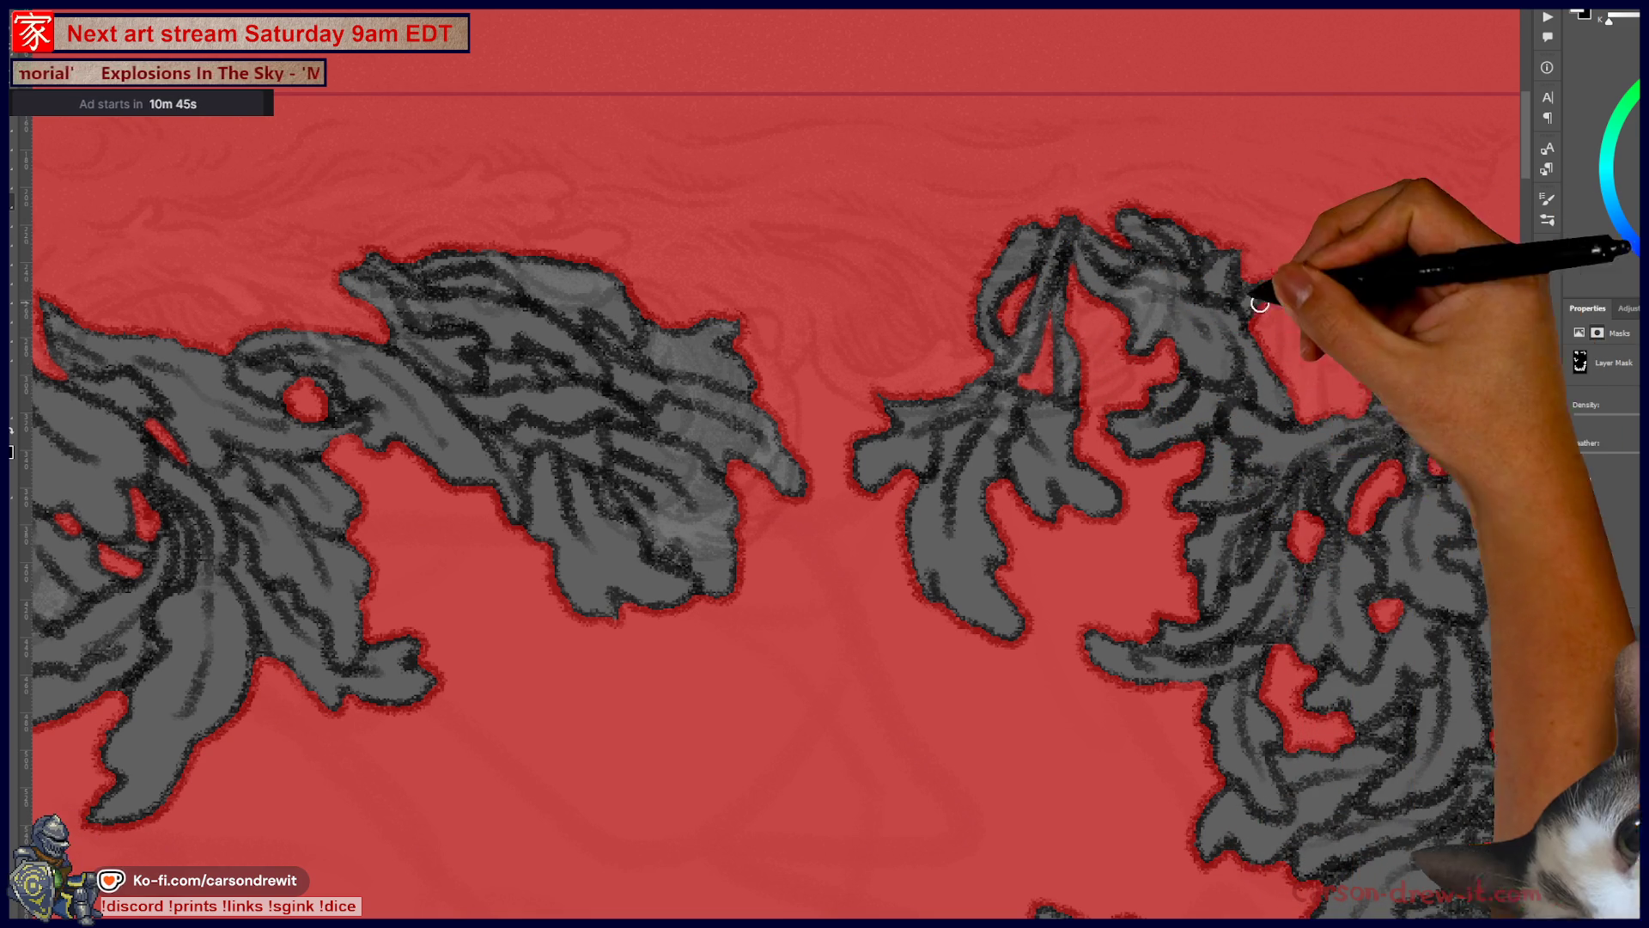
scroll(1229, 379, down, 3)
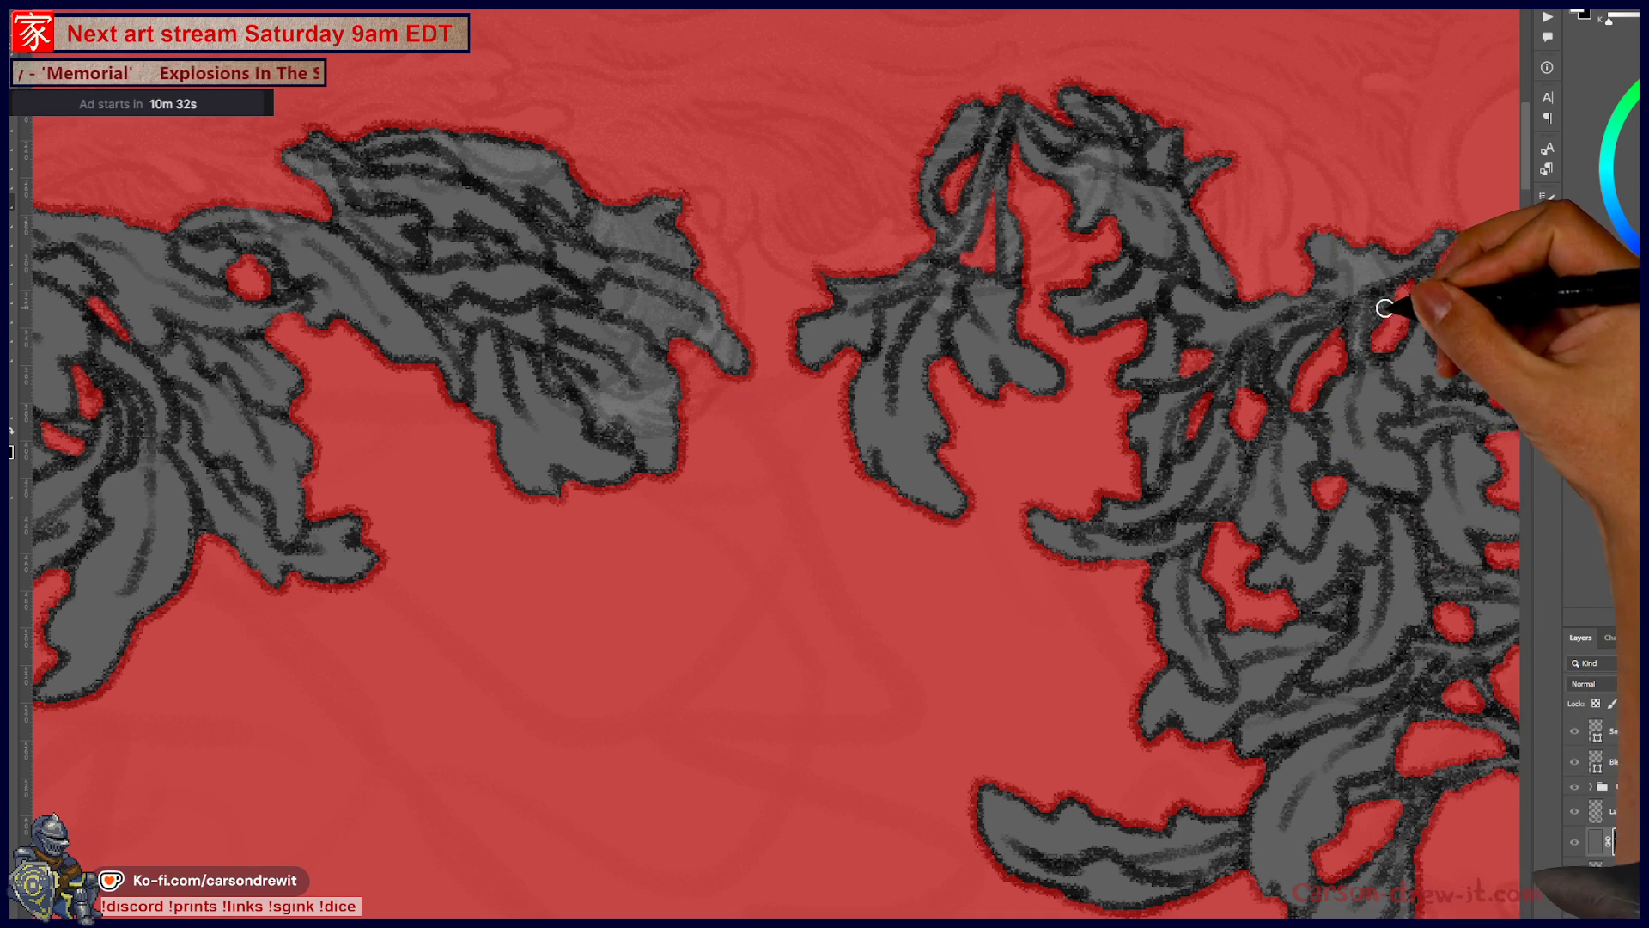
drag(1370, 400, 1210, 271)
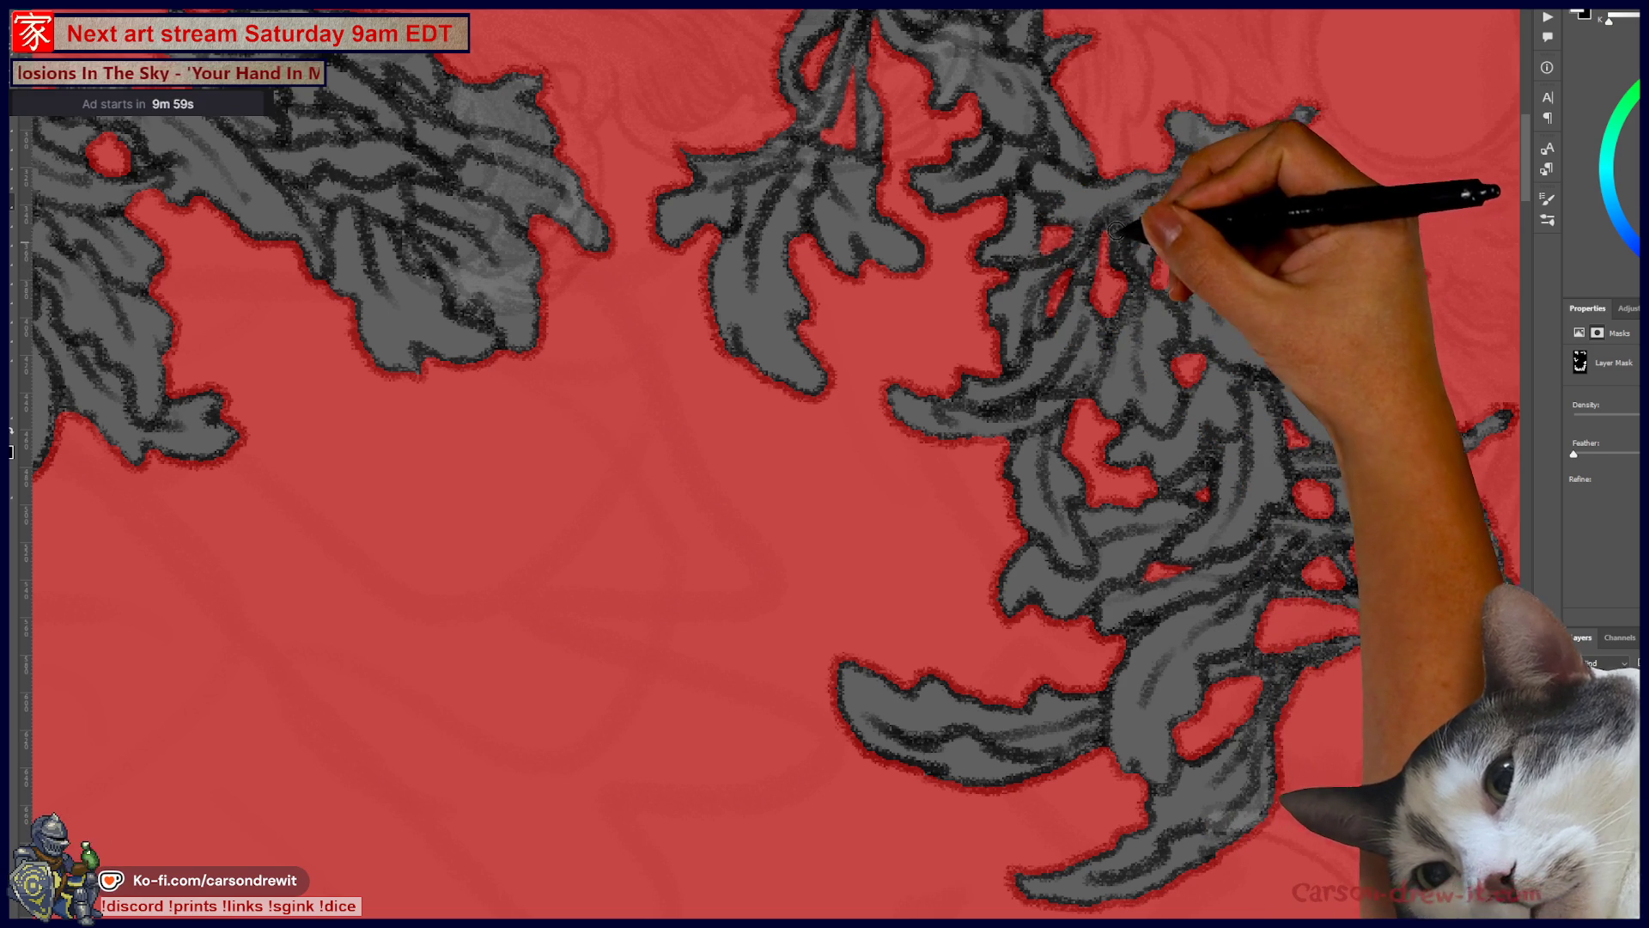
mouse_move(1271, 229)
mouse_down()
mouse_move(1214, 434)
mouse_move(1288, 447)
mouse_up()
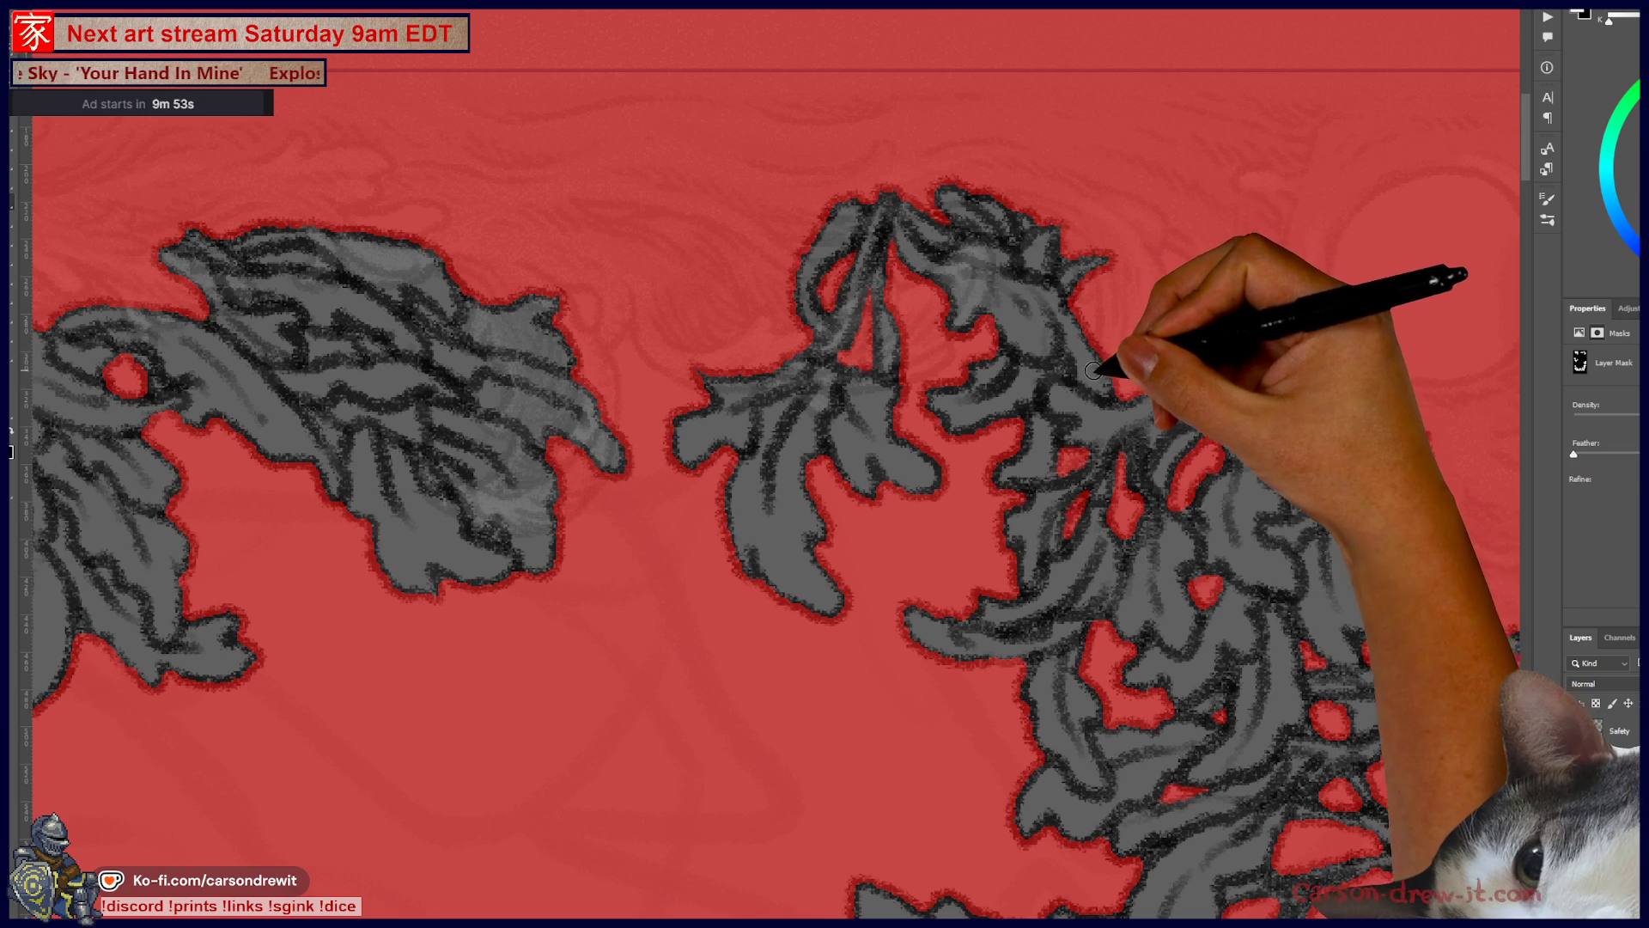
mouse_move(1155, 473)
mouse_down()
mouse_move(1149, 449)
mouse_move(1104, 434)
mouse_move(1038, 311)
mouse_up()
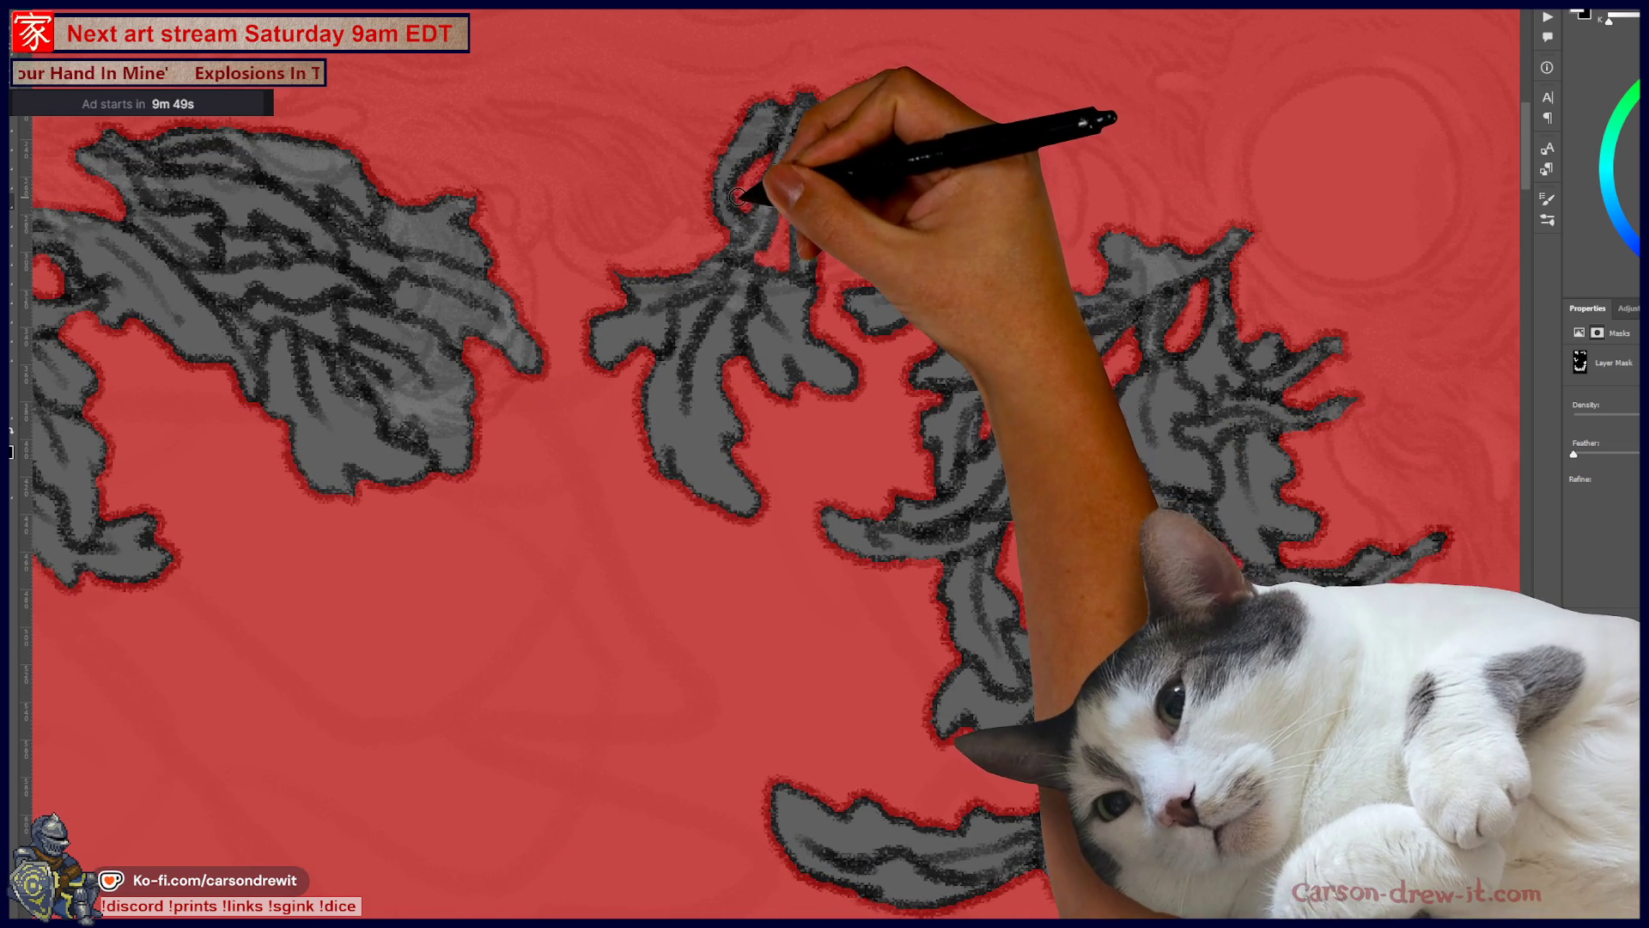
mouse_move(1188, 541)
mouse_down()
mouse_move(1144, 499)
mouse_move(1137, 442)
mouse_up()
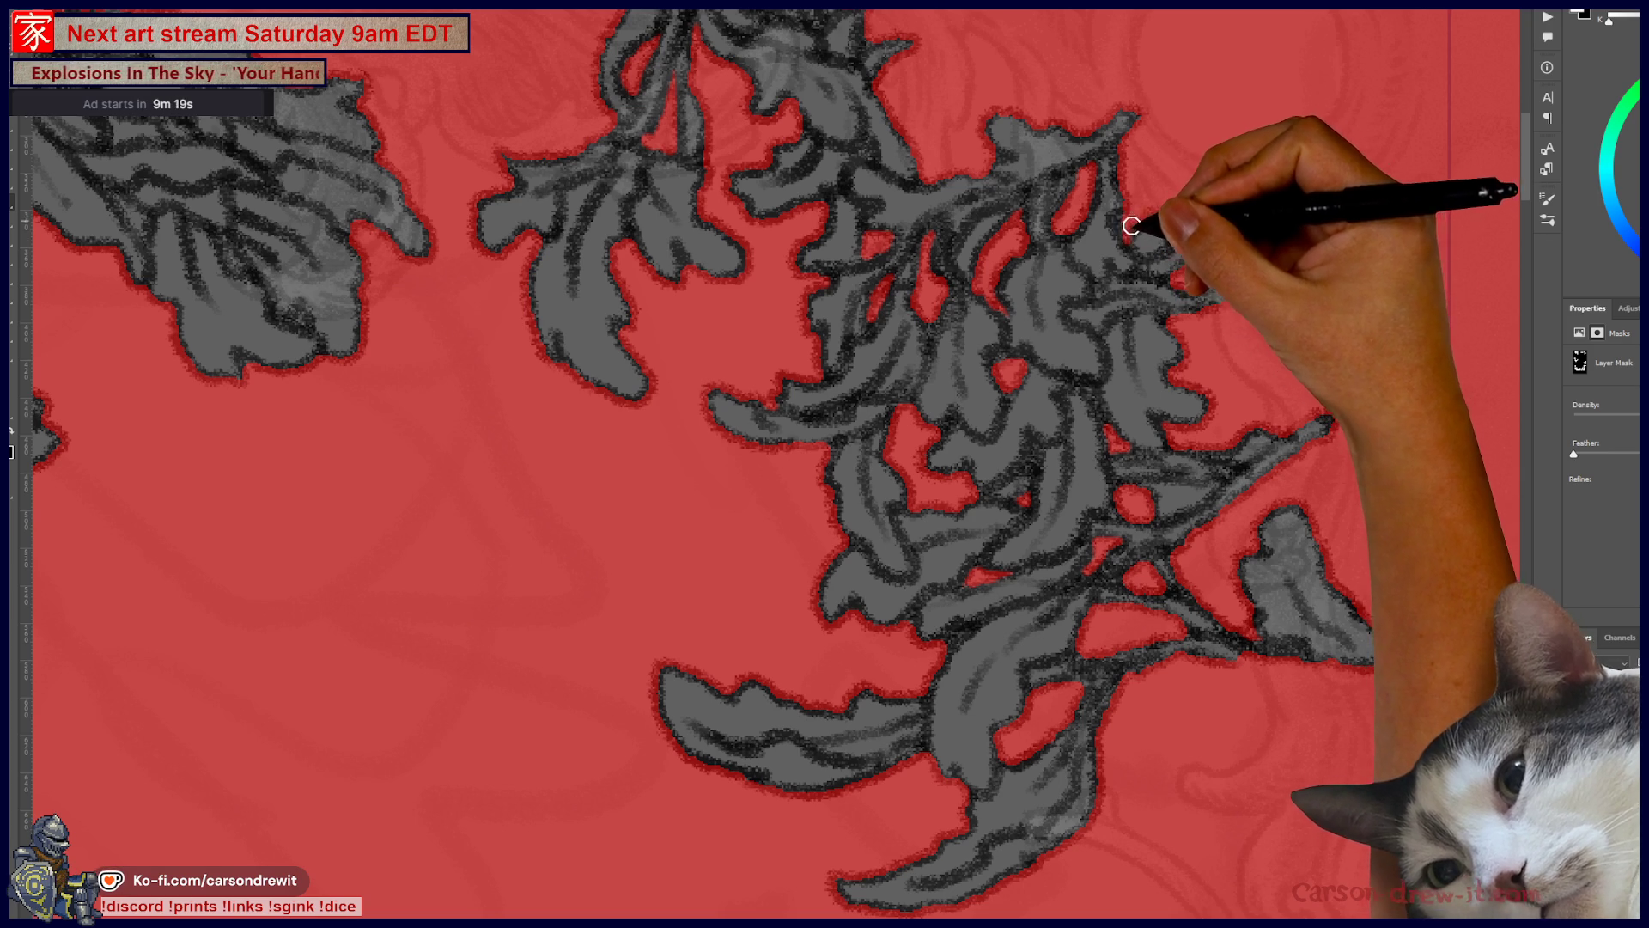
drag(1152, 228, 1211, 445)
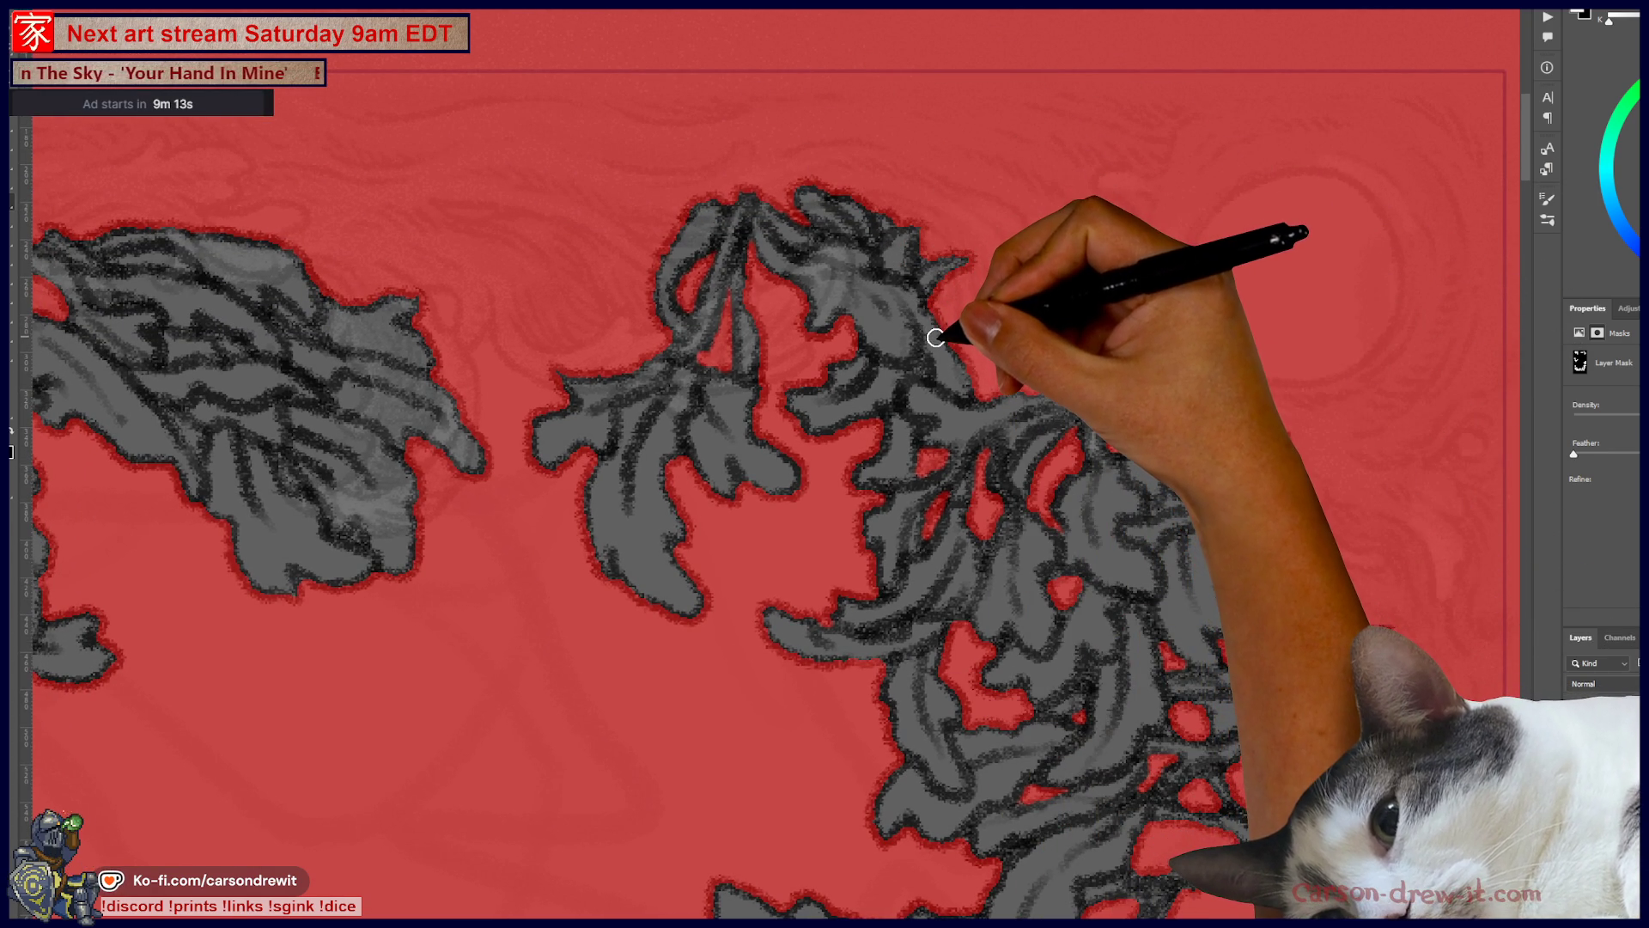
drag(897, 406, 1232, 275)
mouse_move(550, 335)
mouse_down()
mouse_move(773, 369)
mouse_move(949, 369)
mouse_up()
drag(755, 313, 755, 301)
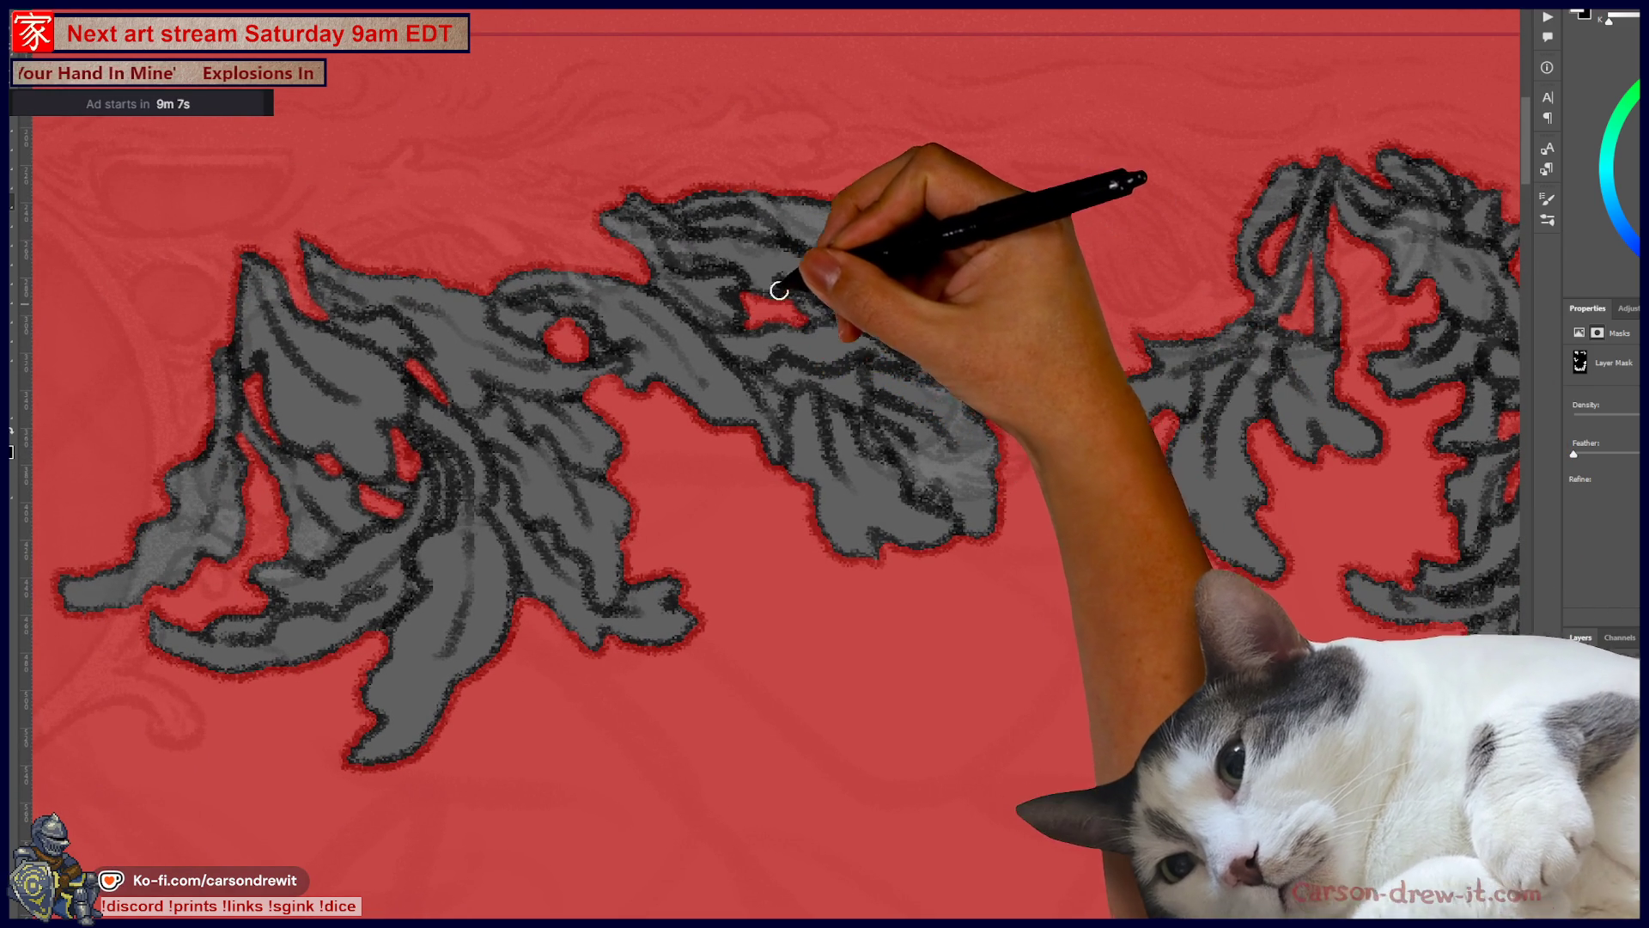
Step: Cut a red gap in the upper leaf shape and make the leaf layer's mask active
drag(736, 214, 761, 230)
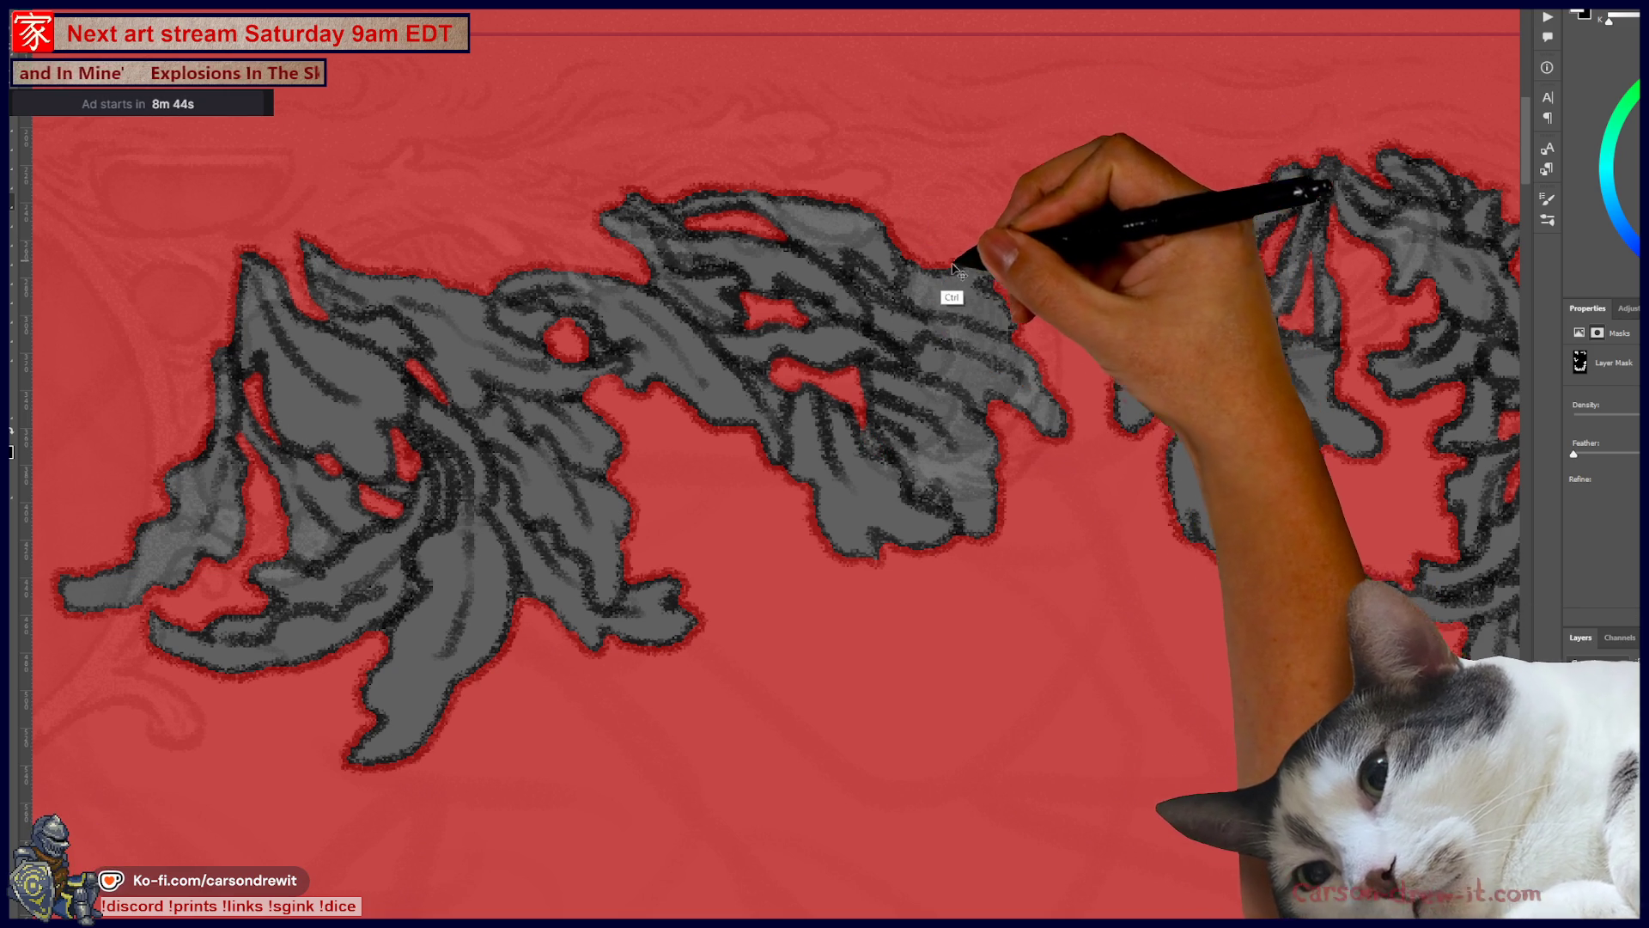
ctrl+click(944, 315)
ctrl+click(948, 322)
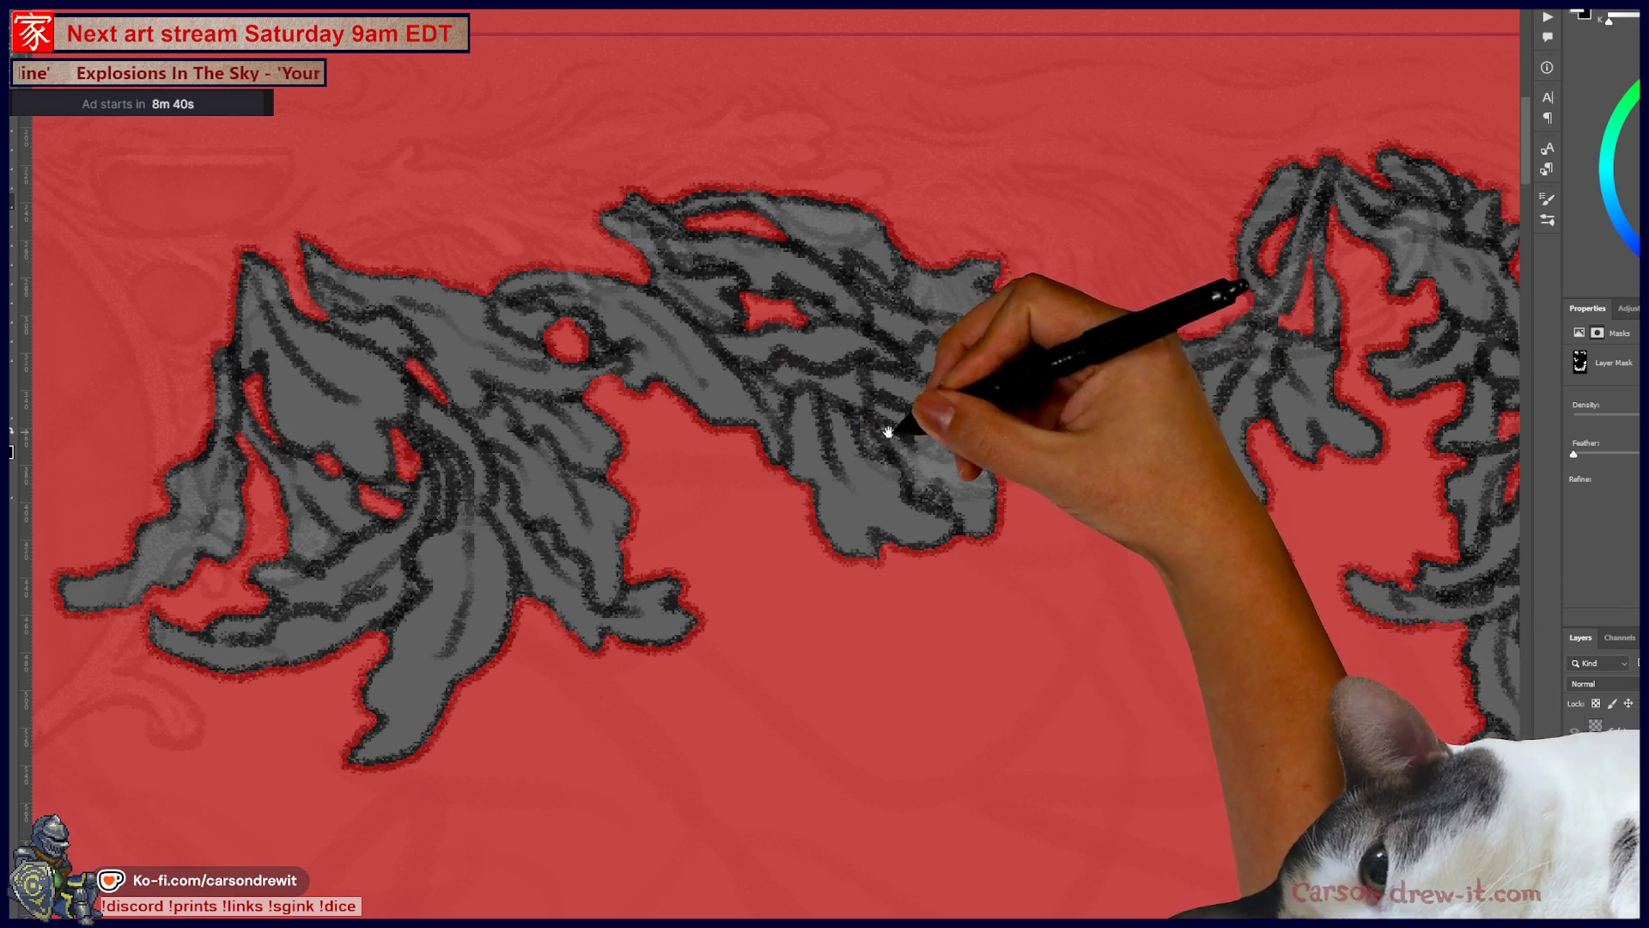
Step: Pan across the top border cluster and down to the right-side leaf spray
drag(920, 432, 1021, 501)
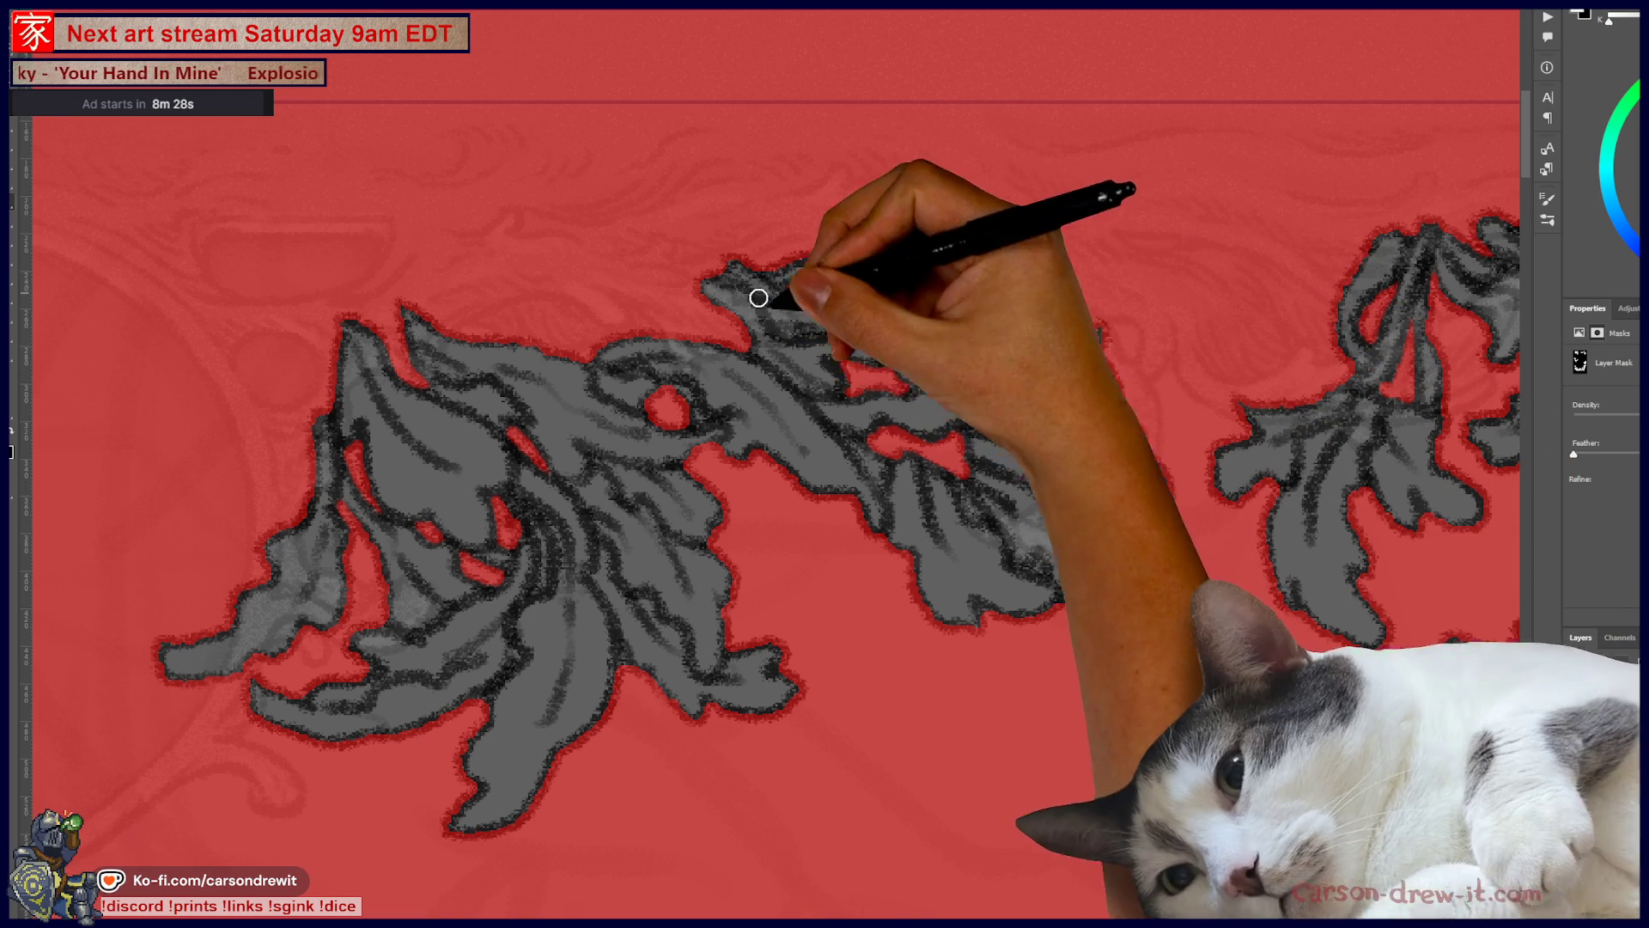
drag(880, 488, 1015, 422)
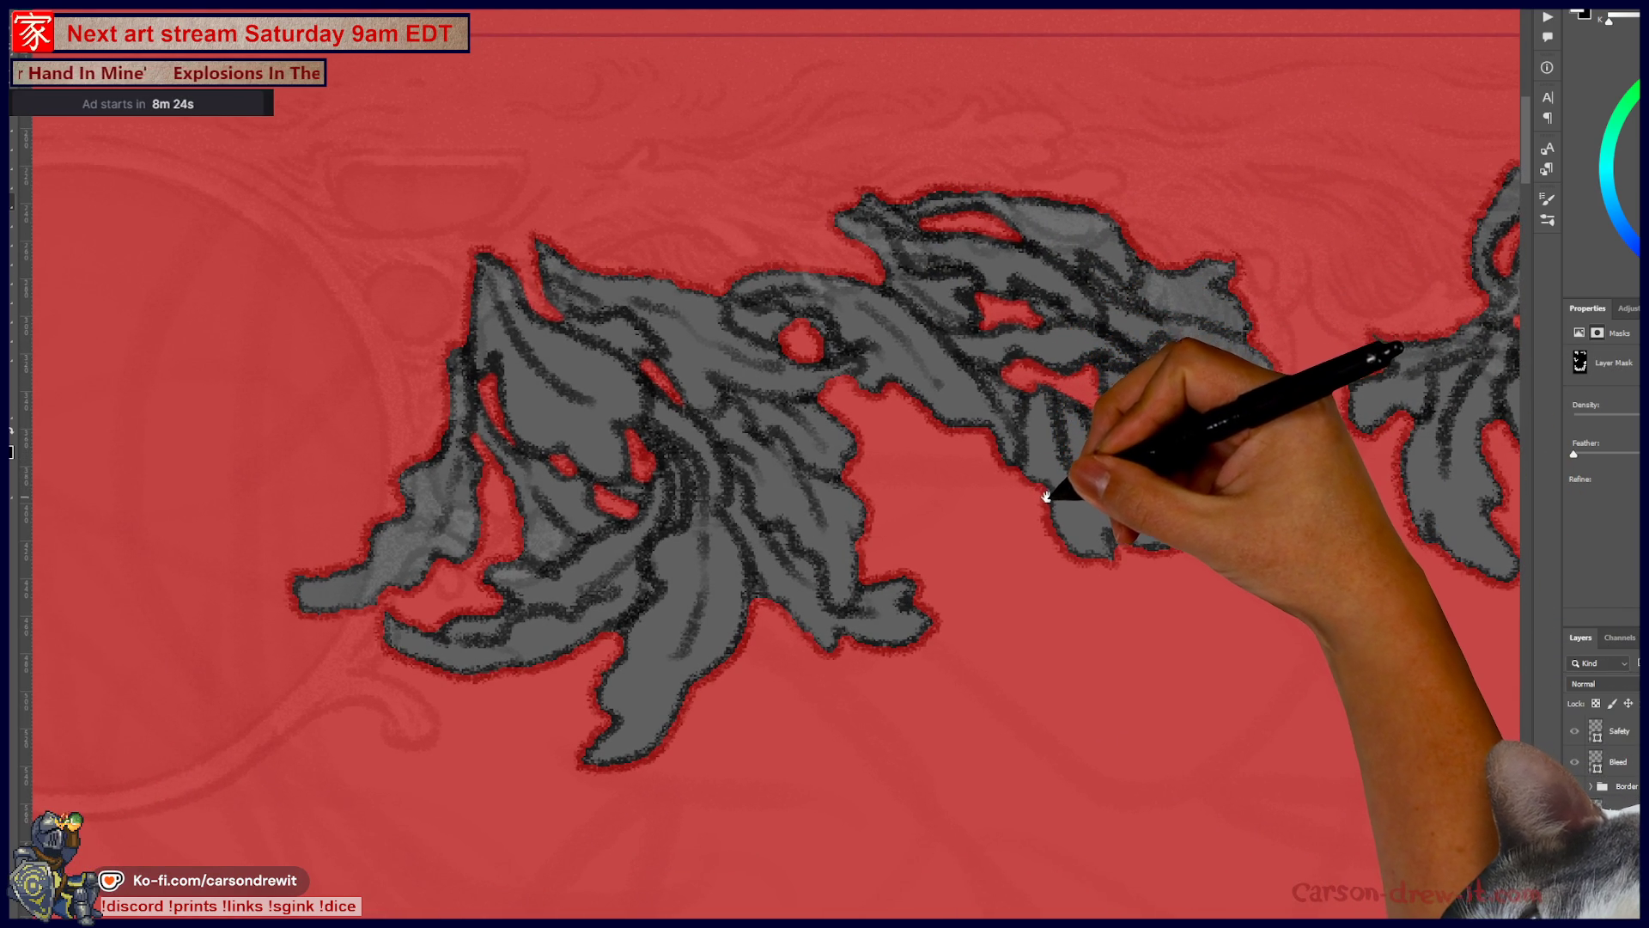
mouse_move(1044, 503)
mouse_down()
mouse_move(1002, 472)
mouse_move(858, 434)
mouse_move(863, 397)
mouse_up()
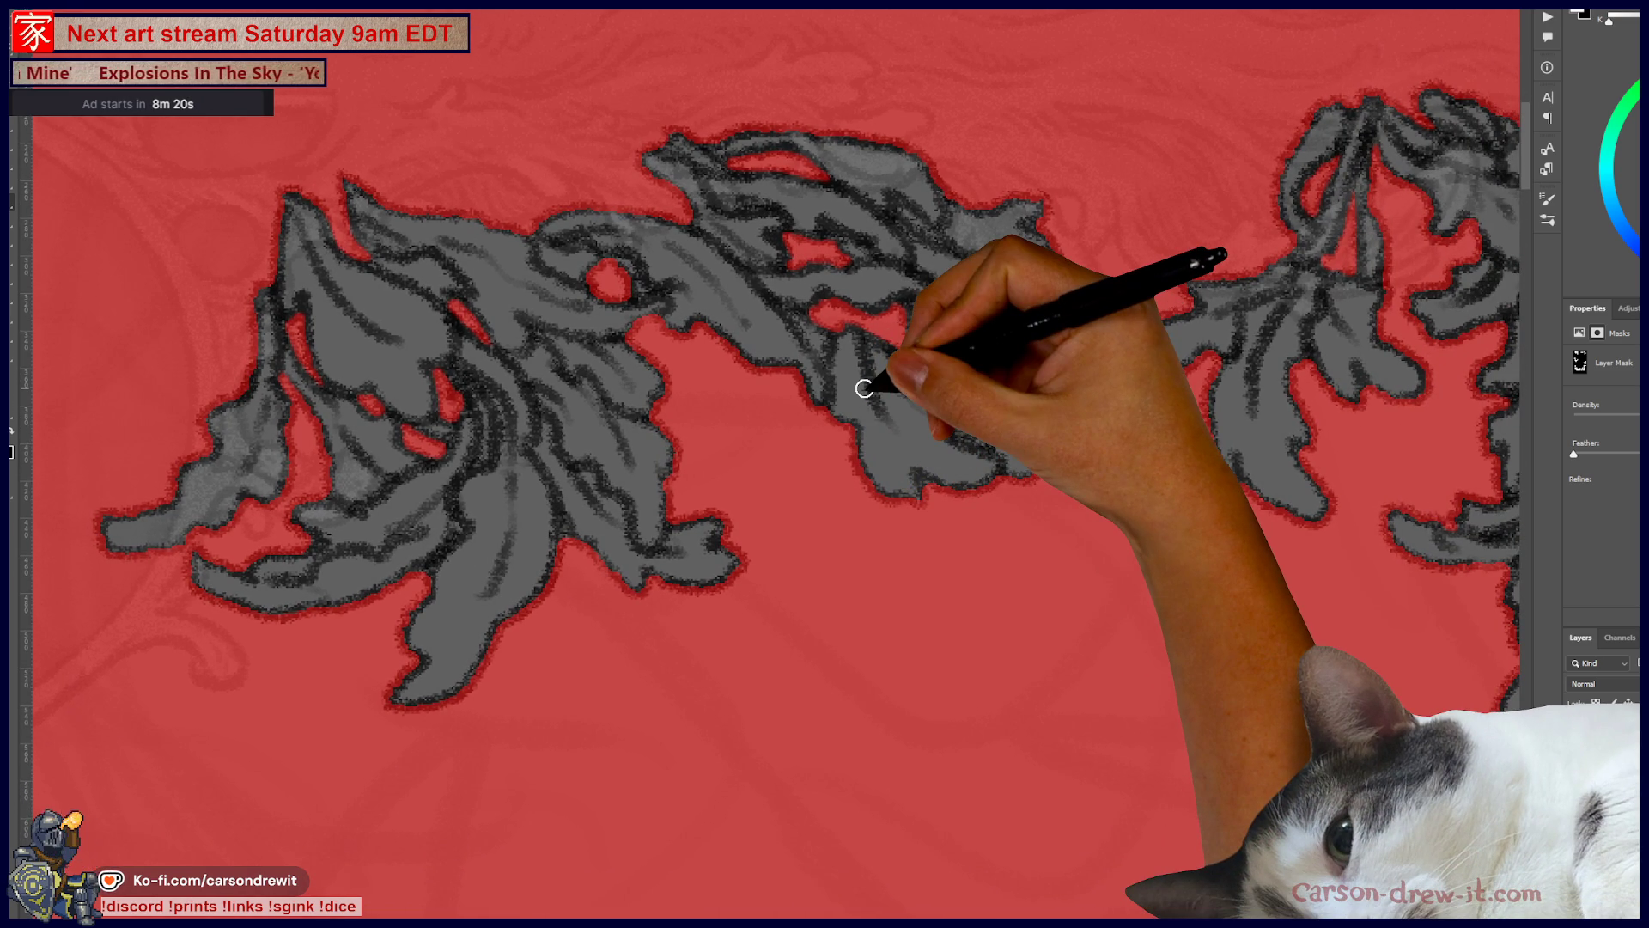
scroll(865, 388, down, 4)
mouse_move(928, 515)
mouse_down()
mouse_move(404, 455)
mouse_move(554, 409)
mouse_up()
mouse_move(965, 725)
mouse_down()
mouse_move(960, 630)
mouse_move(999, 726)
mouse_move(1023, 379)
mouse_up()
mouse_move(1071, 700)
mouse_down()
mouse_move(1071, 656)
mouse_move(1134, 677)
mouse_move(1123, 430)
mouse_up()
drag(1125, 859, 1112, 342)
drag(1167, 687, 1143, 497)
Step: Zoom in on the right-side spray and mask around its upper, left and middle branches
key(ctrl+equal)
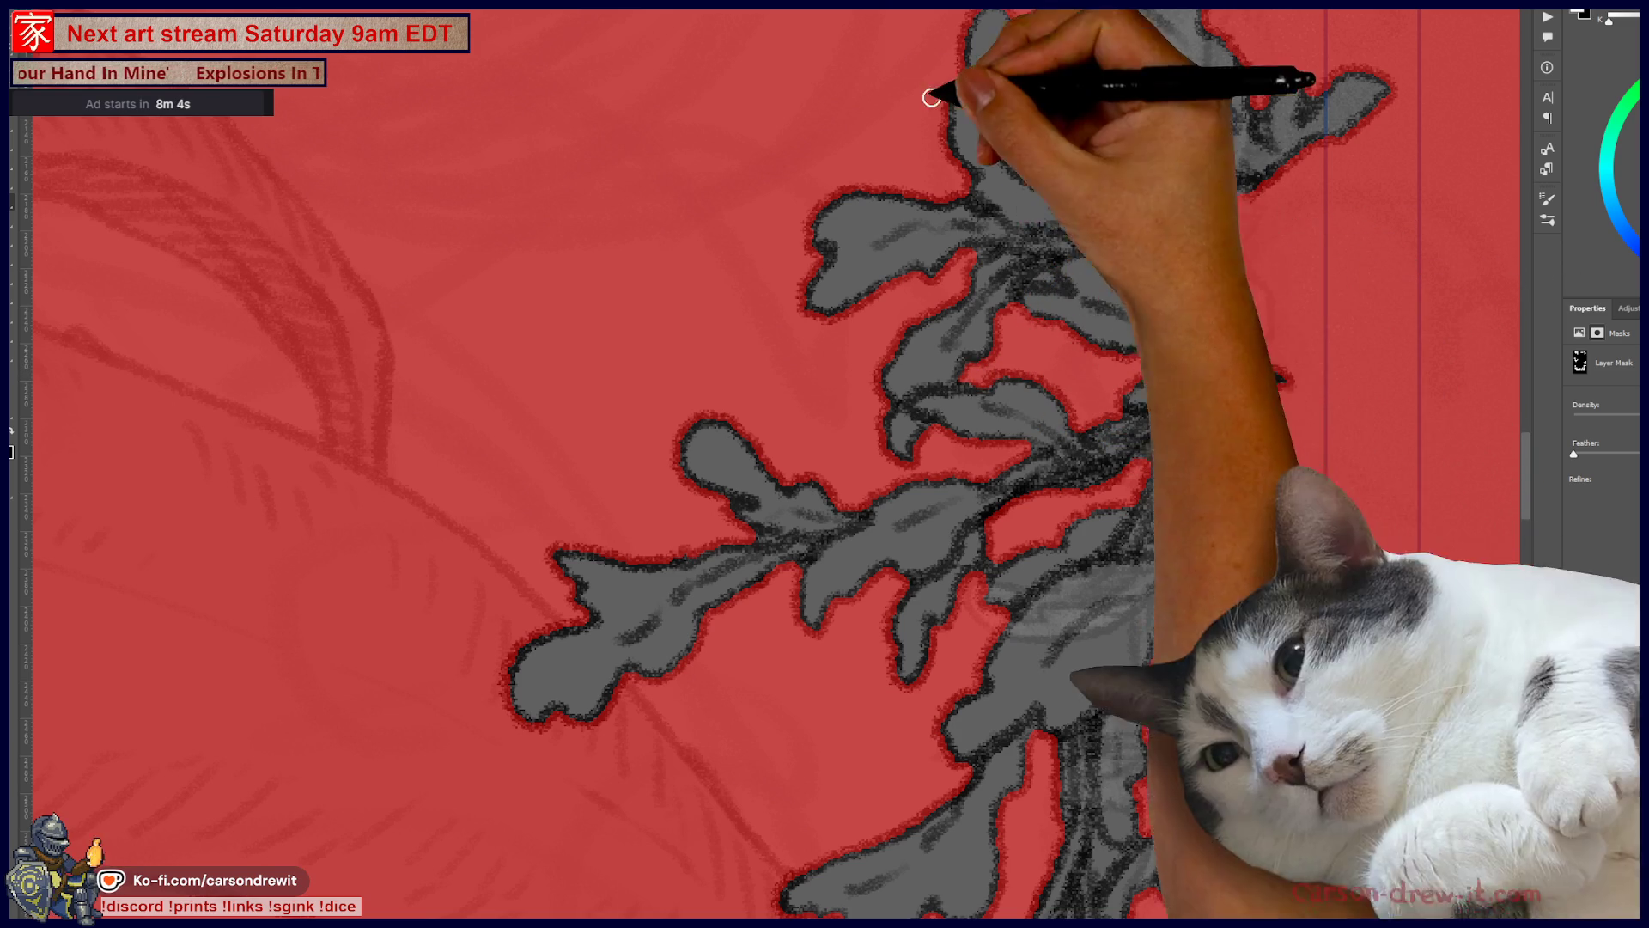
drag(1046, 441, 1012, 390)
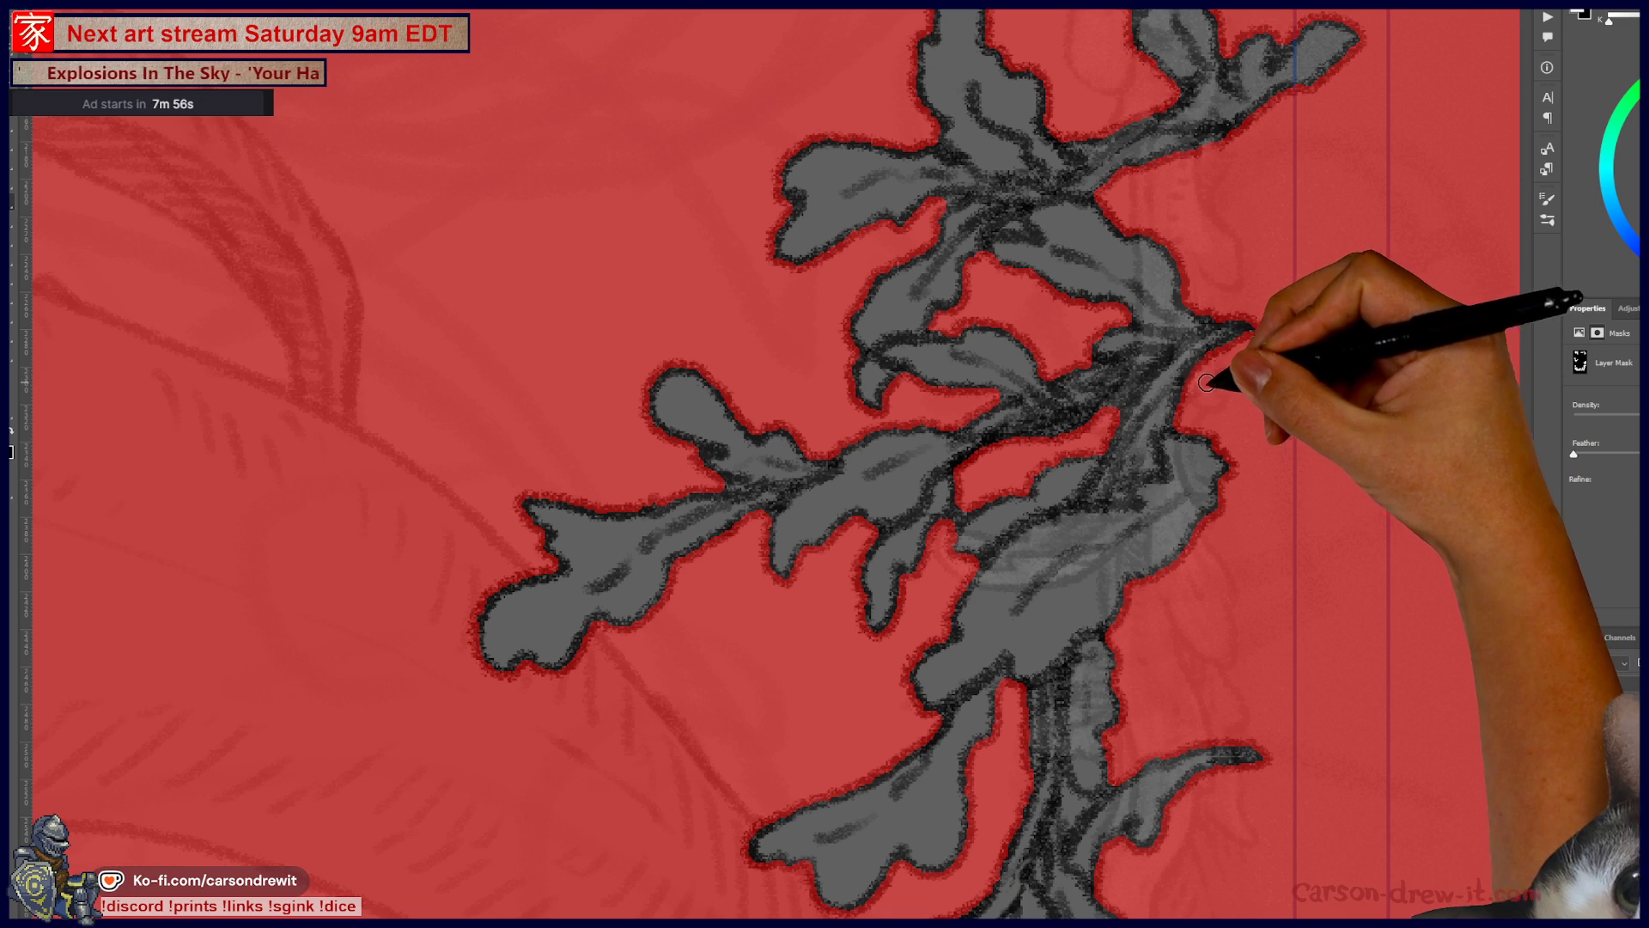
drag(920, 589, 1023, 516)
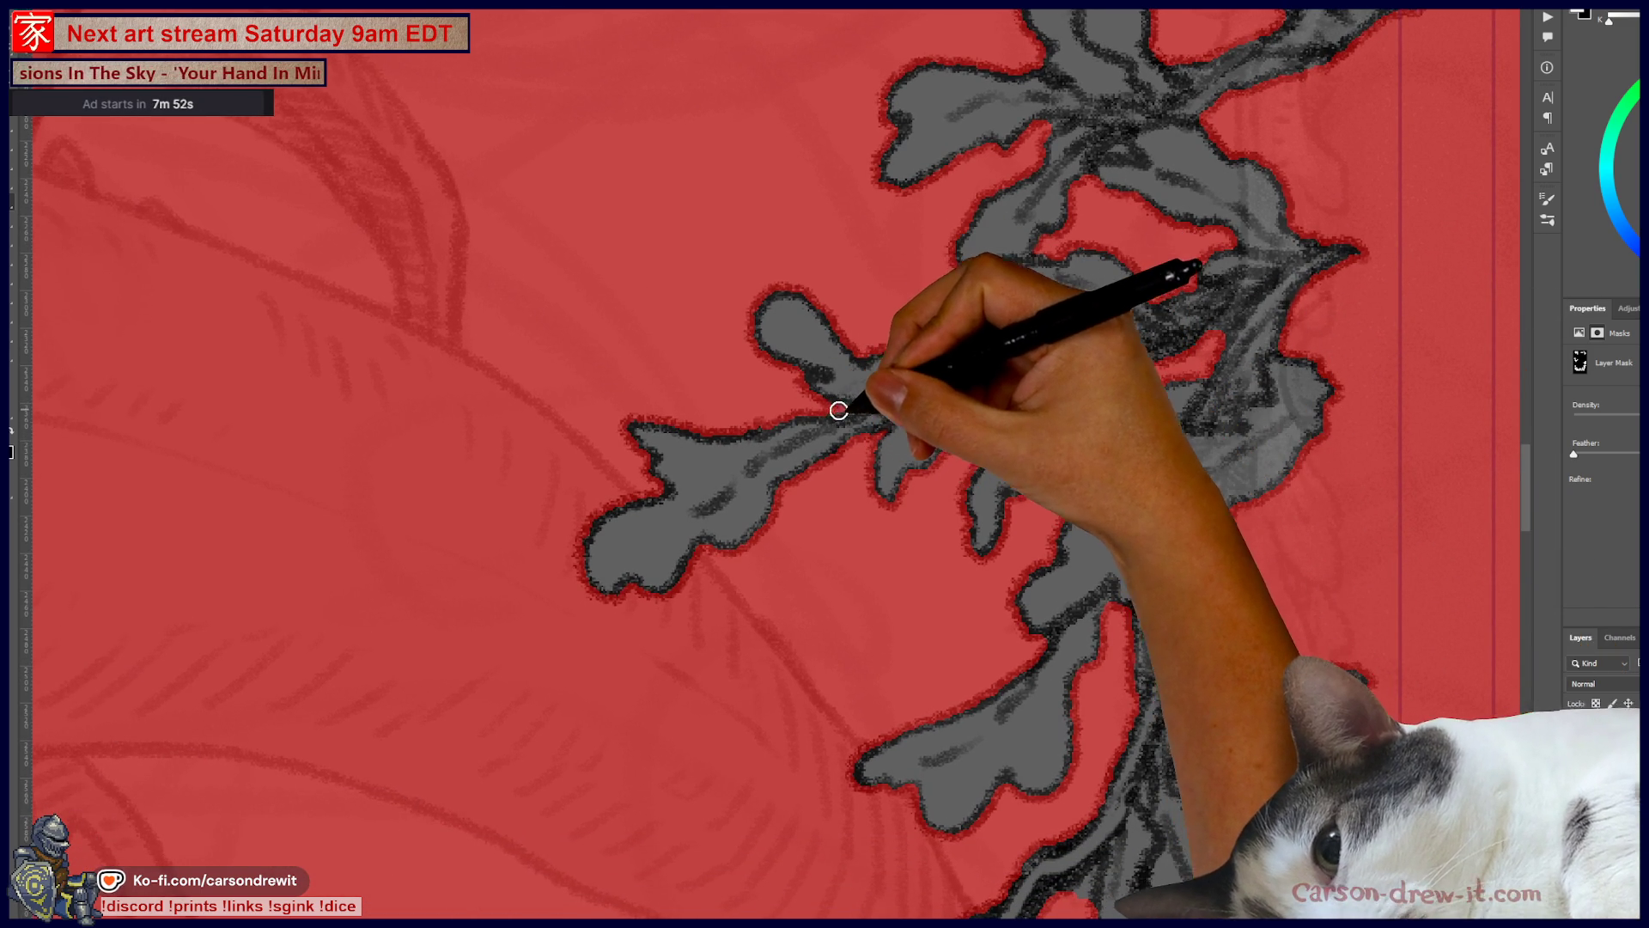
drag(988, 253, 839, 601)
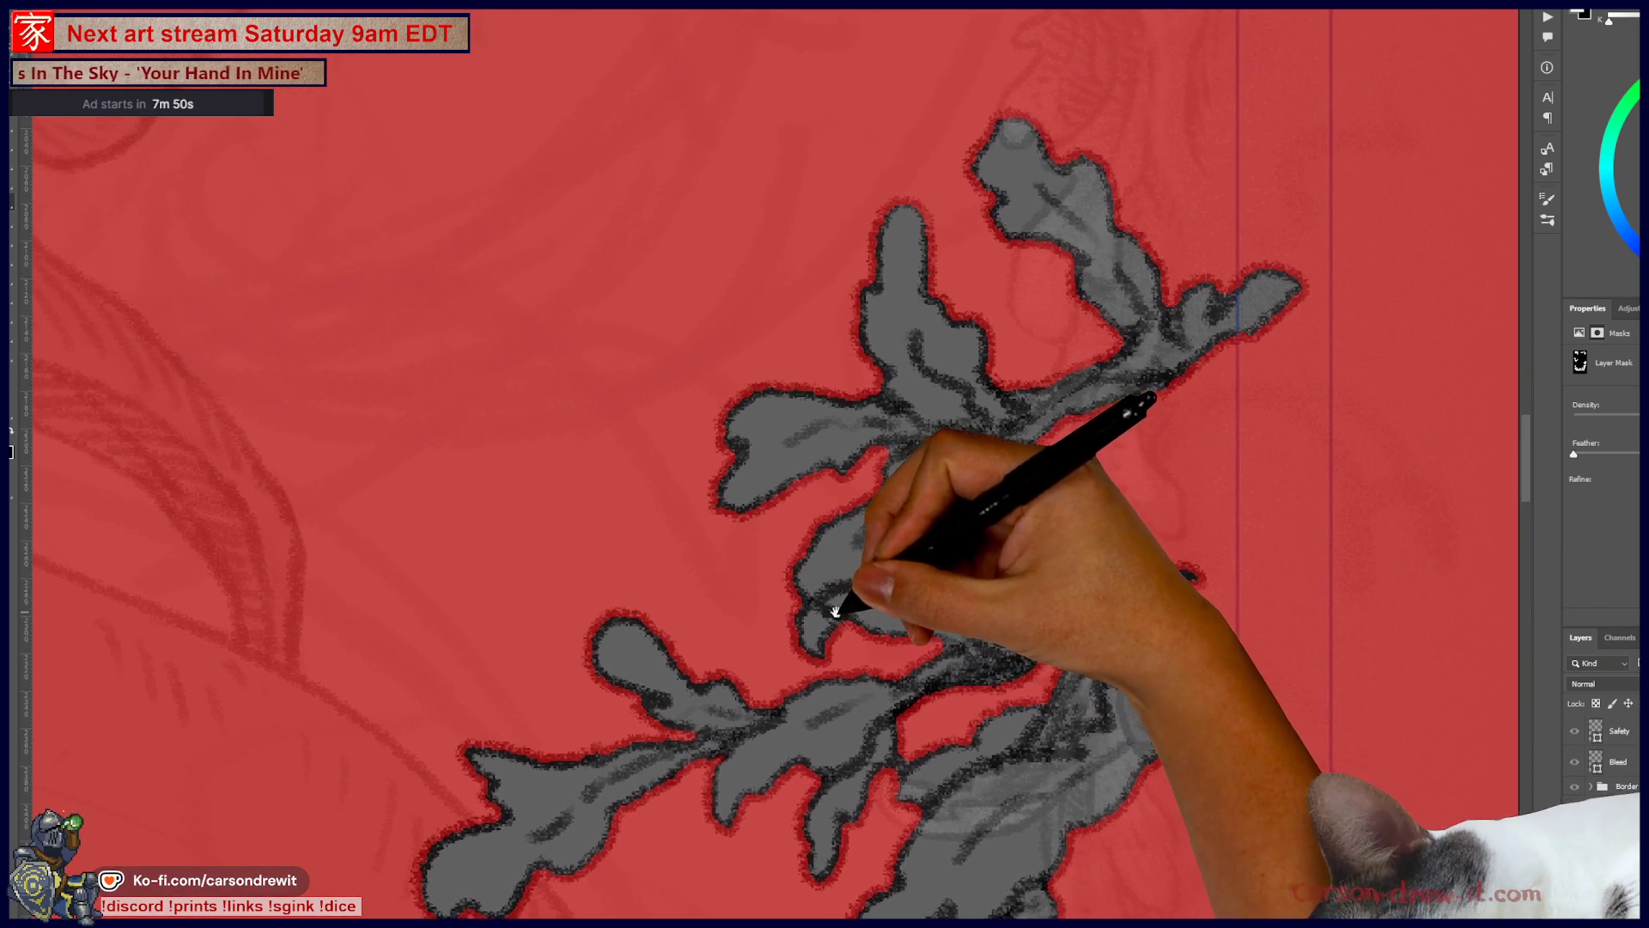
drag(964, 527, 1002, 435)
mouse_move(952, 538)
mouse_down()
mouse_move(1071, 266)
mouse_move(1057, 166)
mouse_up()
drag(1097, 479, 1096, 421)
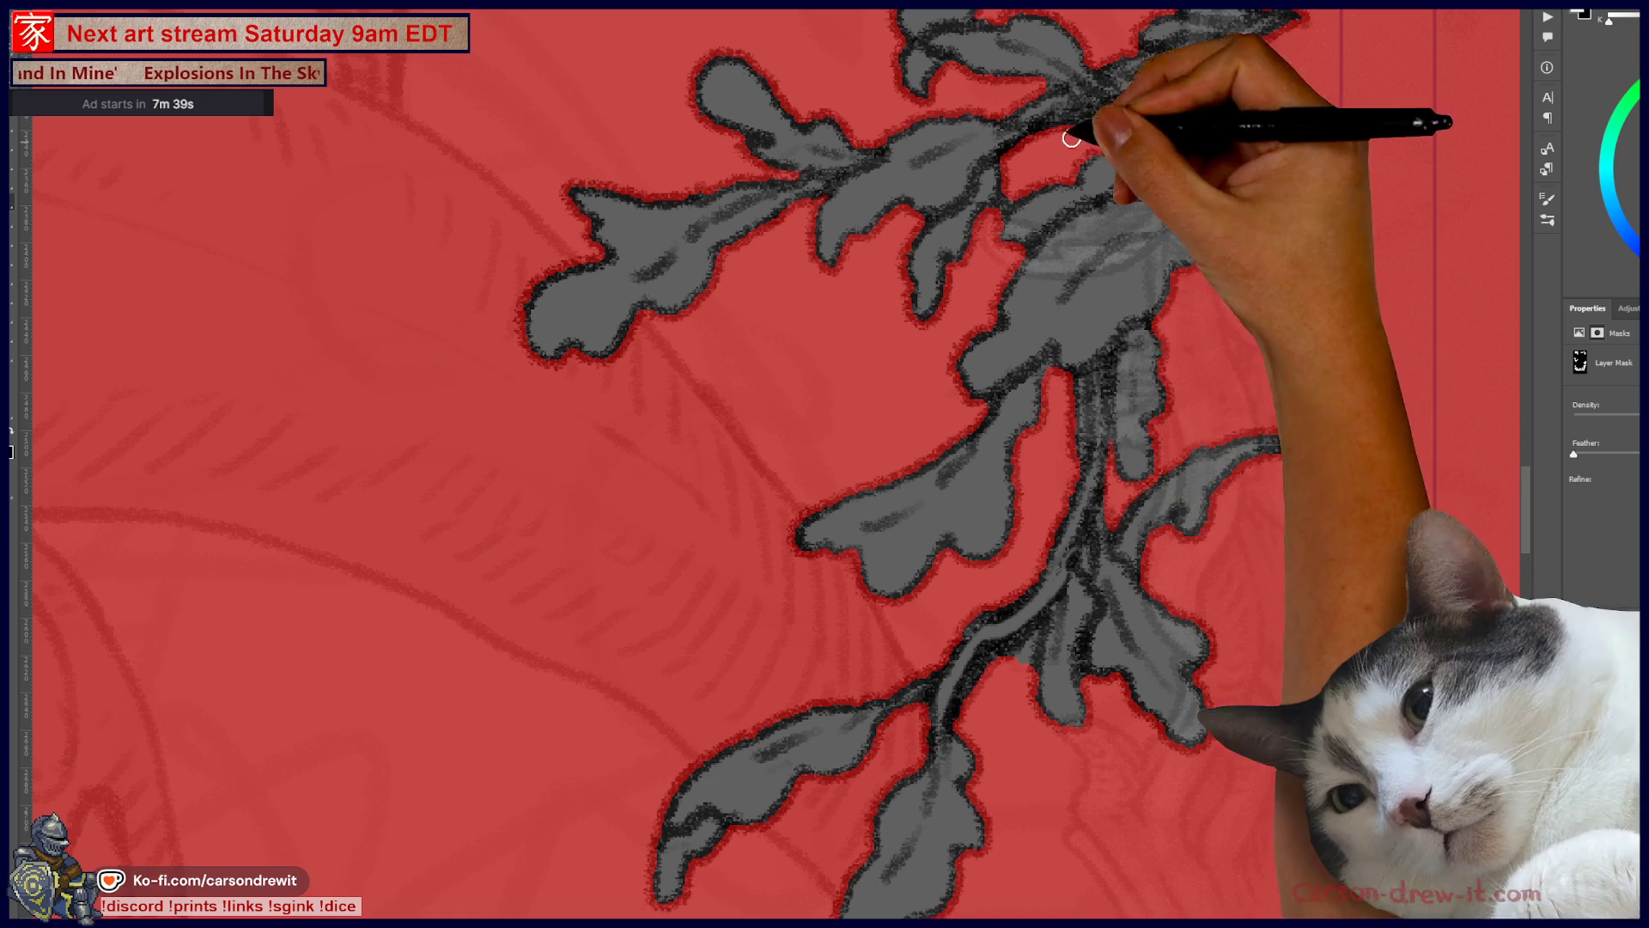
Step: Mask along the spray's lower stem, then clean up around its upper sprigs
drag(1215, 137, 1122, 397)
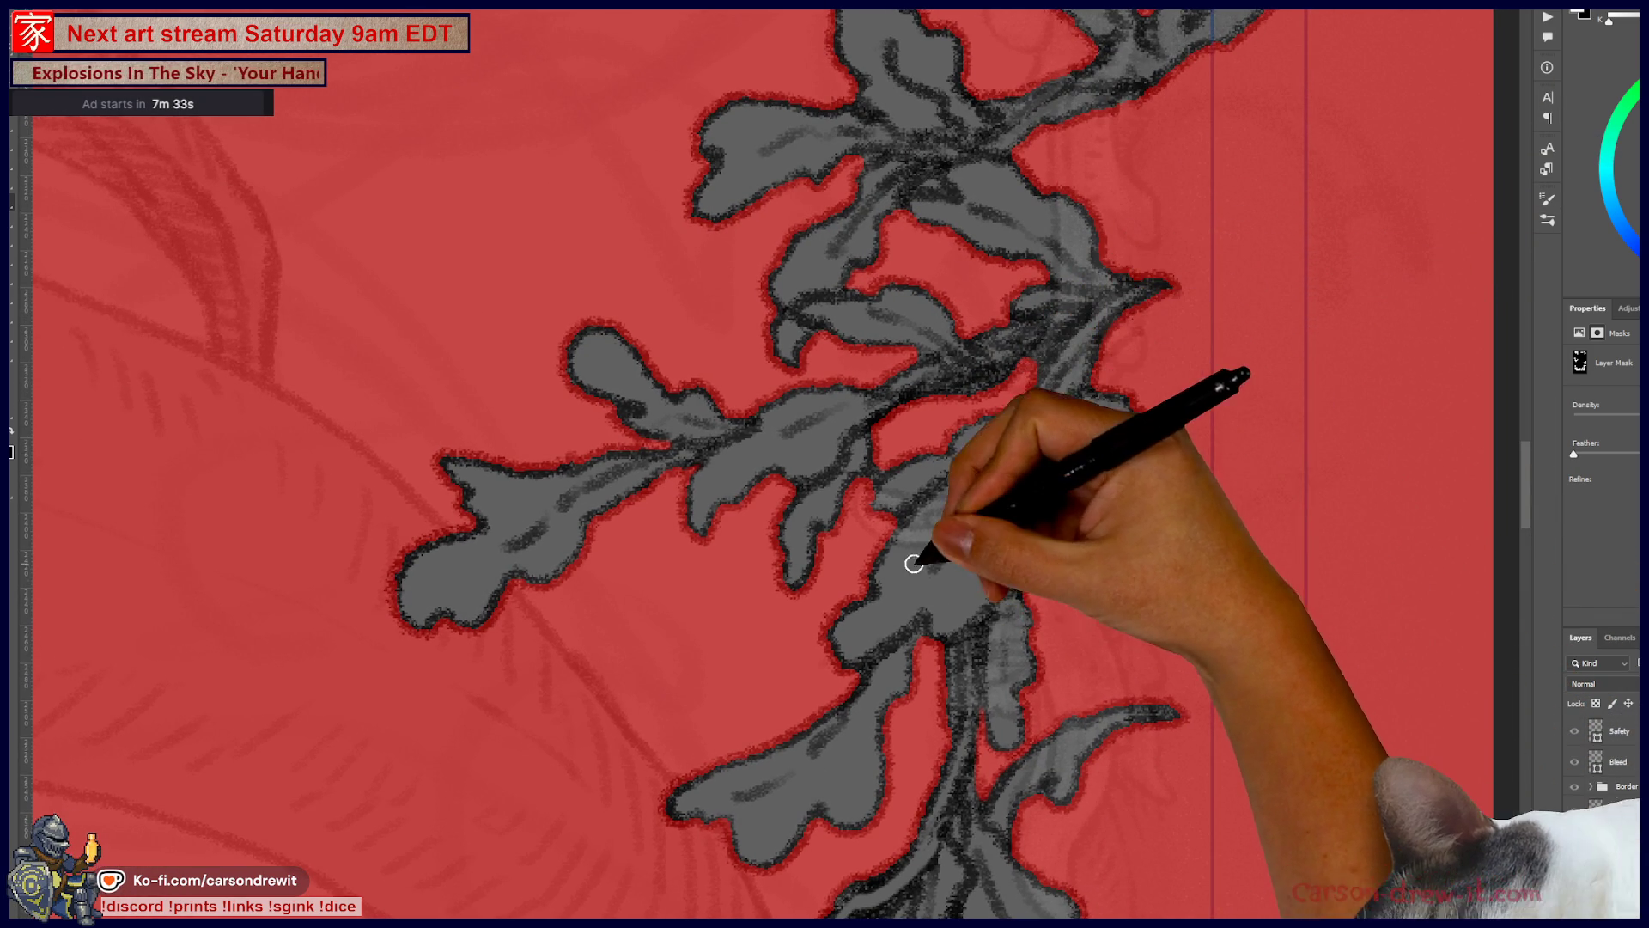
drag(913, 552, 1089, 379)
drag(956, 464, 982, 321)
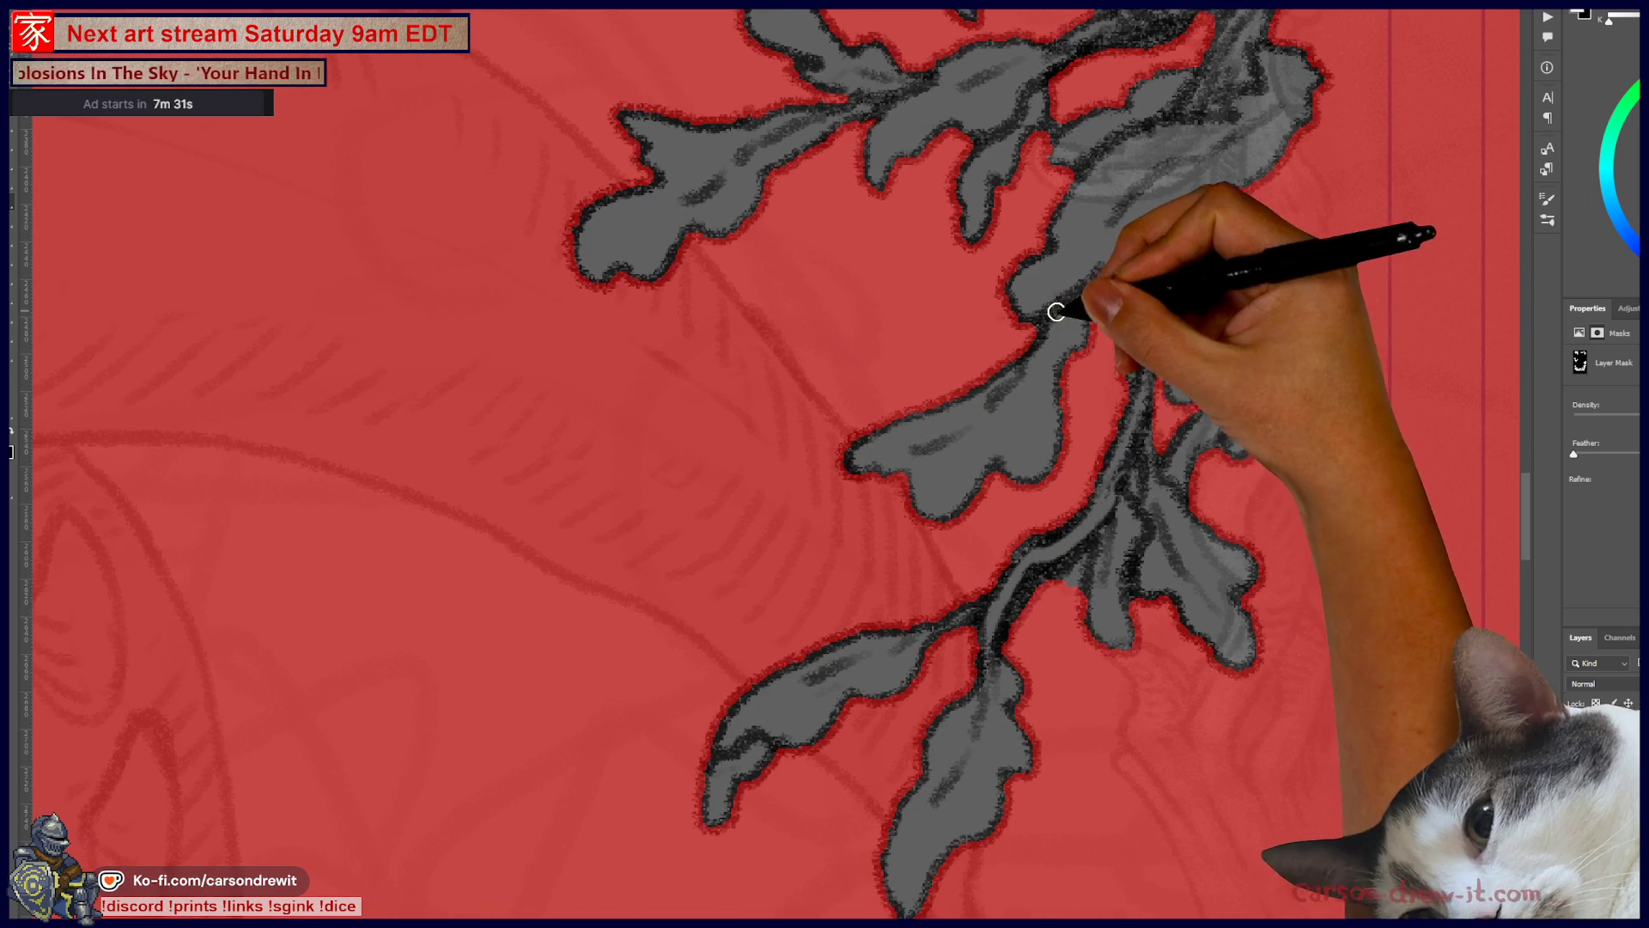
drag(1088, 511, 1092, 457)
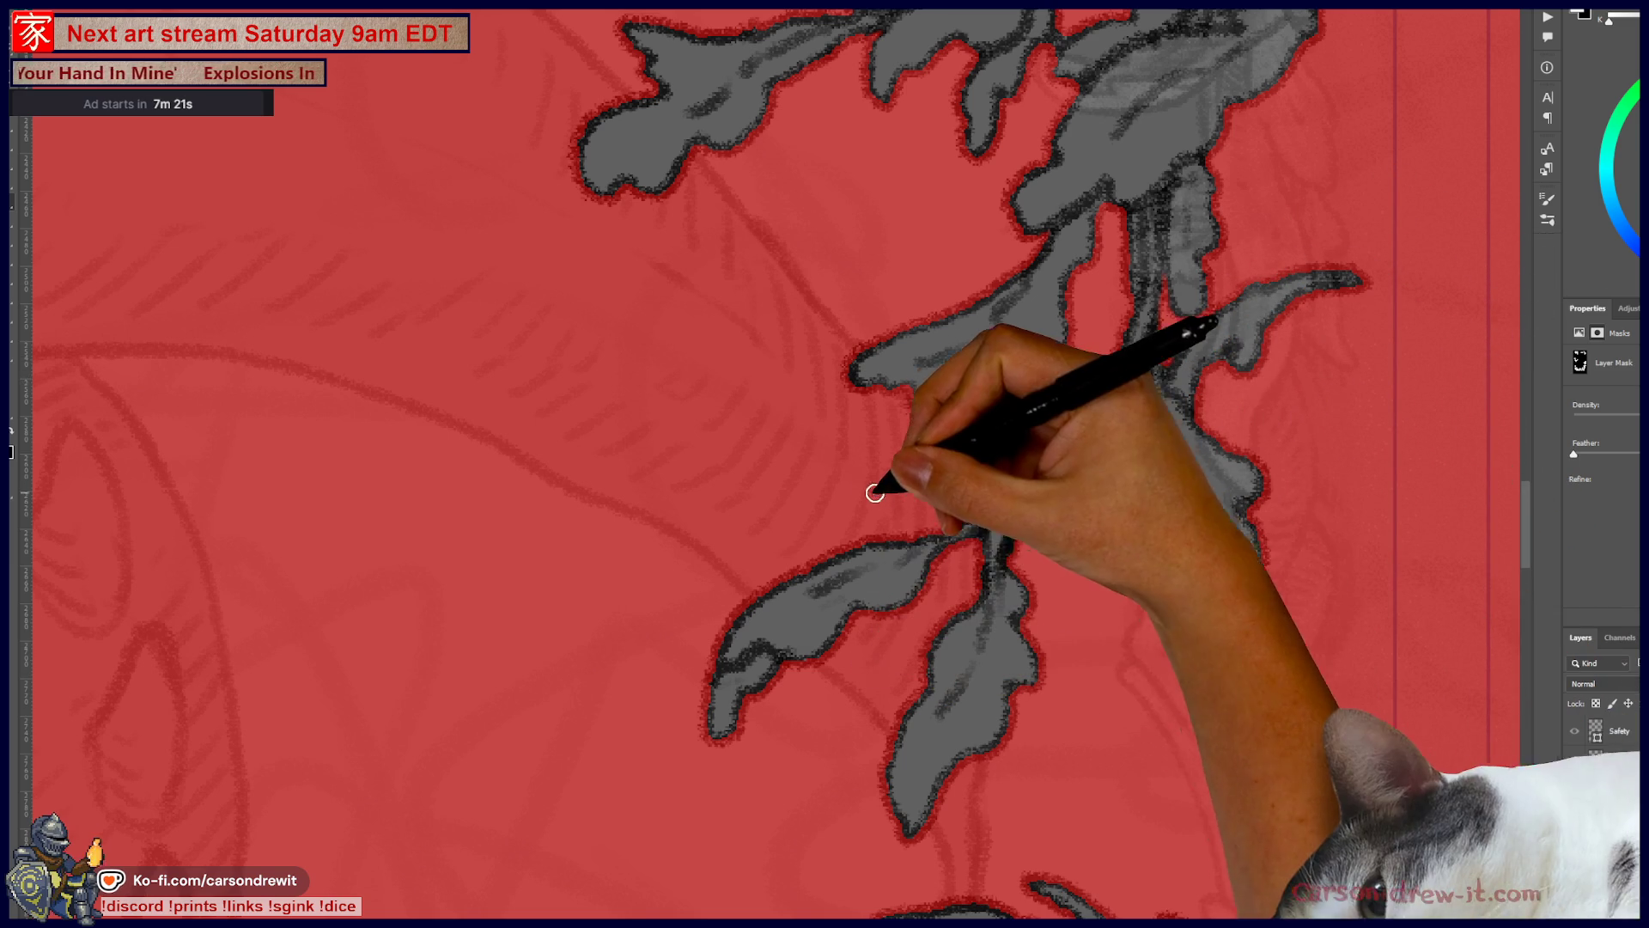
mouse_move(872, 545)
mouse_down()
mouse_move(920, 655)
mouse_move(946, 662)
mouse_up()
mouse_move(1139, 372)
mouse_down()
mouse_move(1005, 520)
mouse_move(1025, 475)
mouse_up()
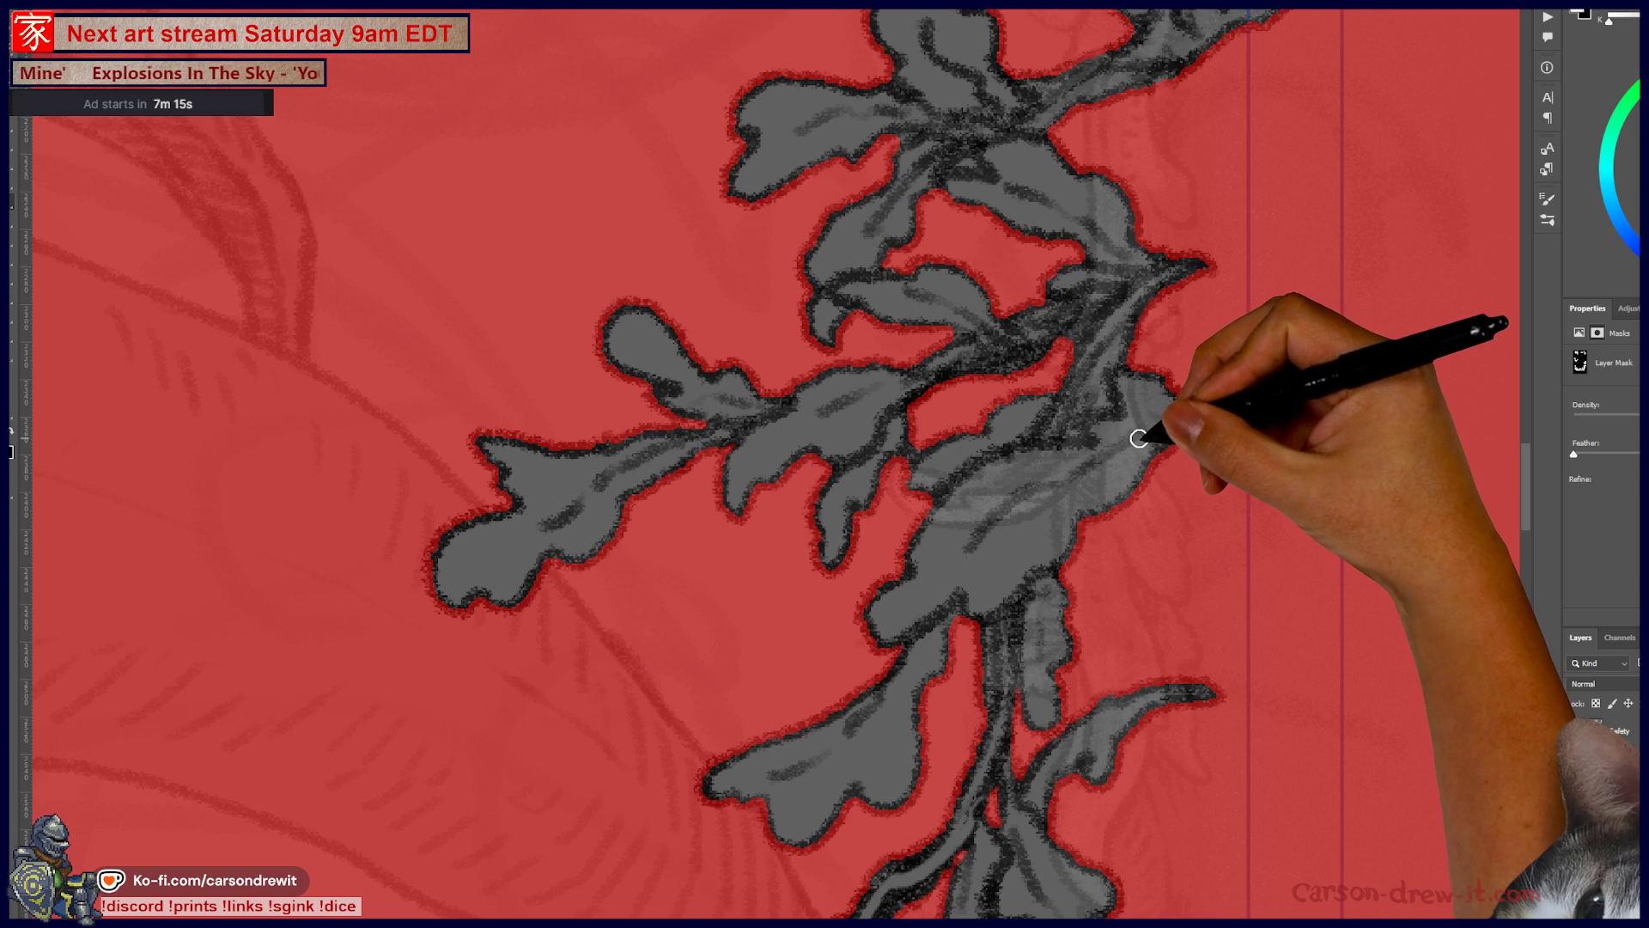
mouse_move(1020, 482)
mouse_down()
mouse_move(1104, 534)
mouse_move(1103, 563)
mouse_up()
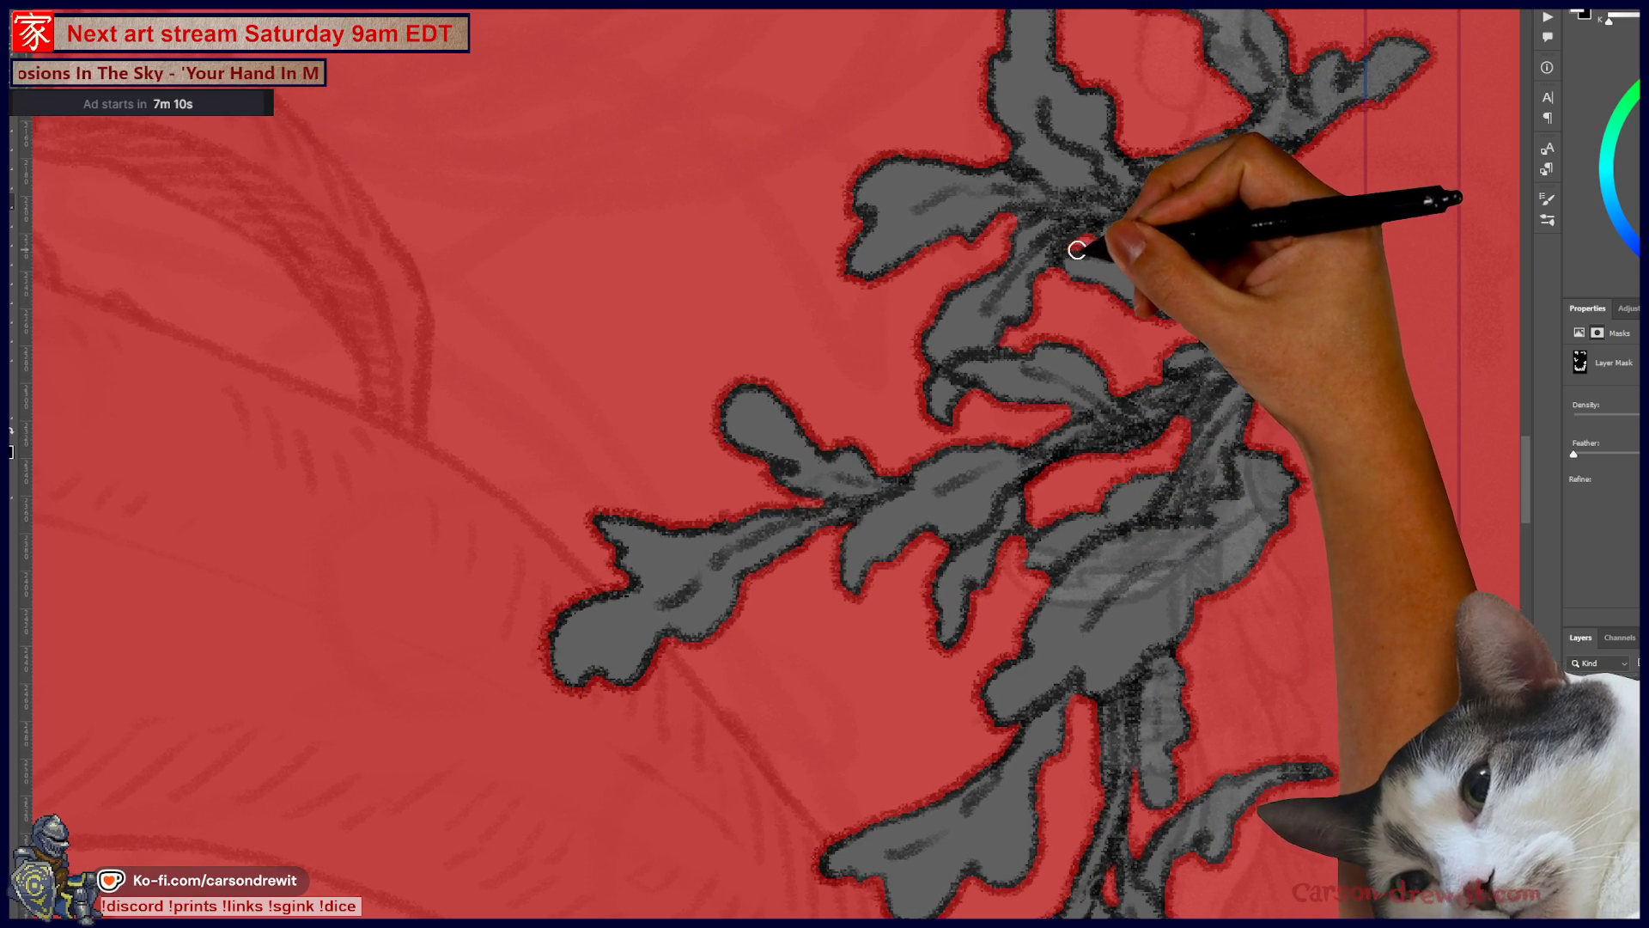
drag(1280, 264, 1211, 483)
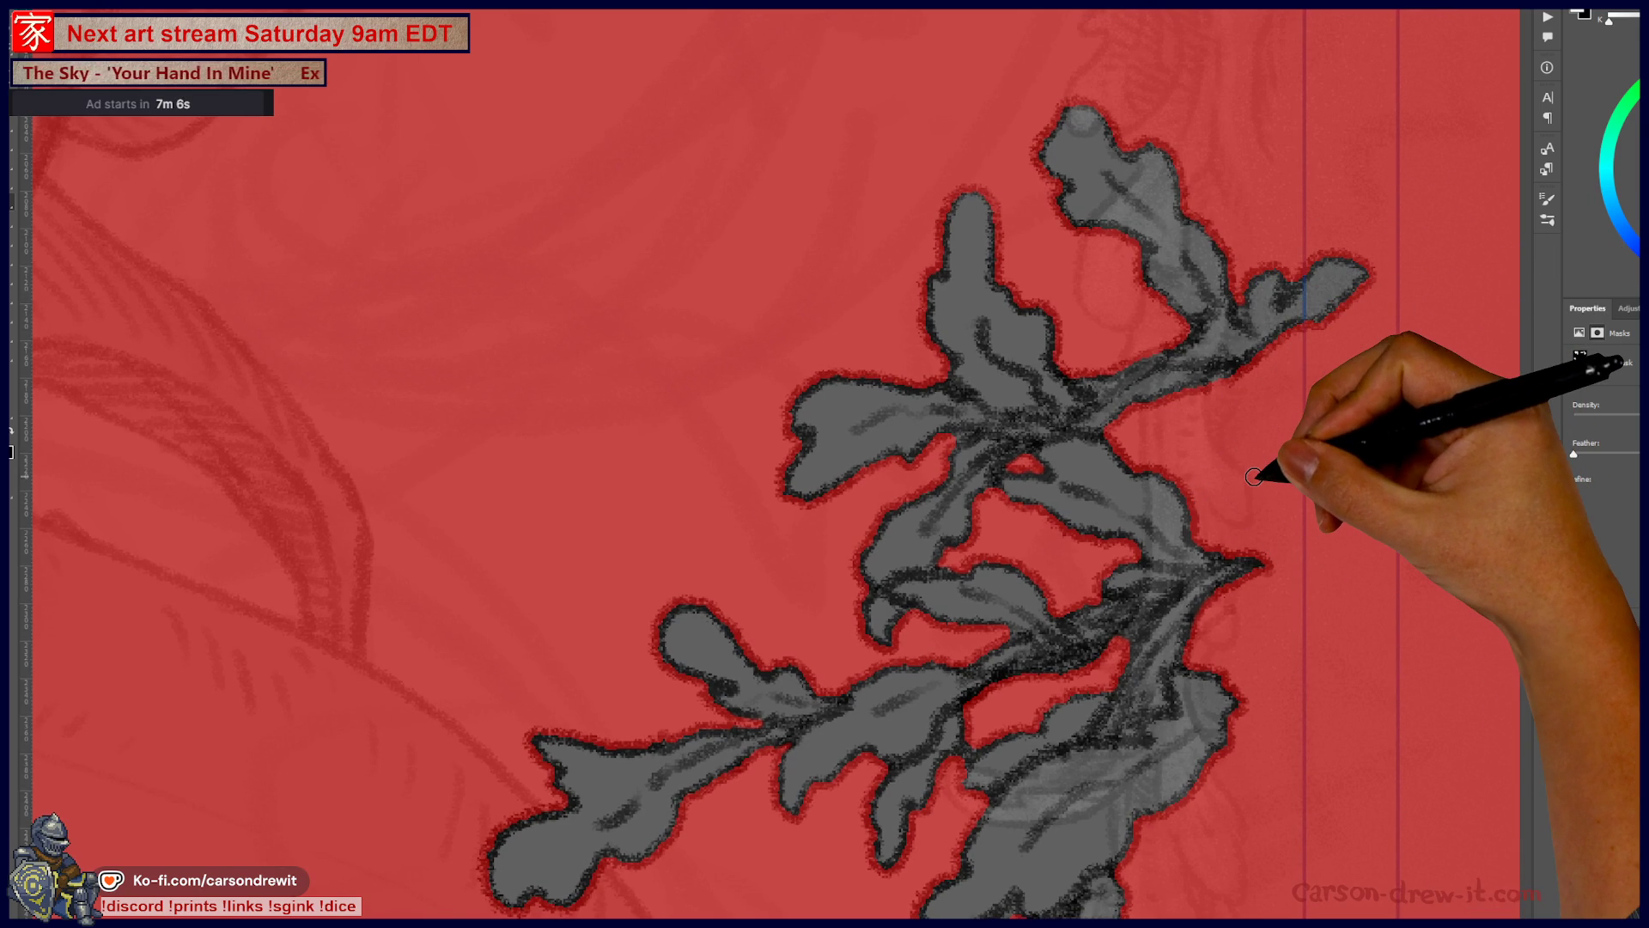
key(ctrl+minus)
key(ctrl+minus)
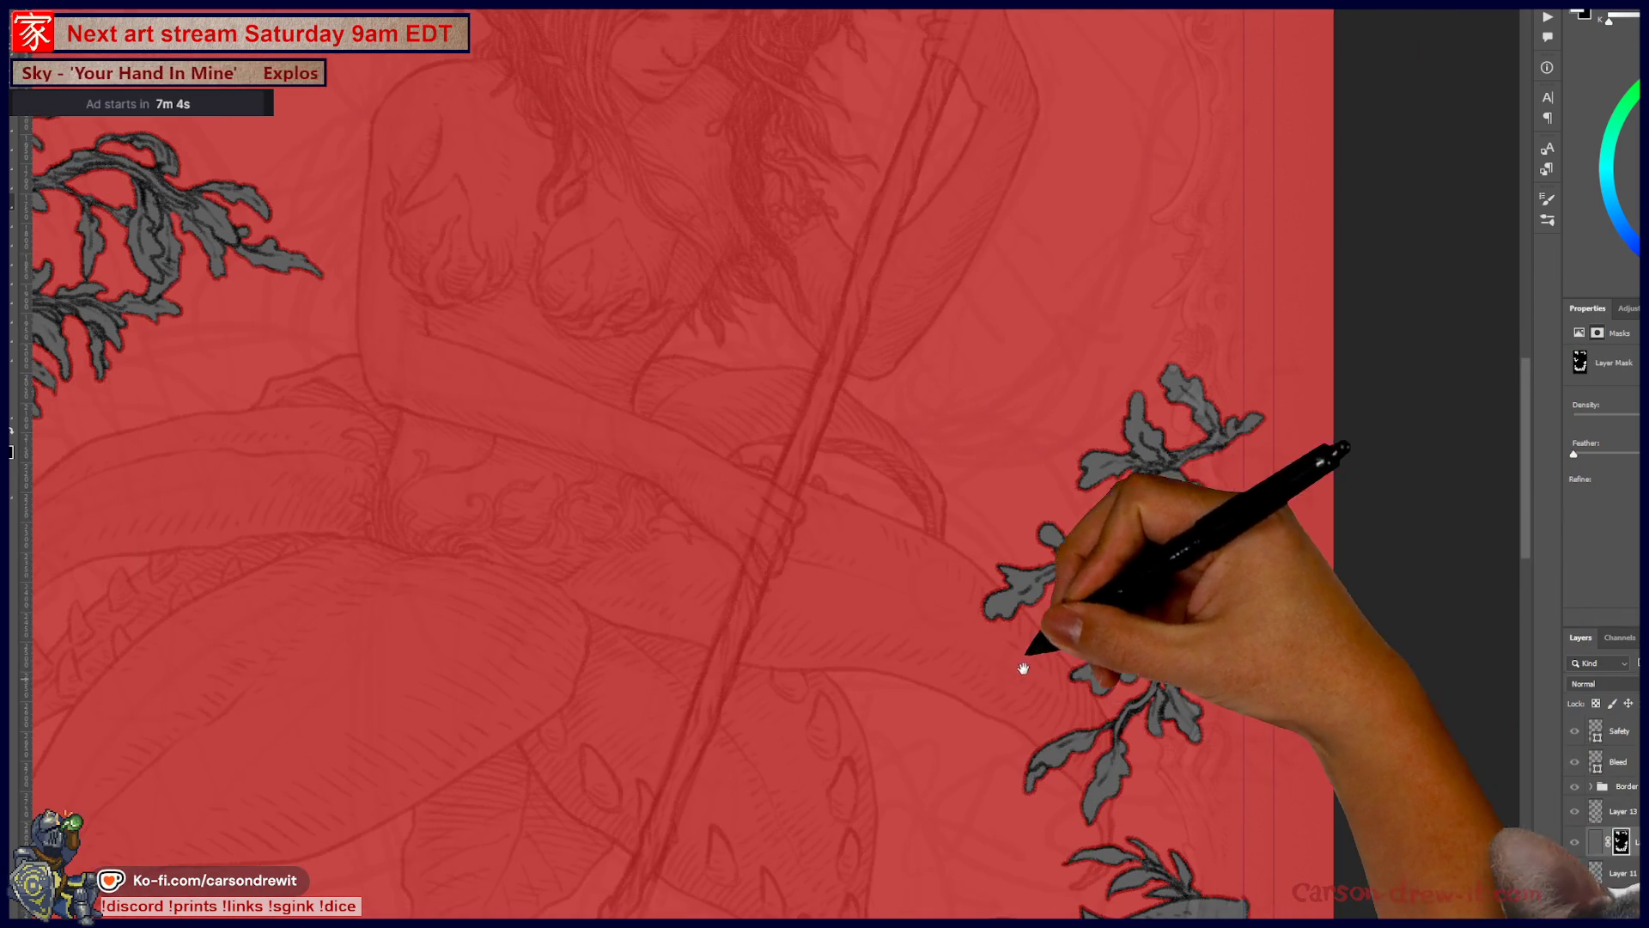
Step: Move down to the bottom-right corner and zoom in on the thorny vine base
drag(1023, 673, 1091, 265)
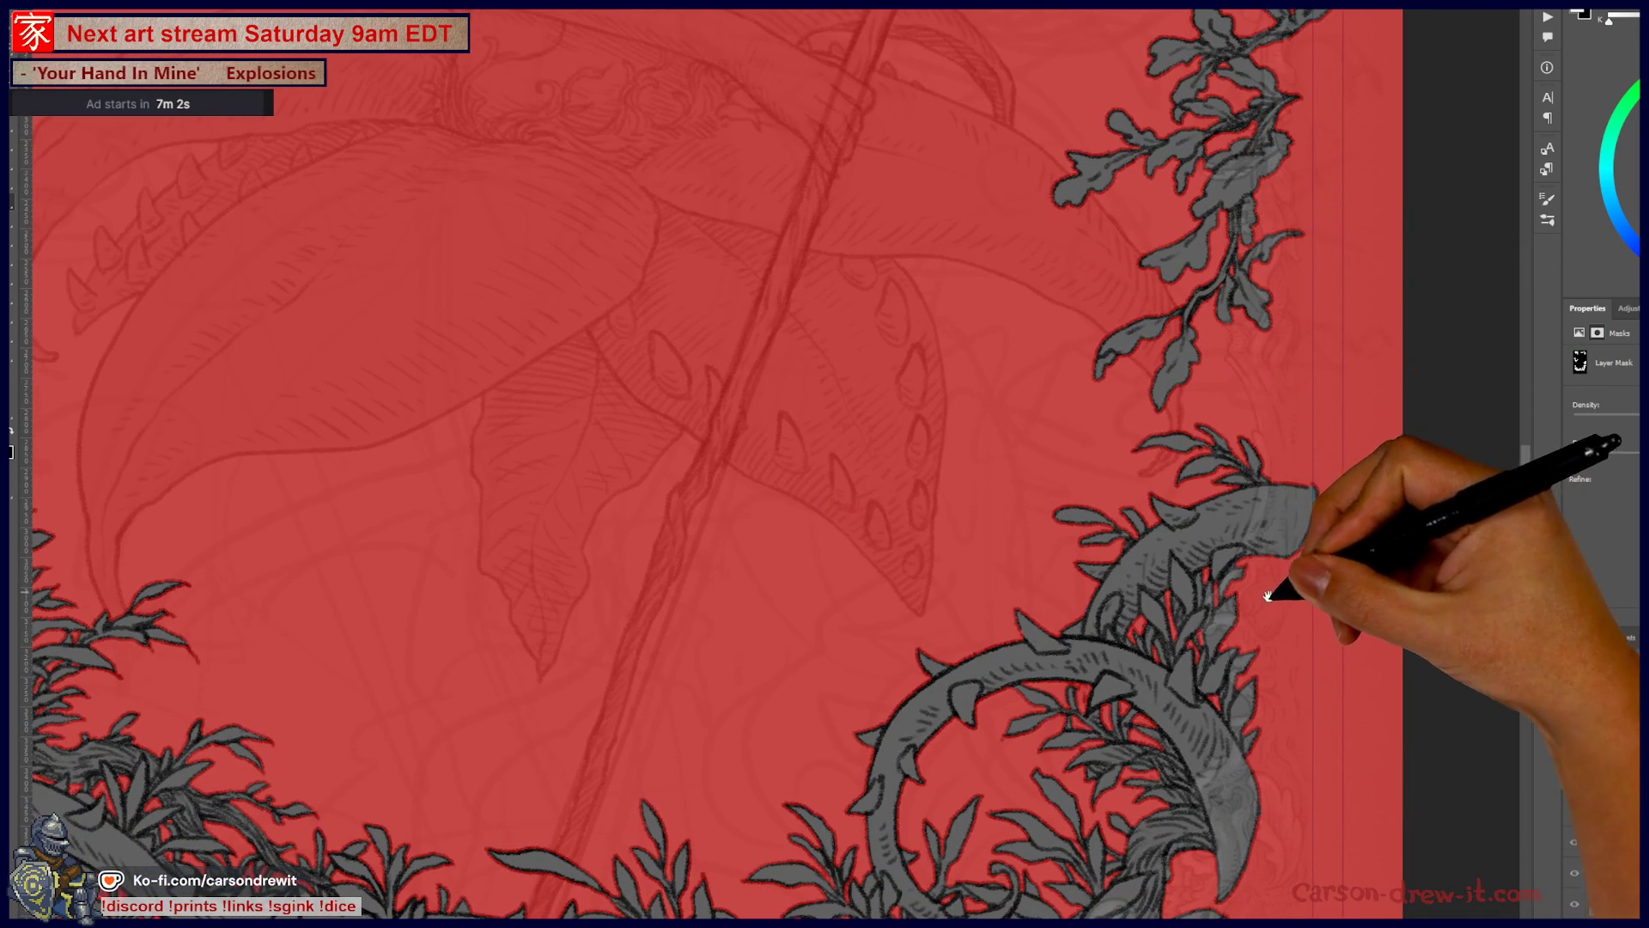
drag(1288, 574, 1218, 371)
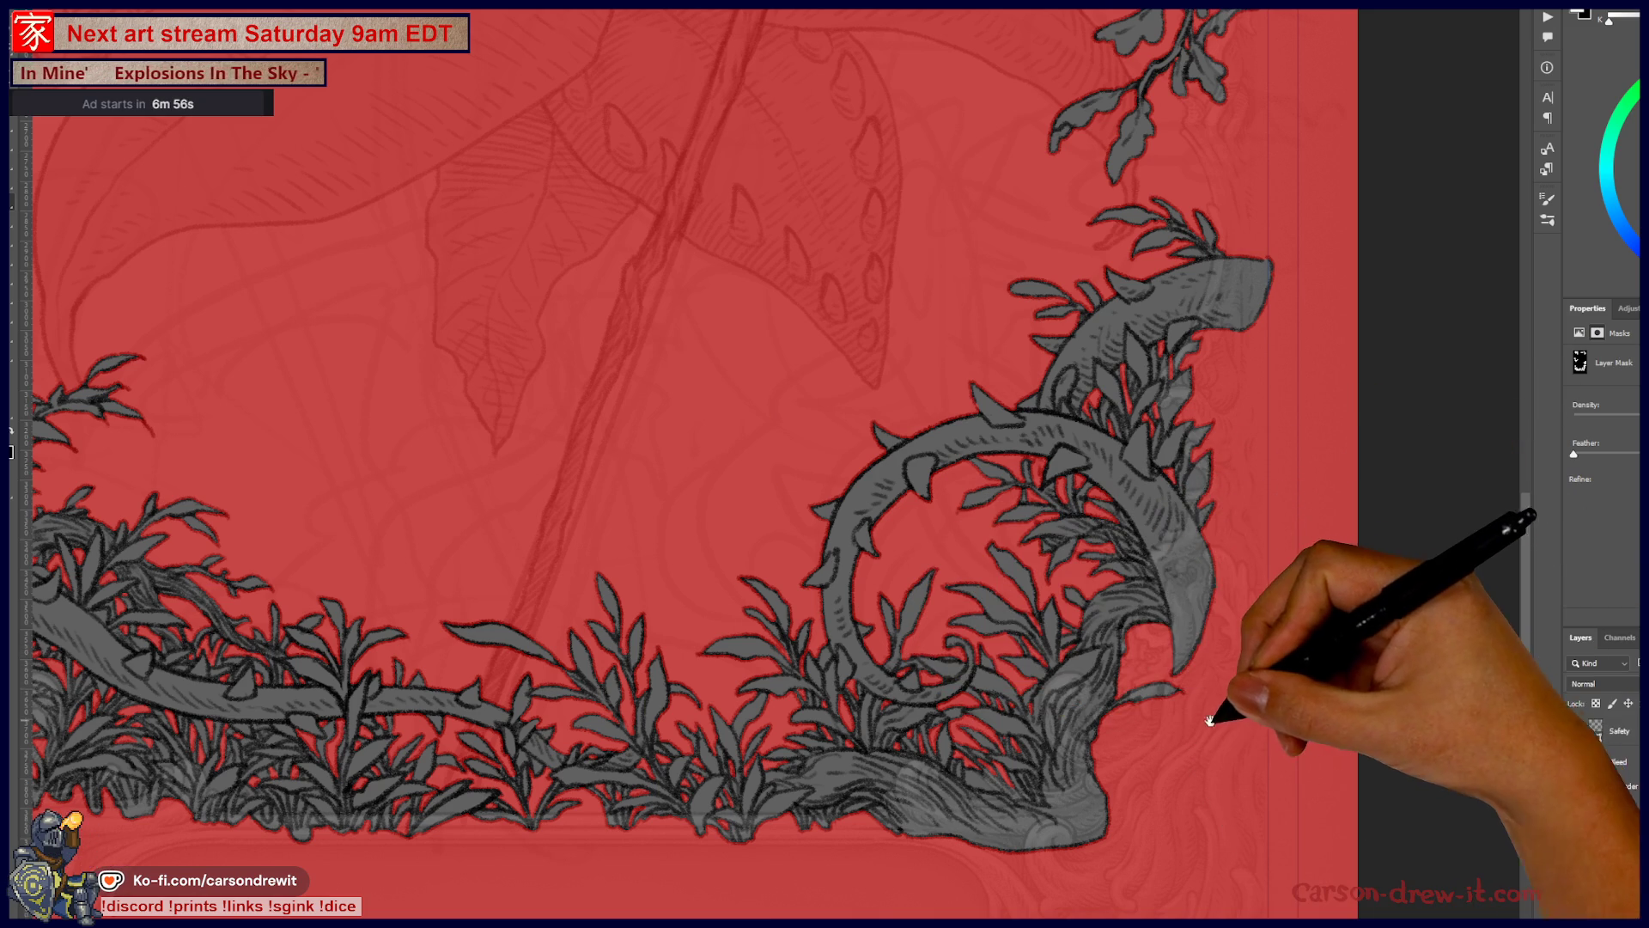
drag(1210, 723, 1216, 658)
scroll(1065, 730, up, 5)
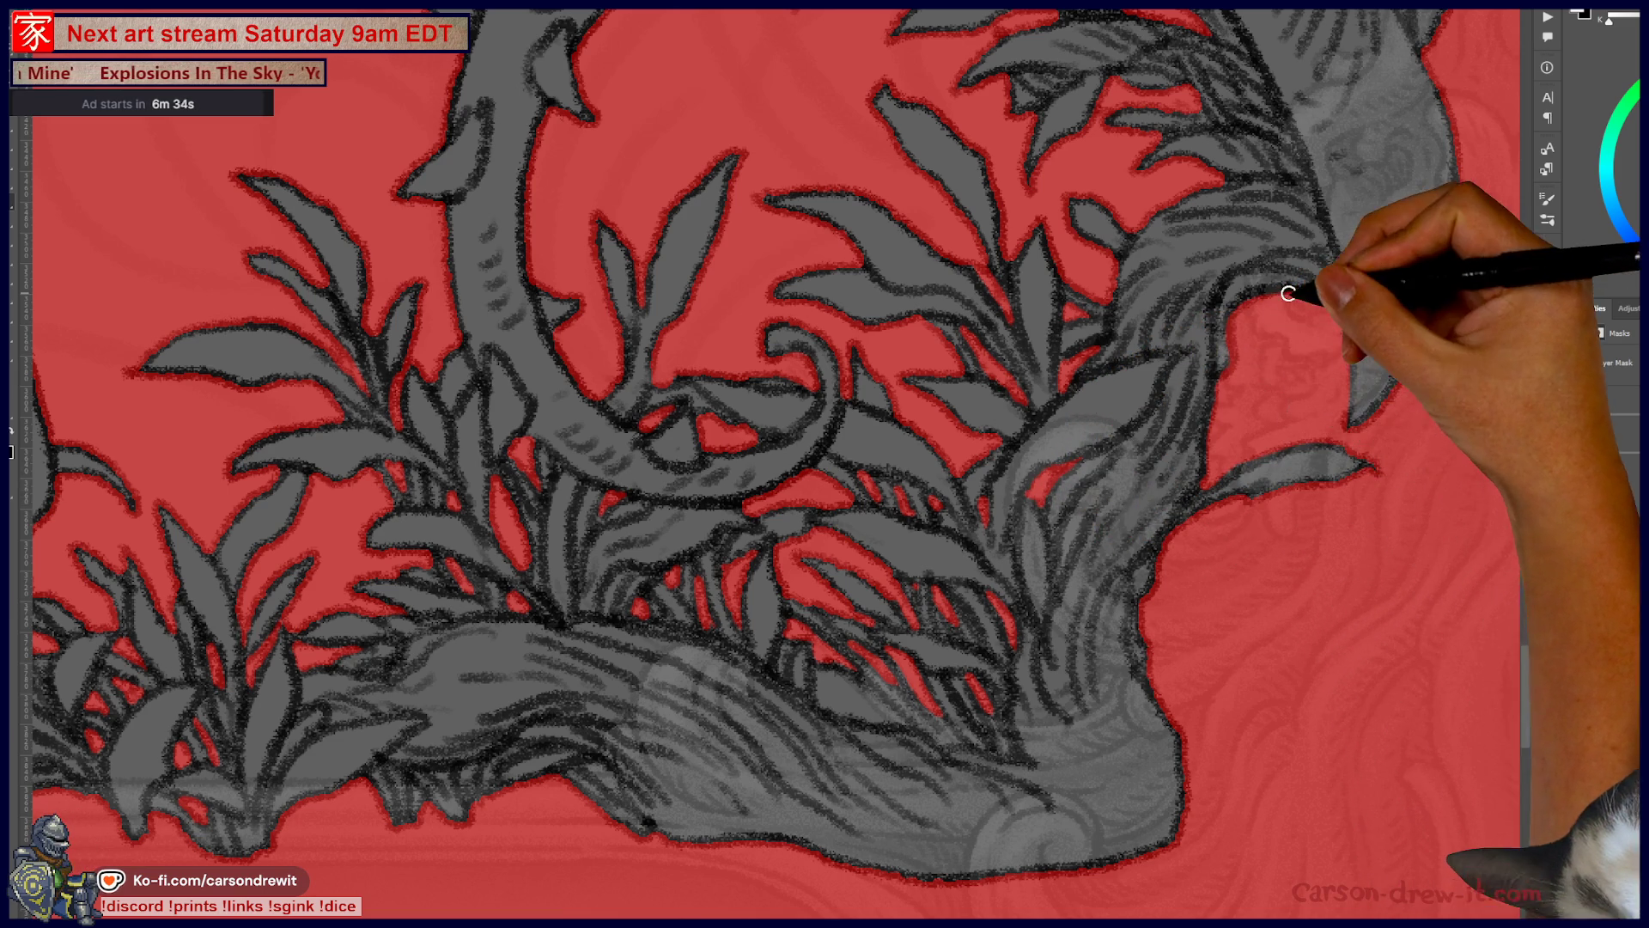
Step: Mask around the vine base's left side and the adjoining bottom foliage
drag(1068, 412, 1308, 352)
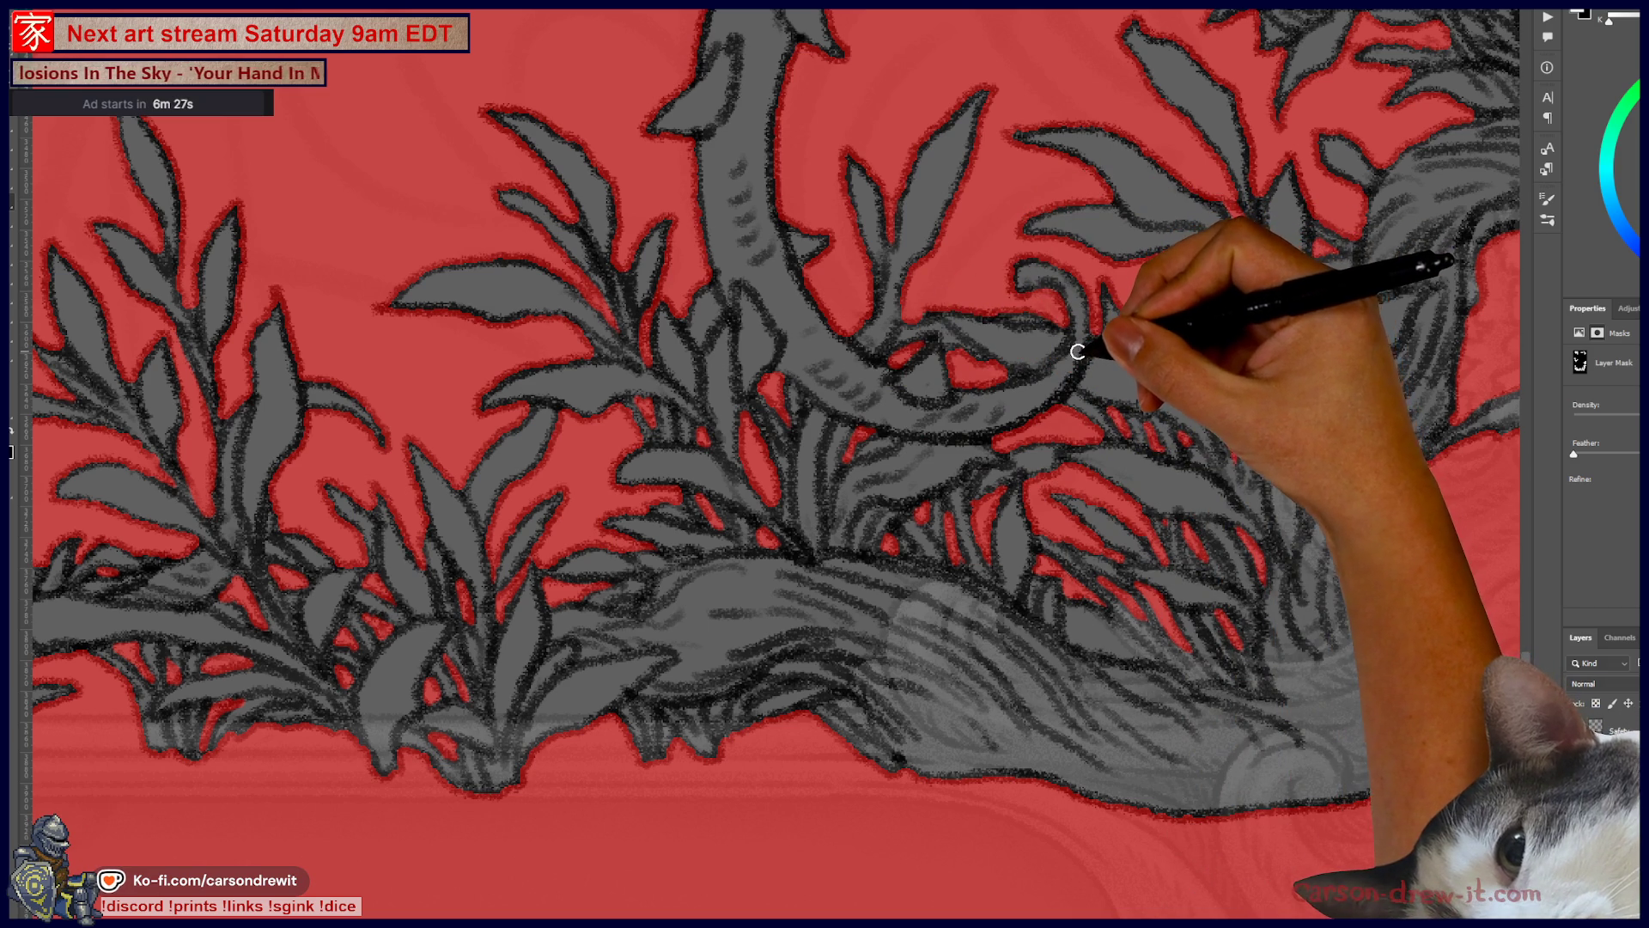
drag(994, 478, 955, 424)
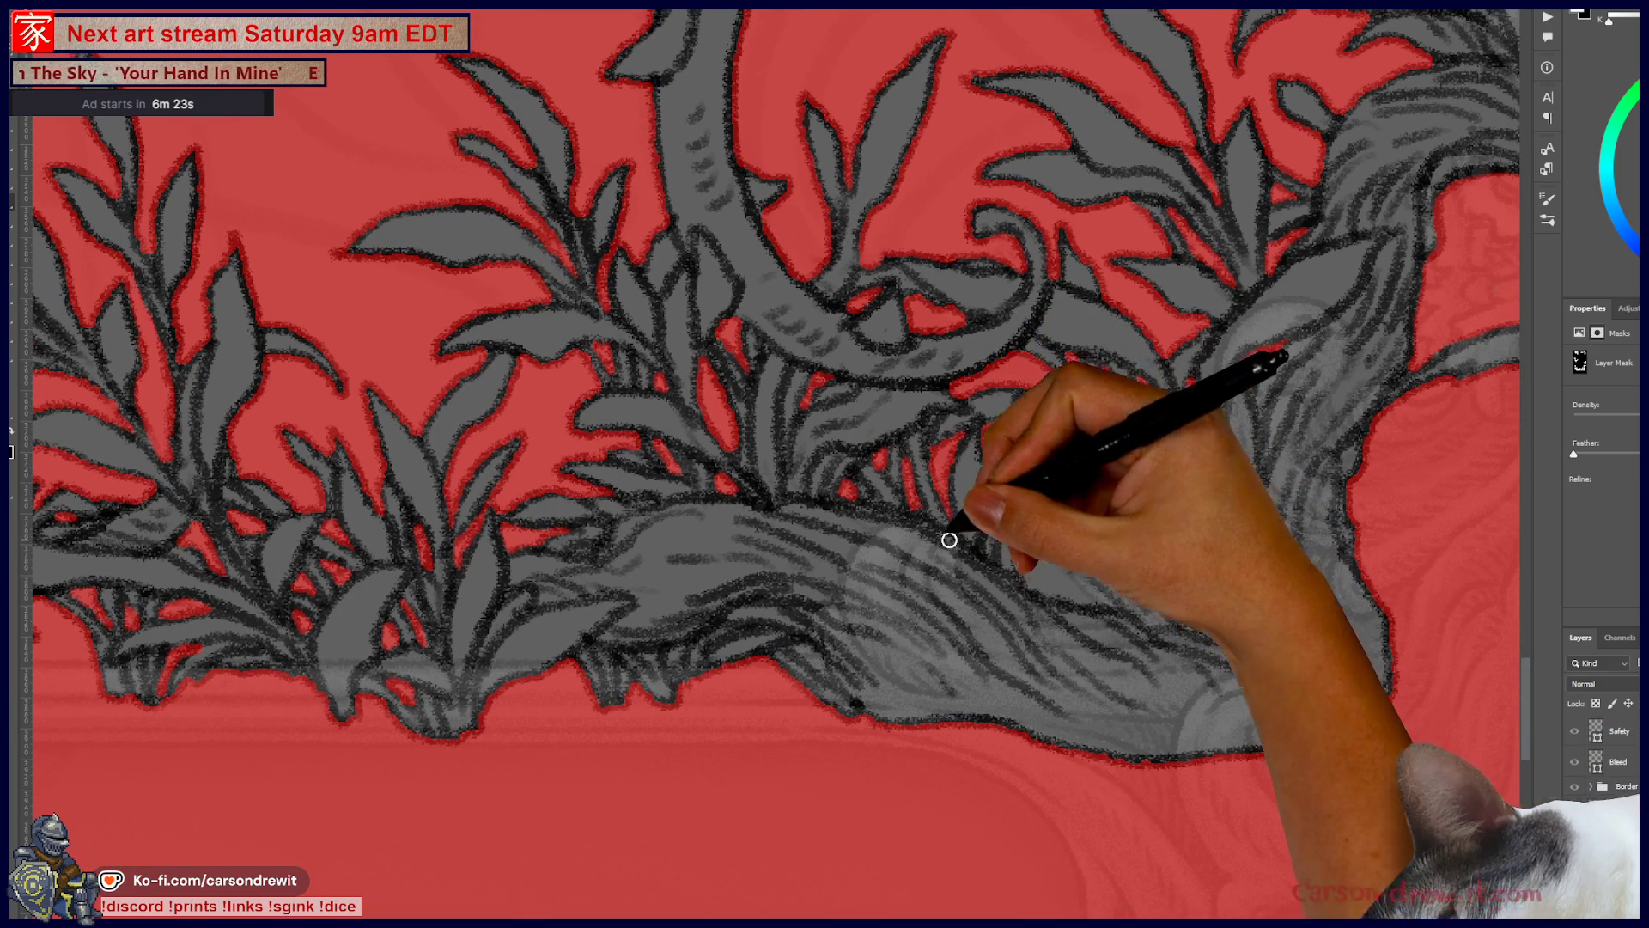
drag(816, 554, 936, 530)
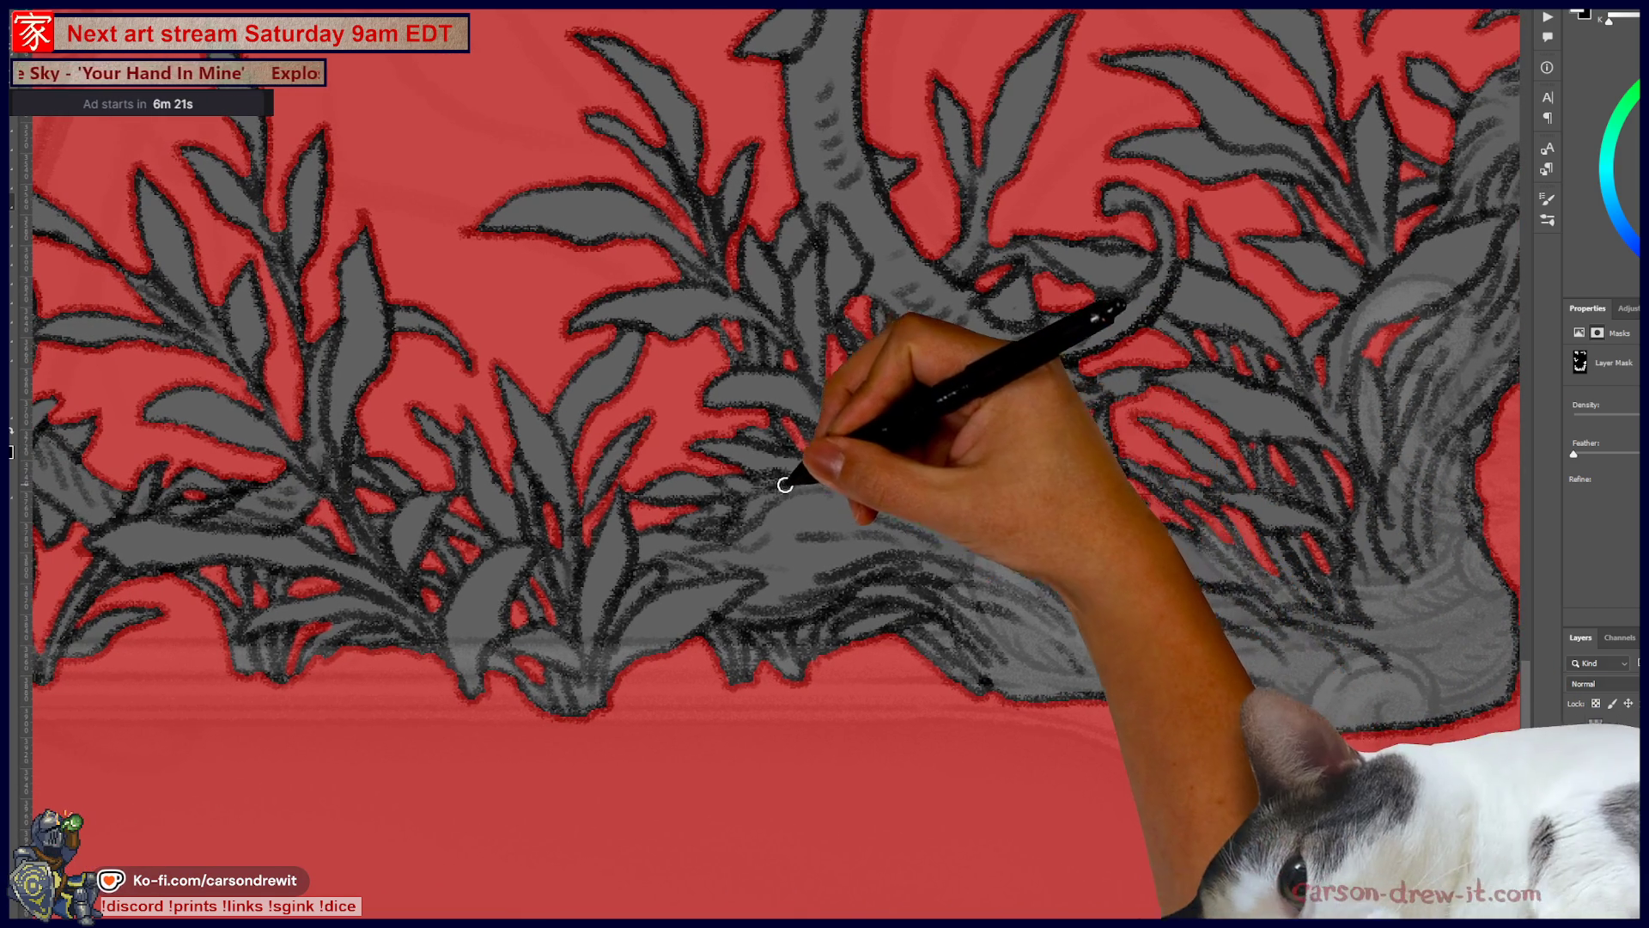
mouse_move(750, 602)
mouse_down()
mouse_move(881, 606)
mouse_move(927, 577)
mouse_up()
drag(873, 520, 1084, 642)
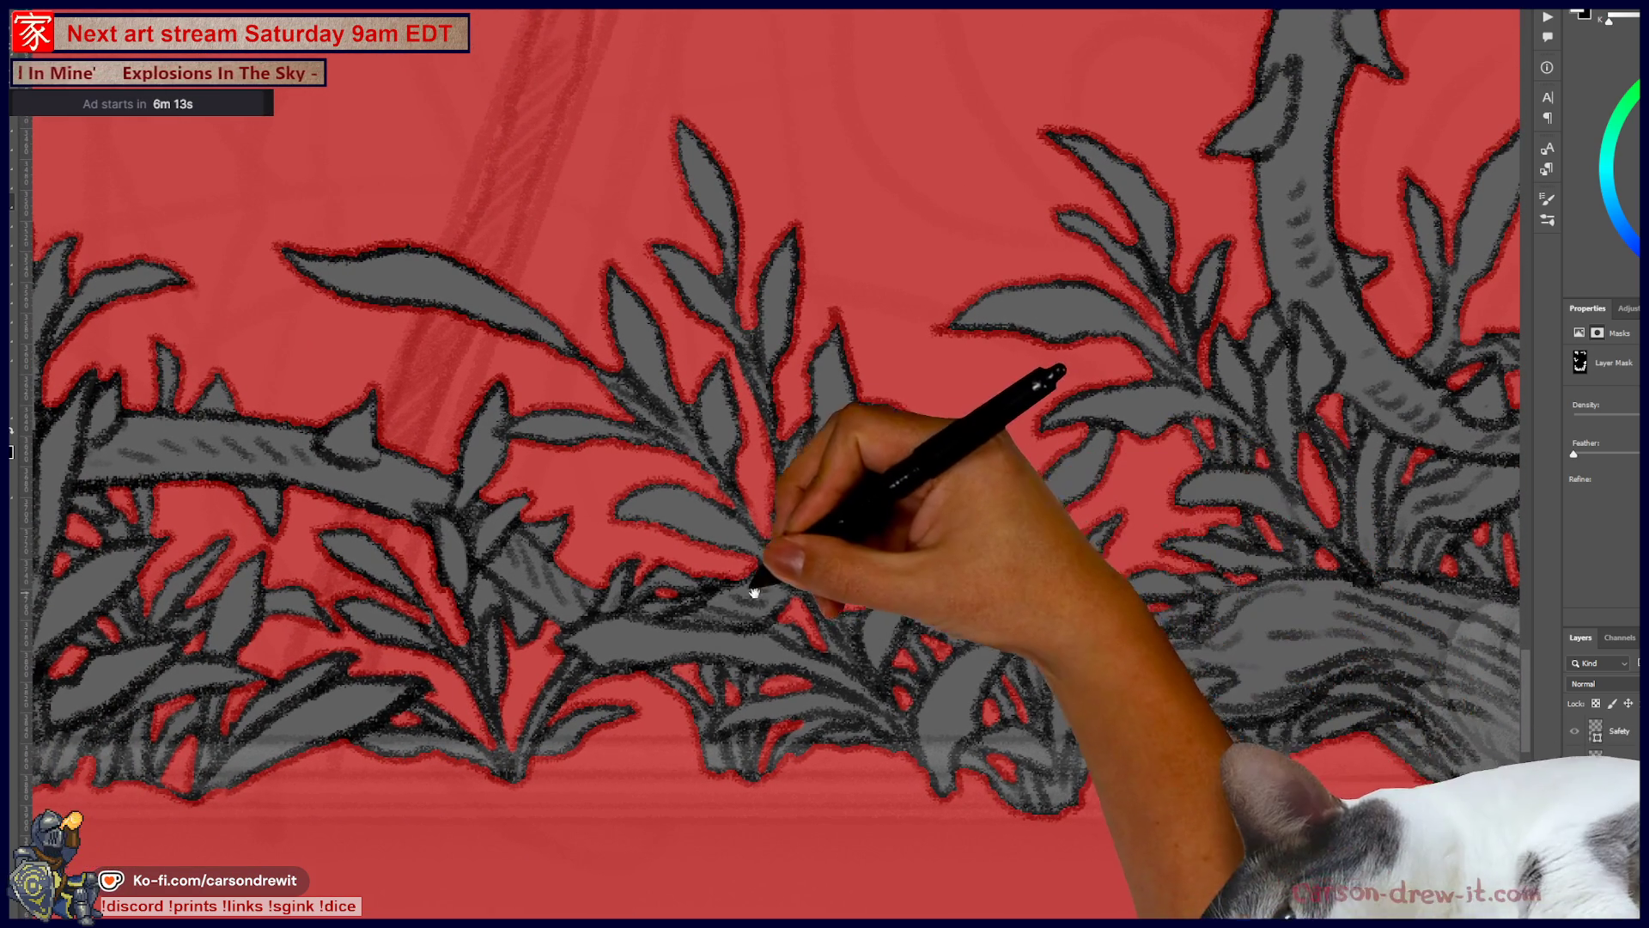
Step: Continue masking leftward along the bottom border to the thorny branch's cut left end
drag(696, 559, 979, 476)
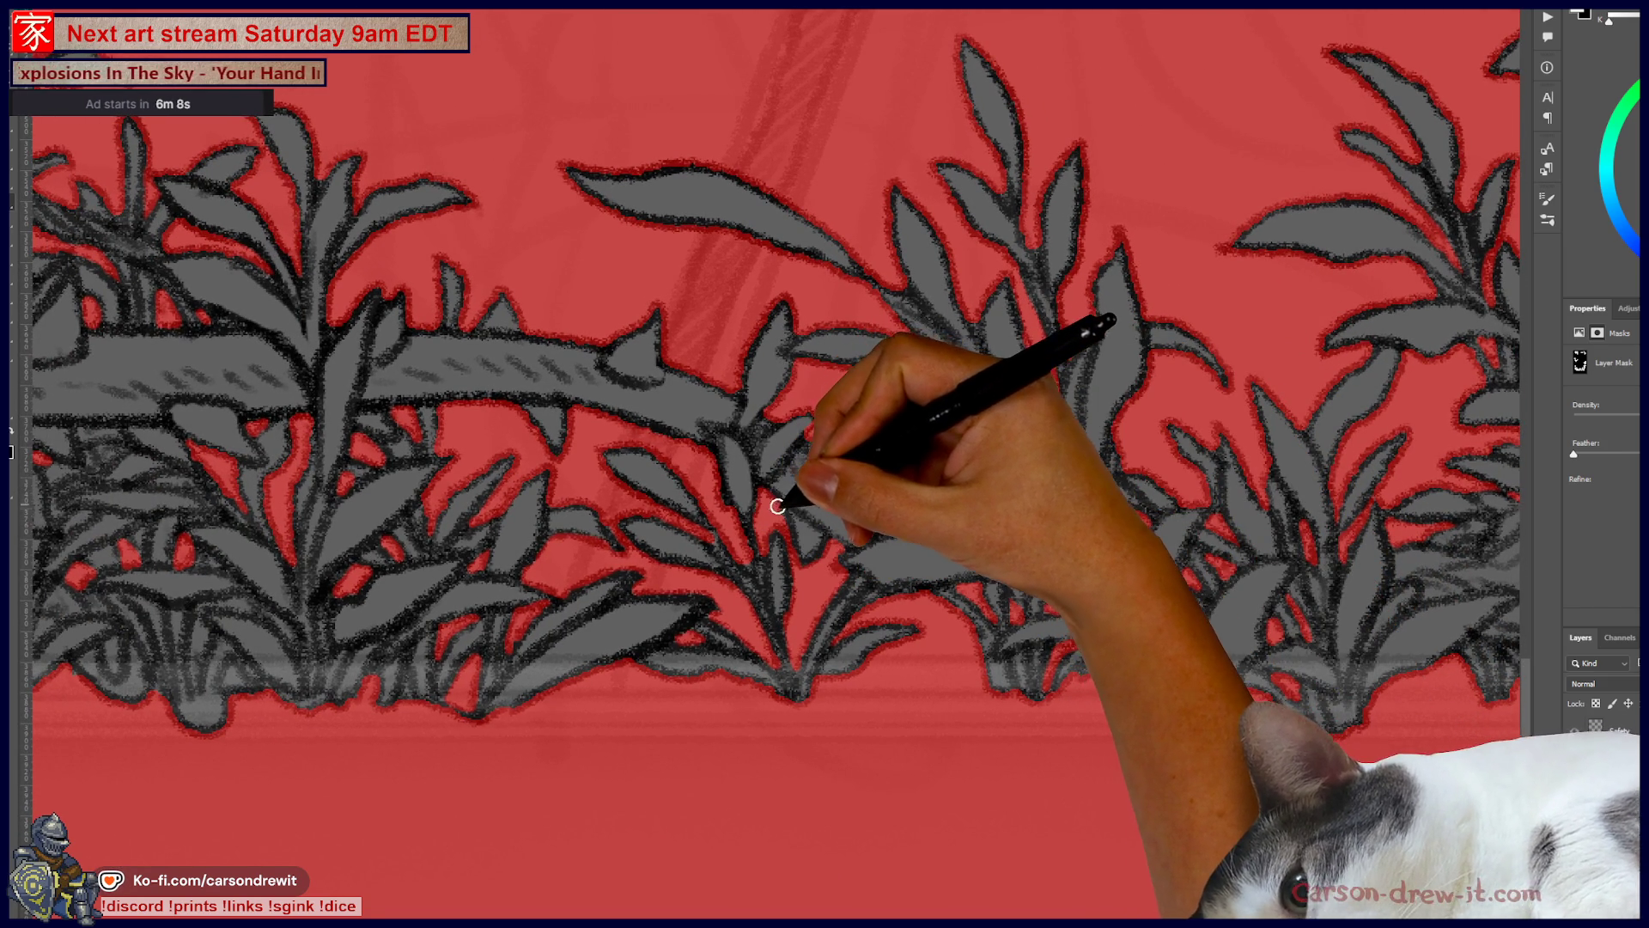
drag(810, 578, 1100, 485)
drag(674, 563, 931, 595)
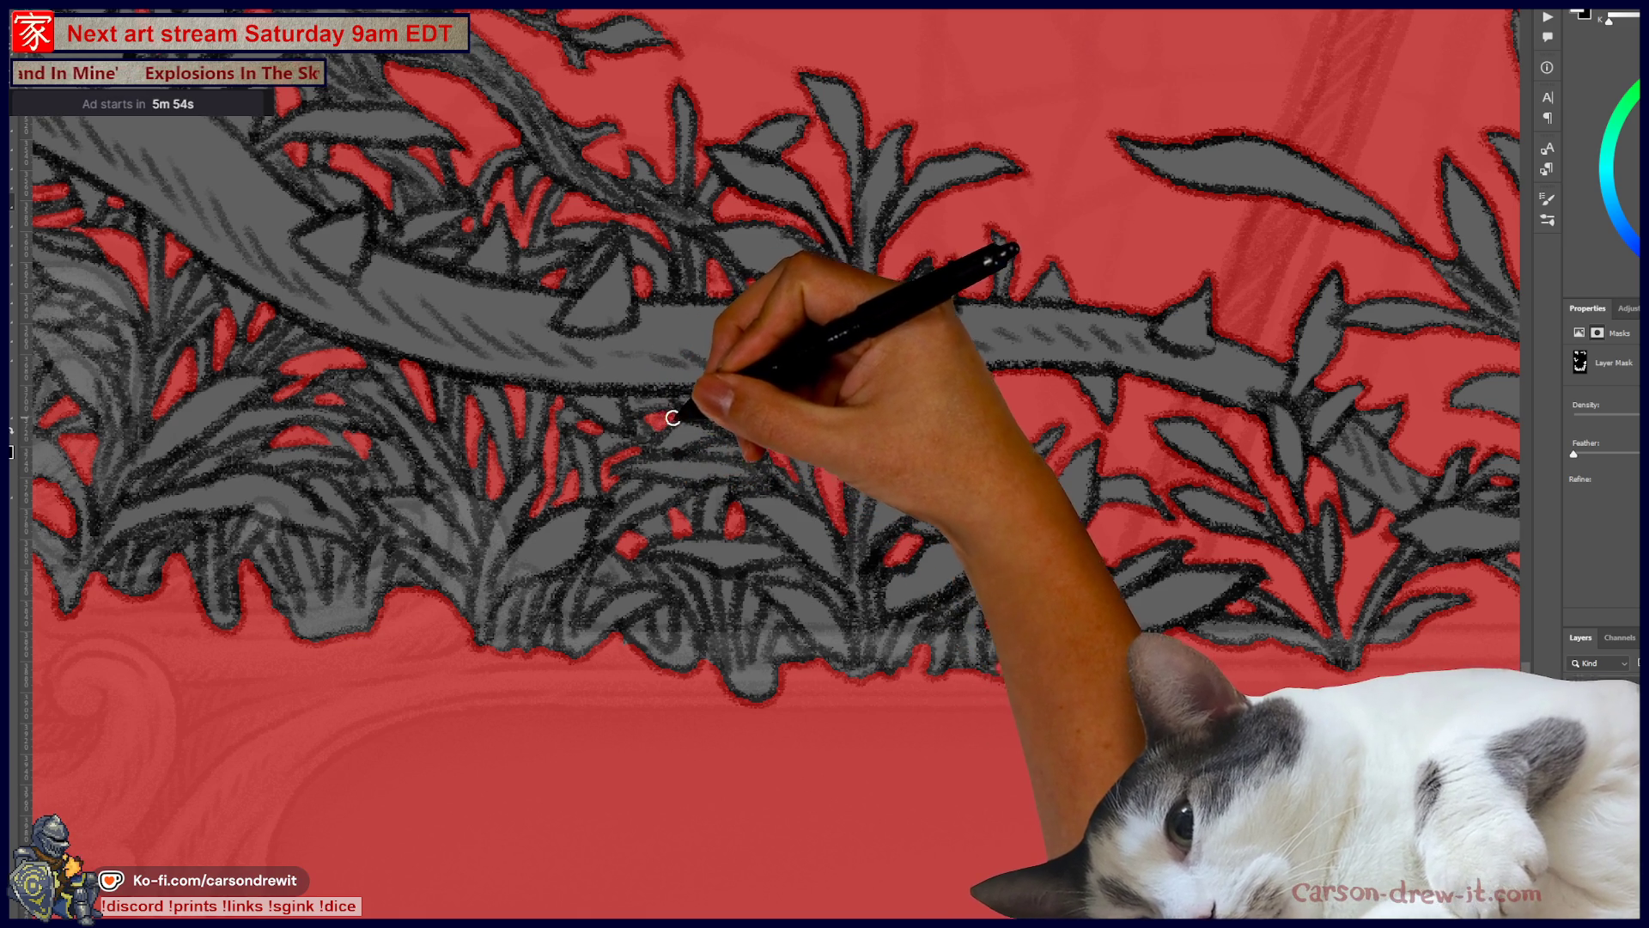
drag(788, 423, 885, 511)
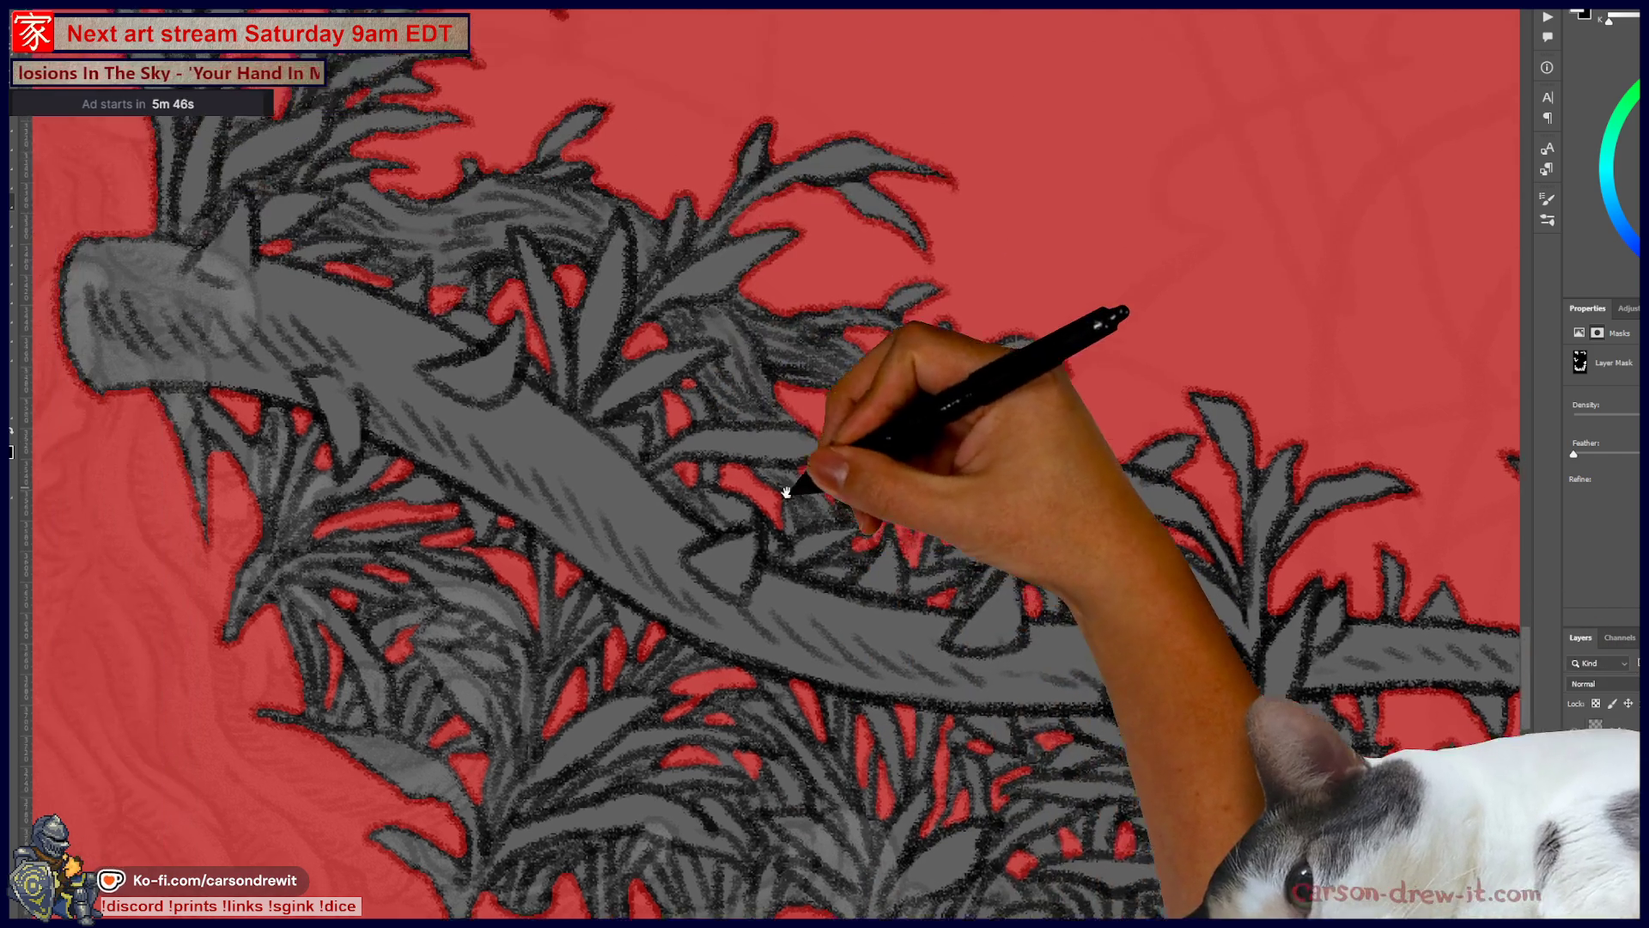
drag(792, 479, 682, 339)
mouse_move(442, 442)
mouse_down()
mouse_move(674, 324)
mouse_move(645, 301)
mouse_up()
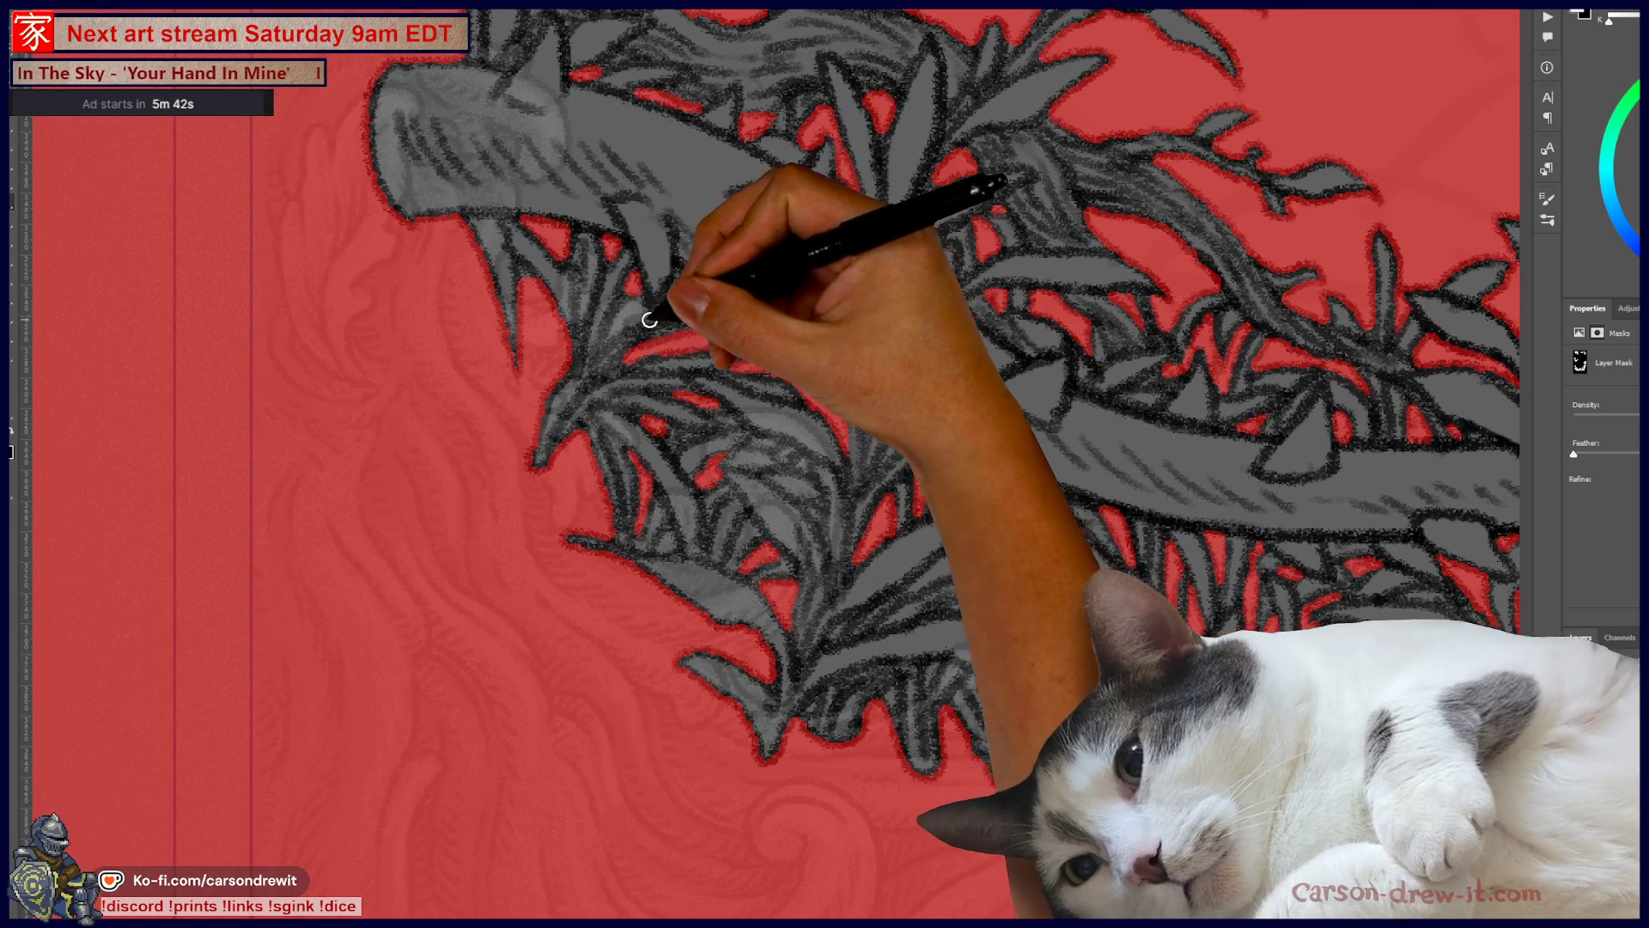
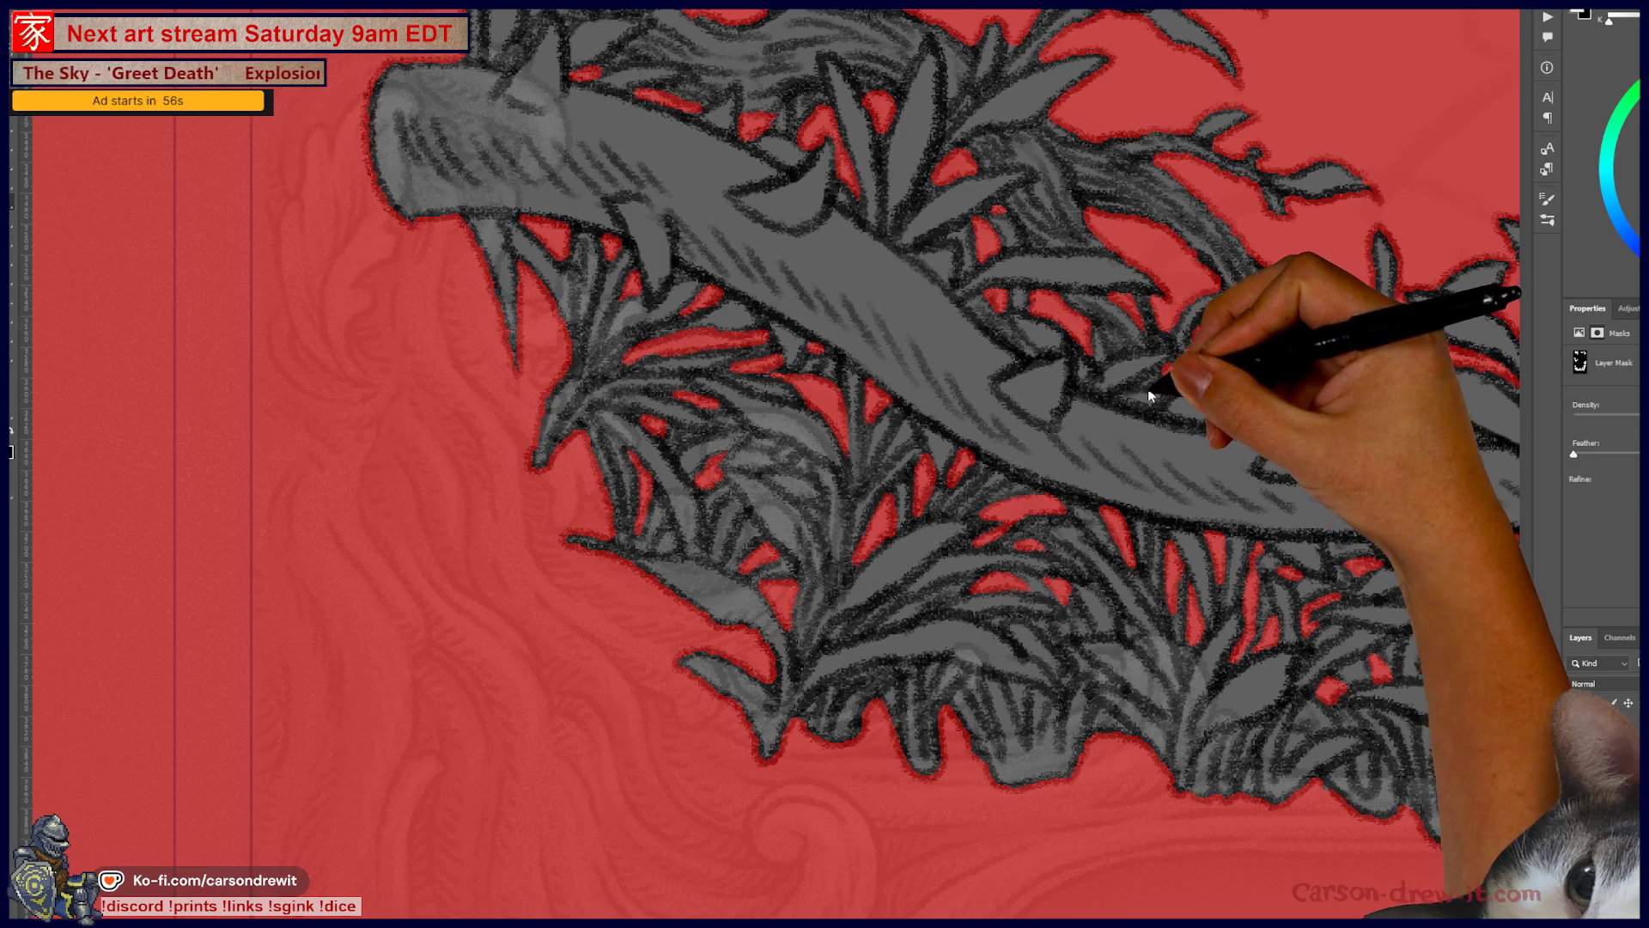
Step: Zoom out and pan across the leafy vine border of the red illustration
scroll(1149, 388, down, 5)
scroll(496, 667, up, 2)
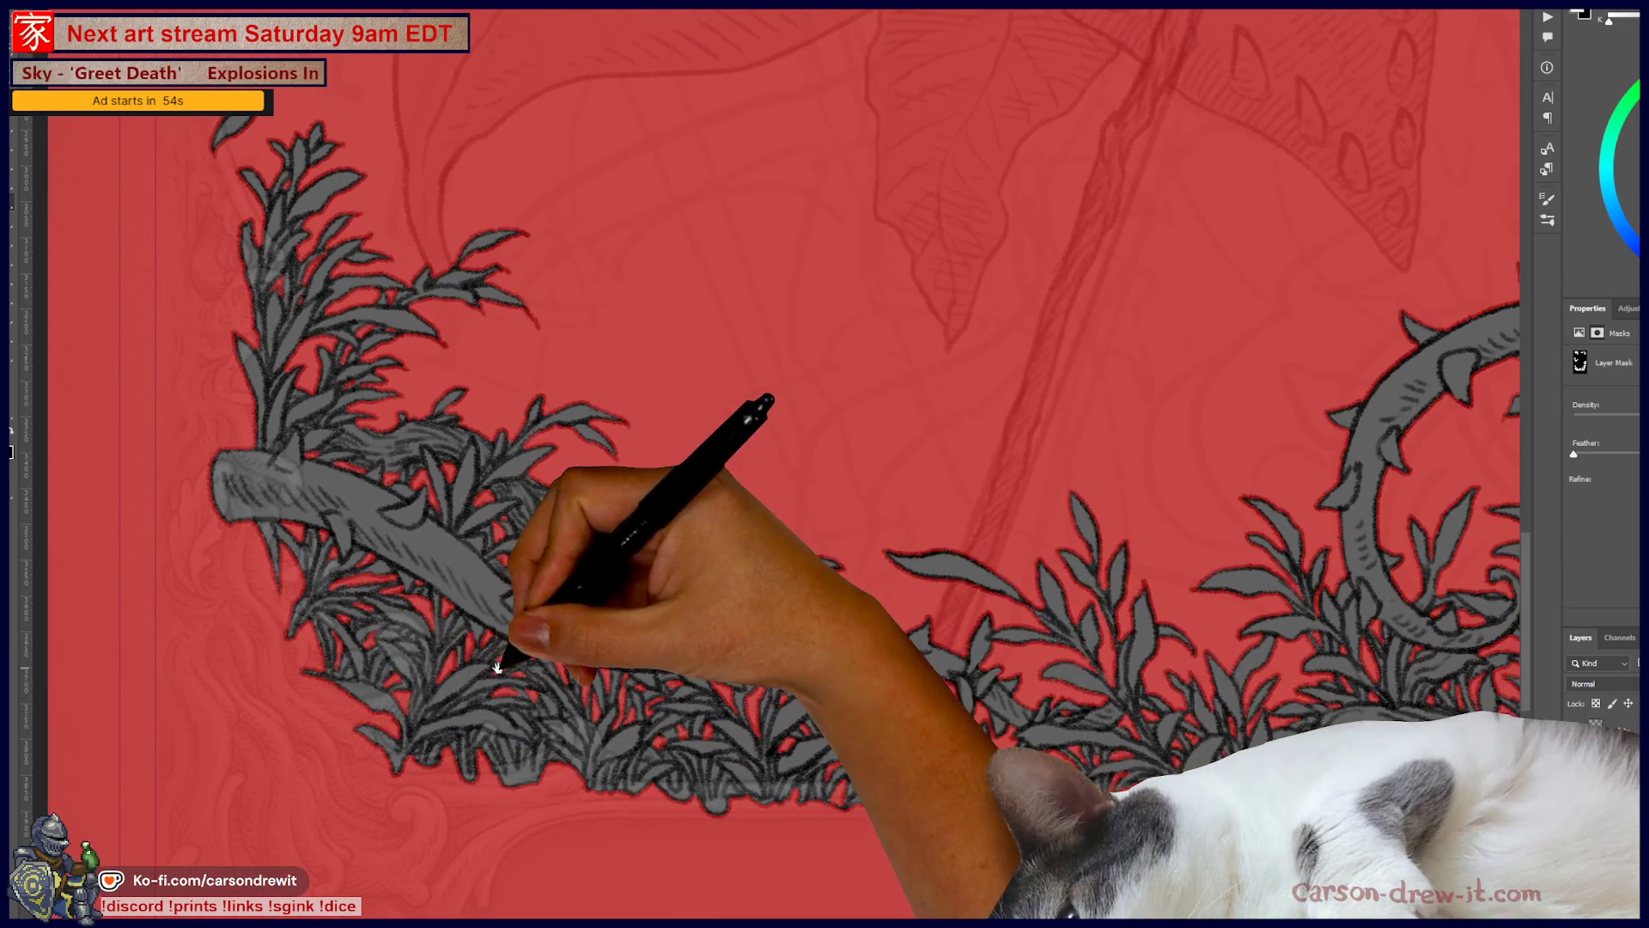
drag(895, 516, 699, 571)
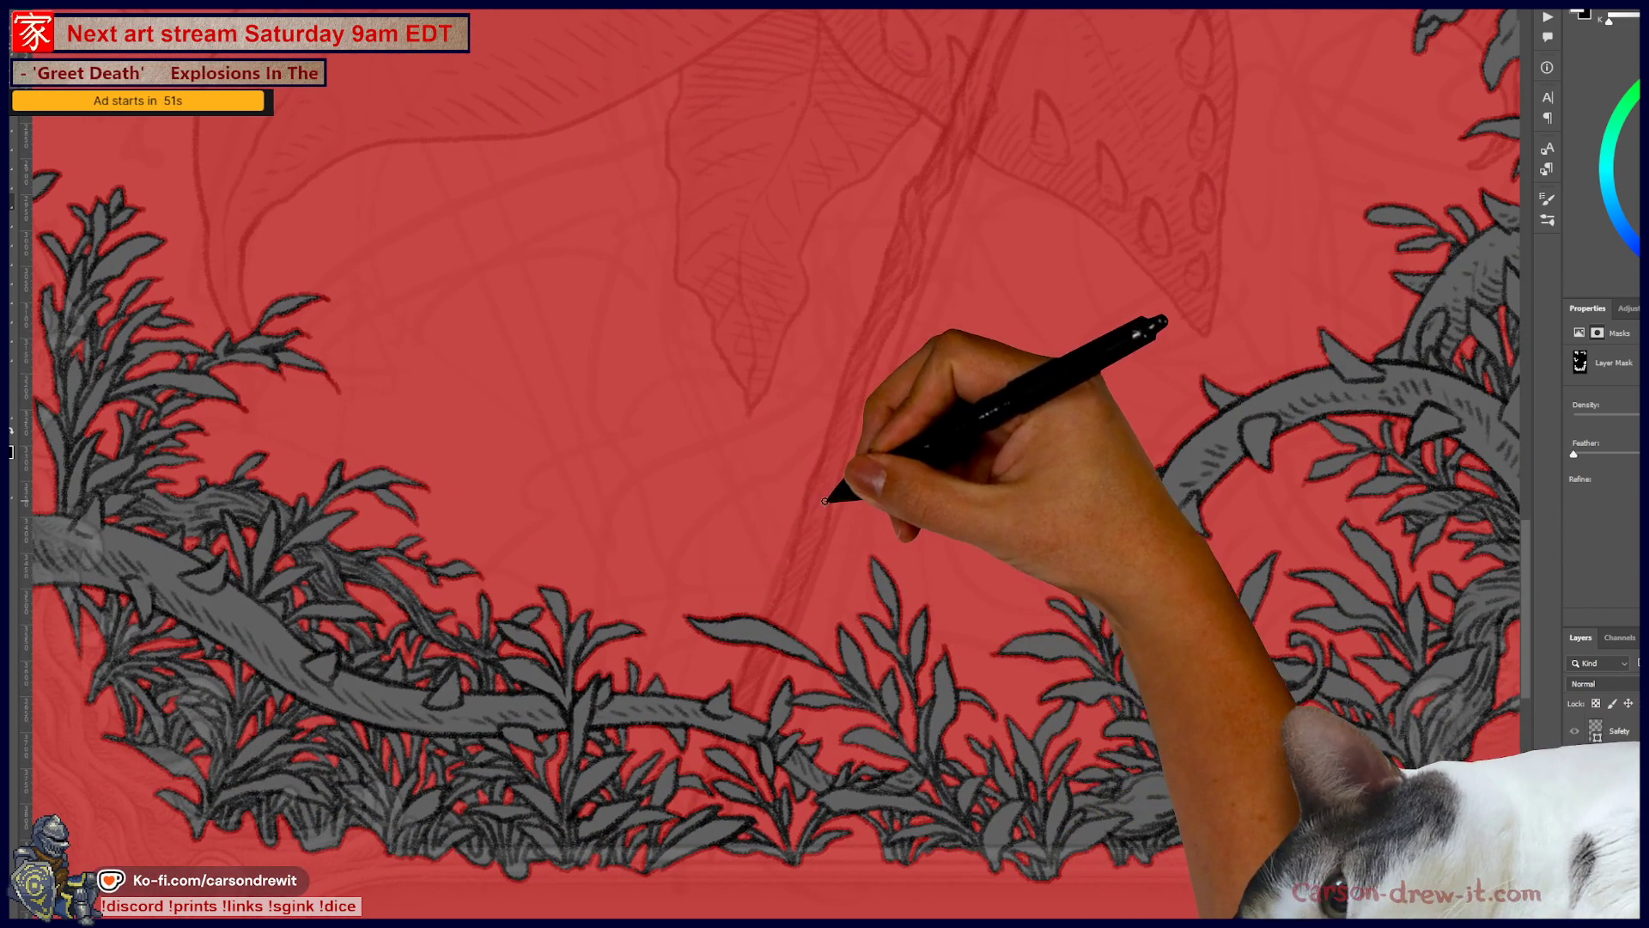
scroll(823, 501, down, 2)
drag(950, 461, 951, 618)
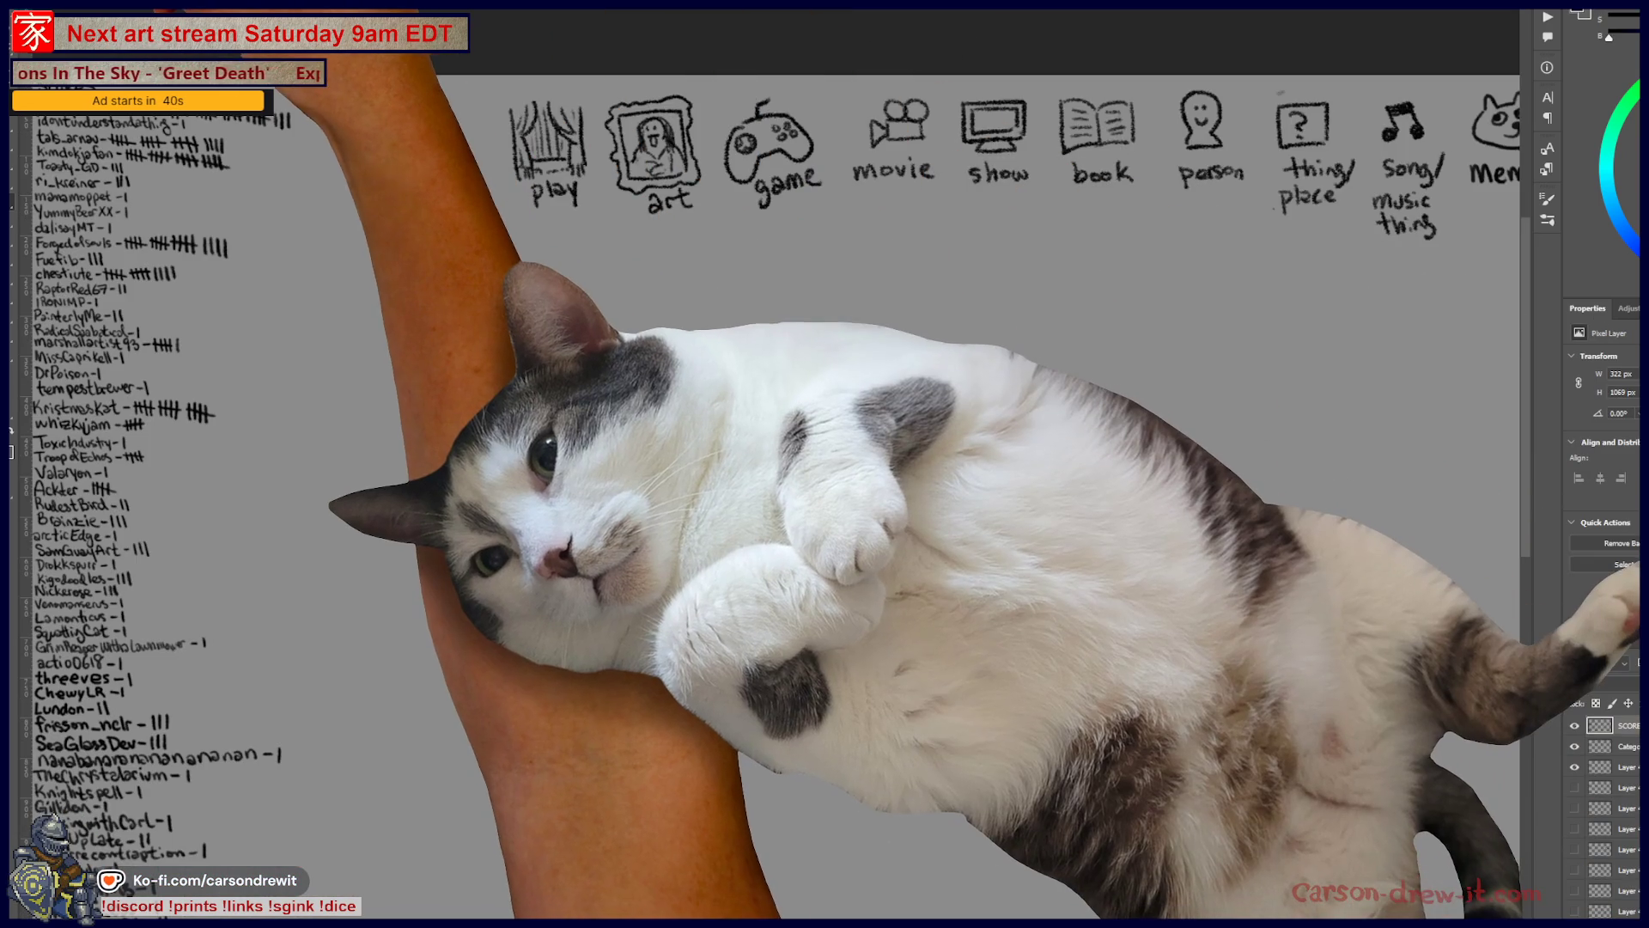
Step: Choose a hard round brush preset and center the view on the category icon row
click(60, 54)
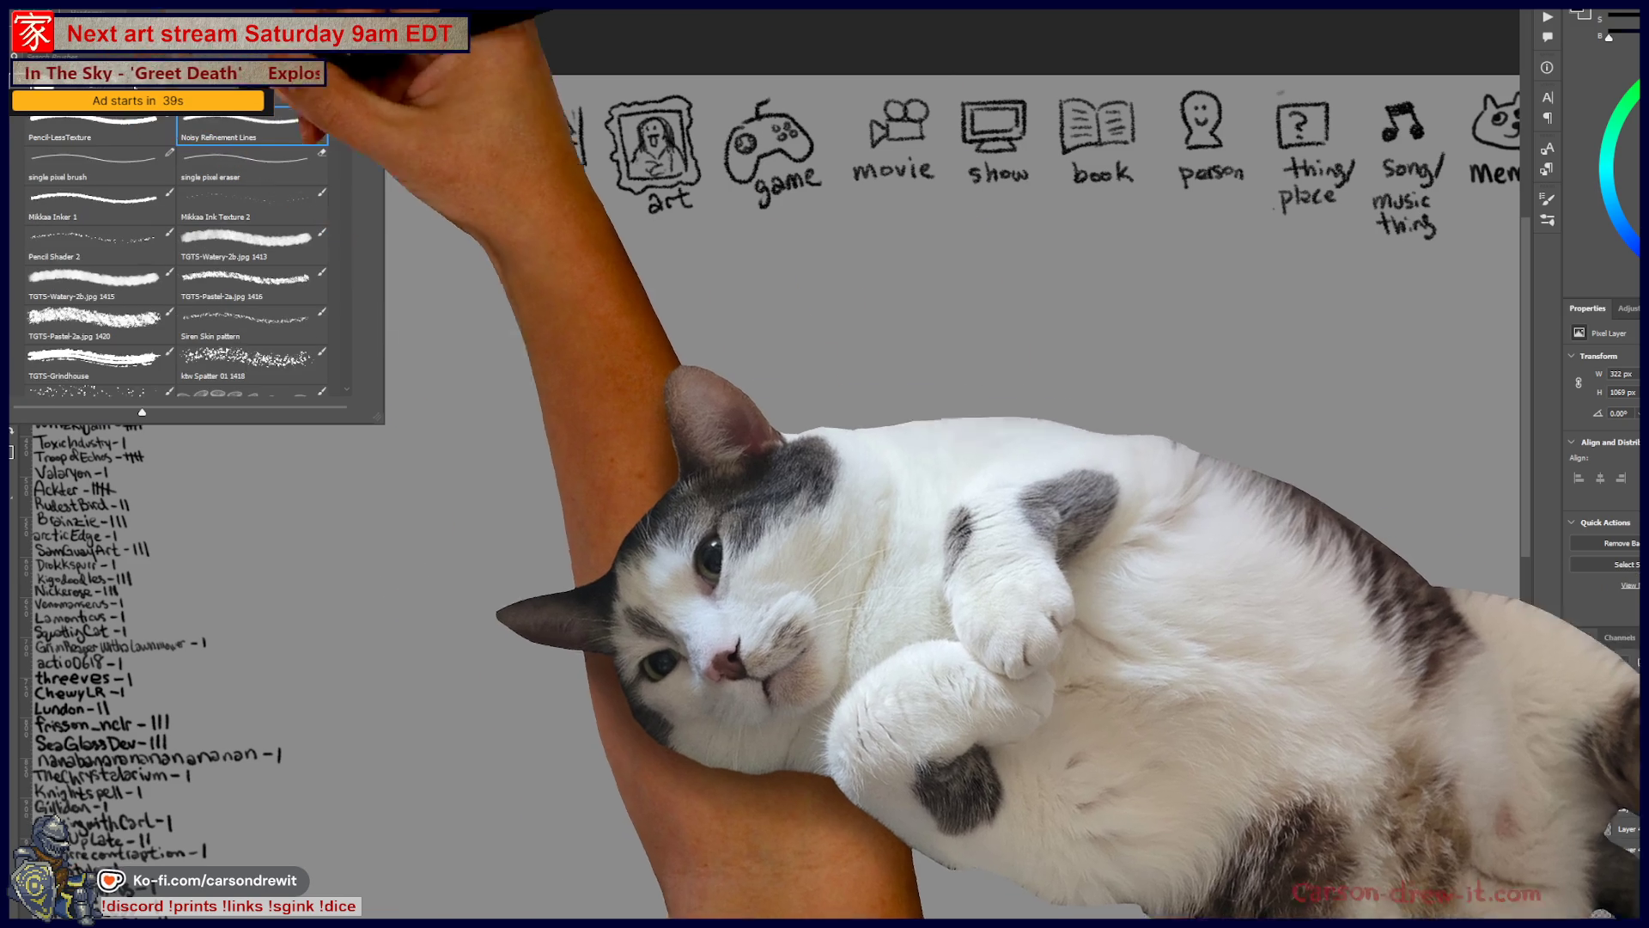
key(Escape)
drag(1363, 354, 1064, 474)
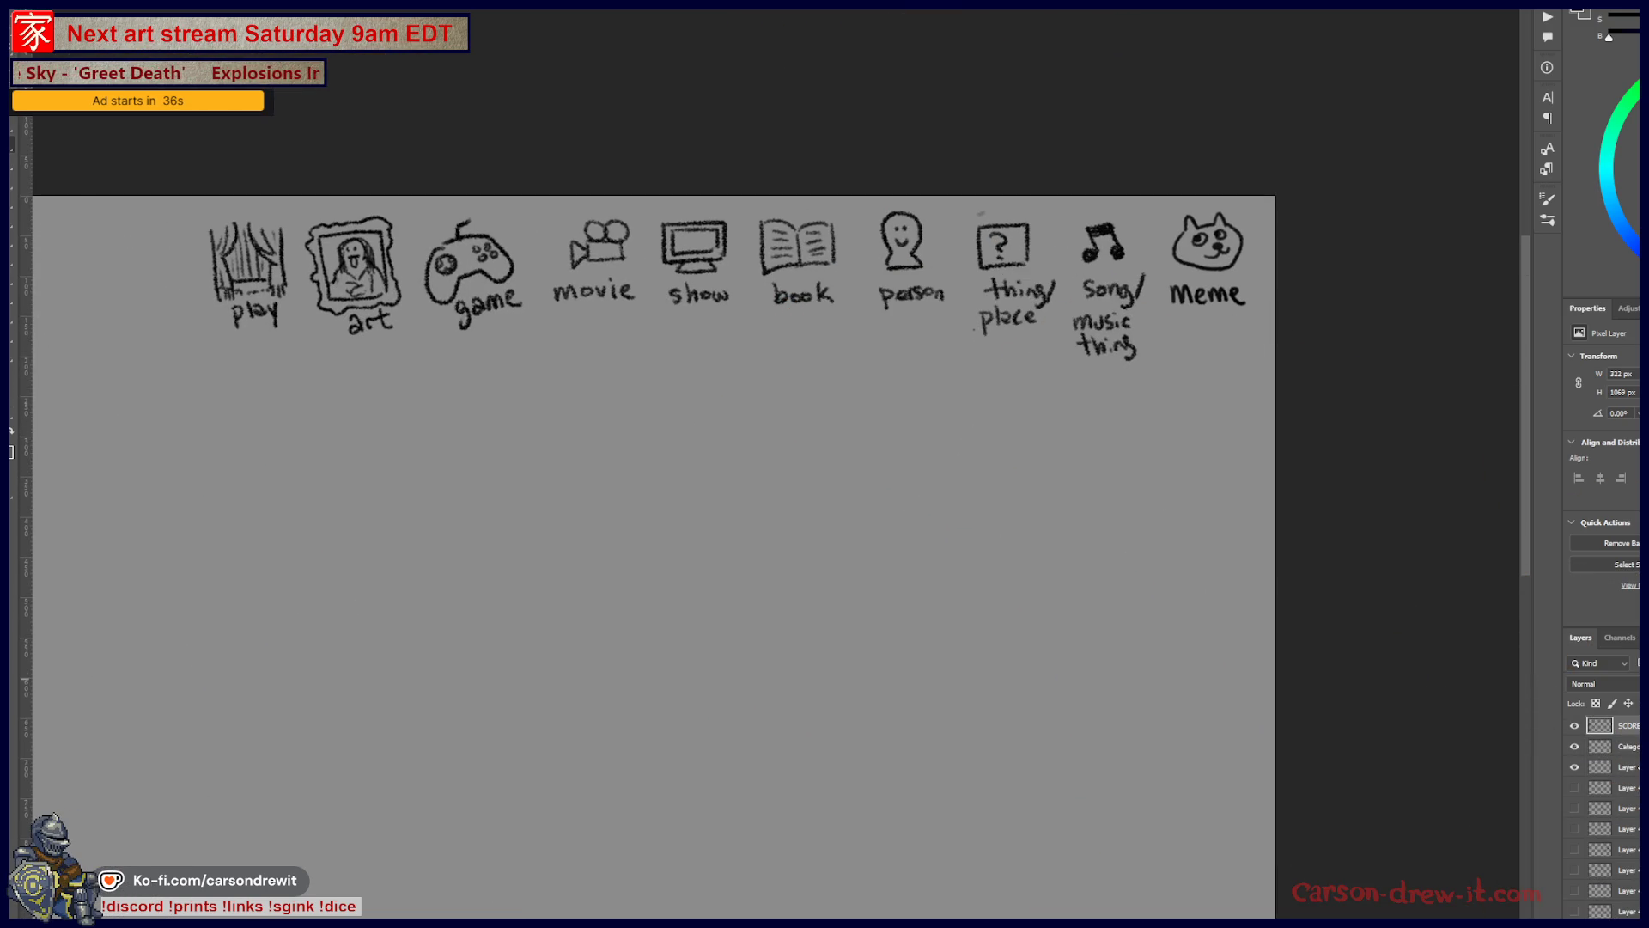
mouse_move(777, 310)
mouse_down()
mouse_move(995, 262)
mouse_move(934, 251)
mouse_up()
scroll(933, 252, up, 2)
drag(903, 320, 895, 302)
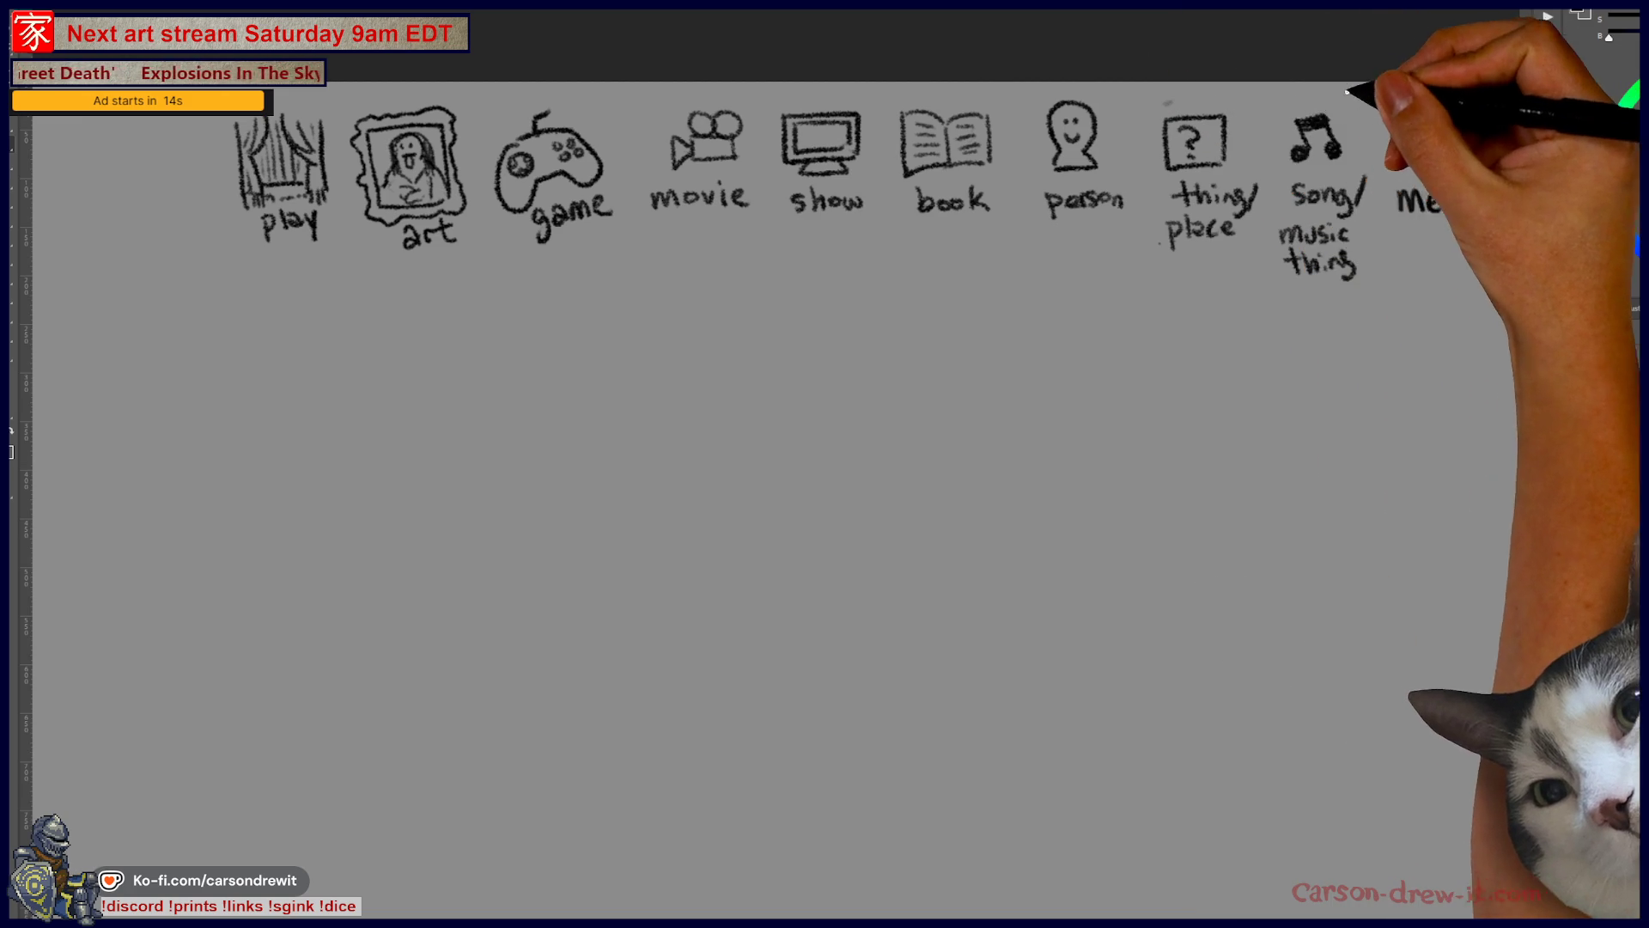
Step: Circle 'song/music thing', undo the stray circle around 'person', and start the answer lines
drag(1357, 111, 1366, 284)
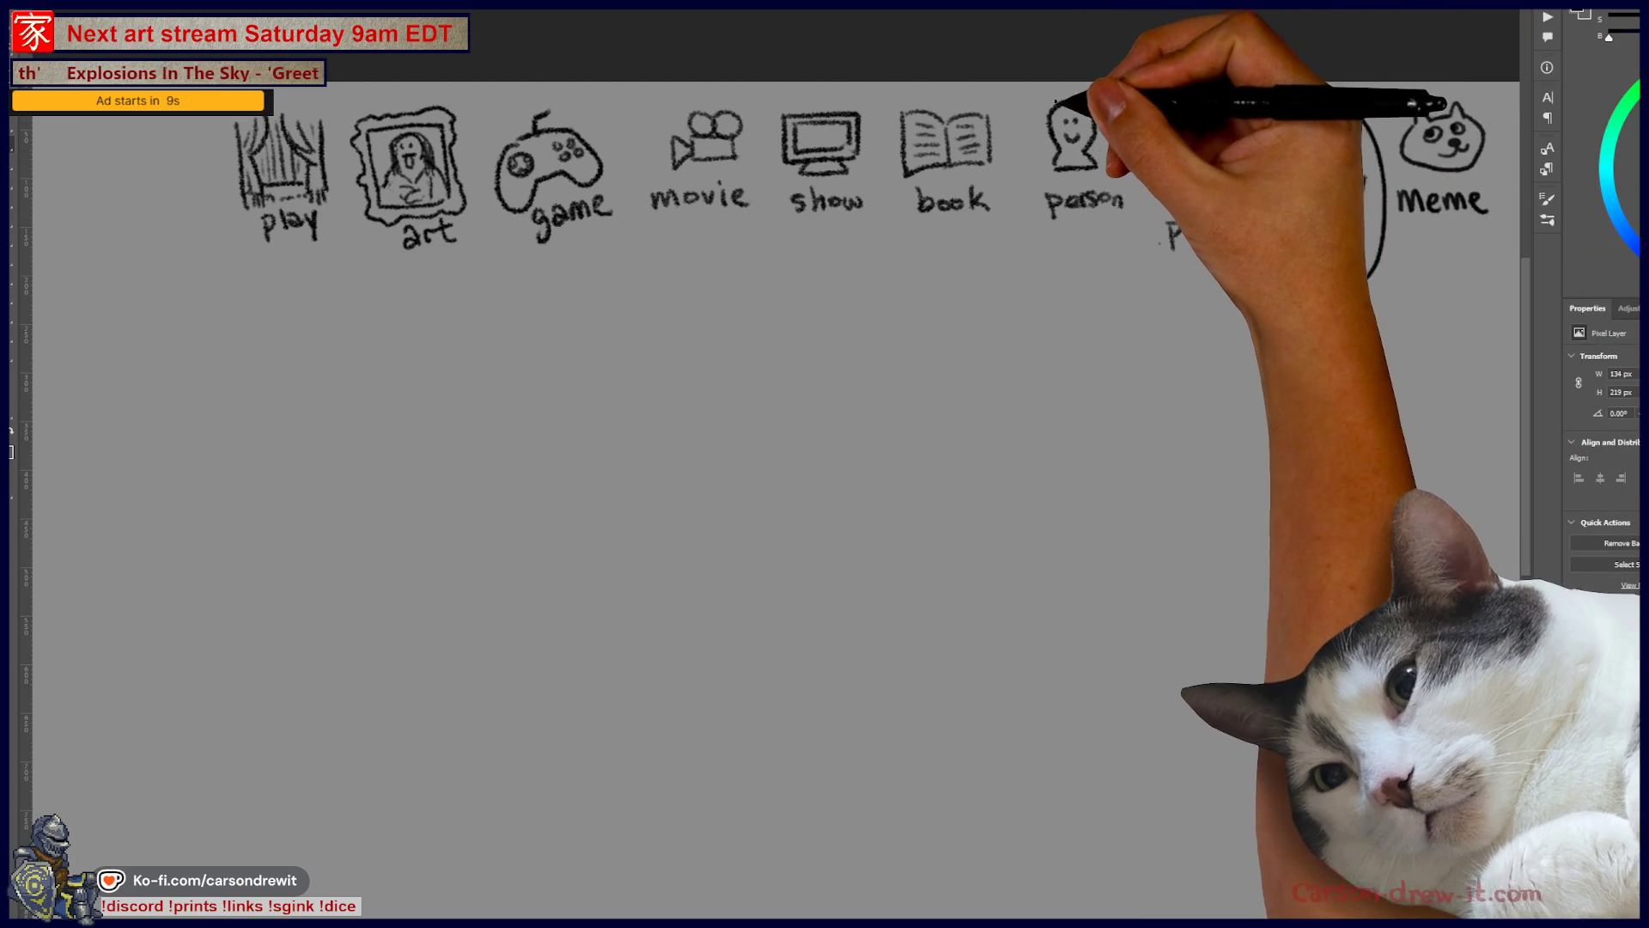
drag(1065, 92, 1044, 96)
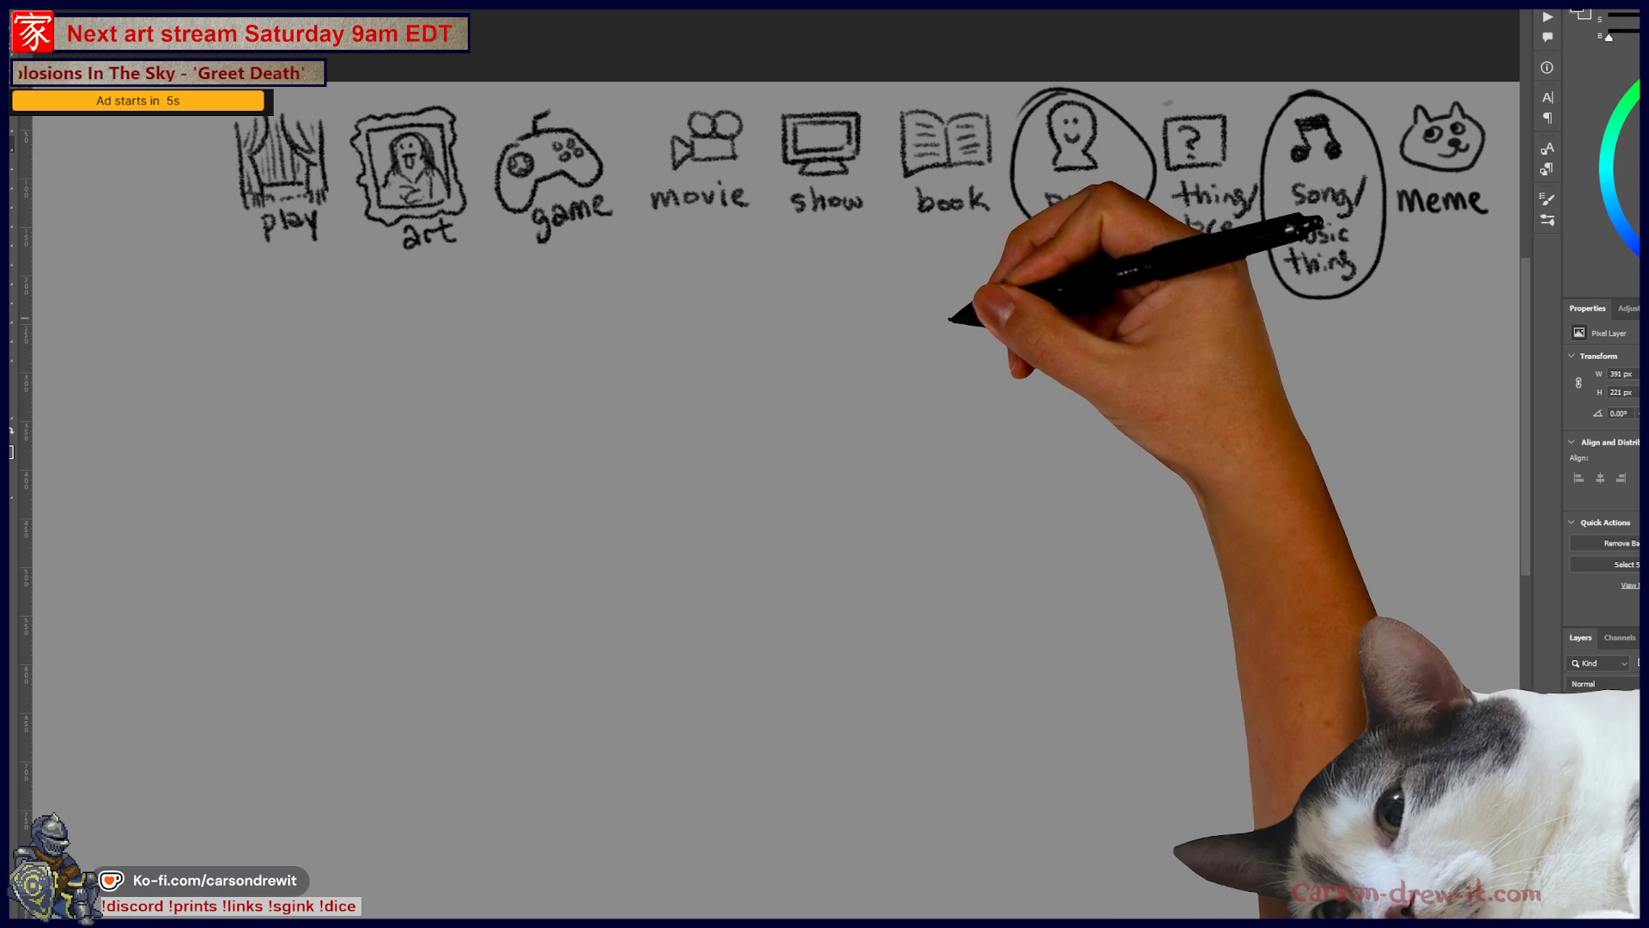
key(ctrl+z)
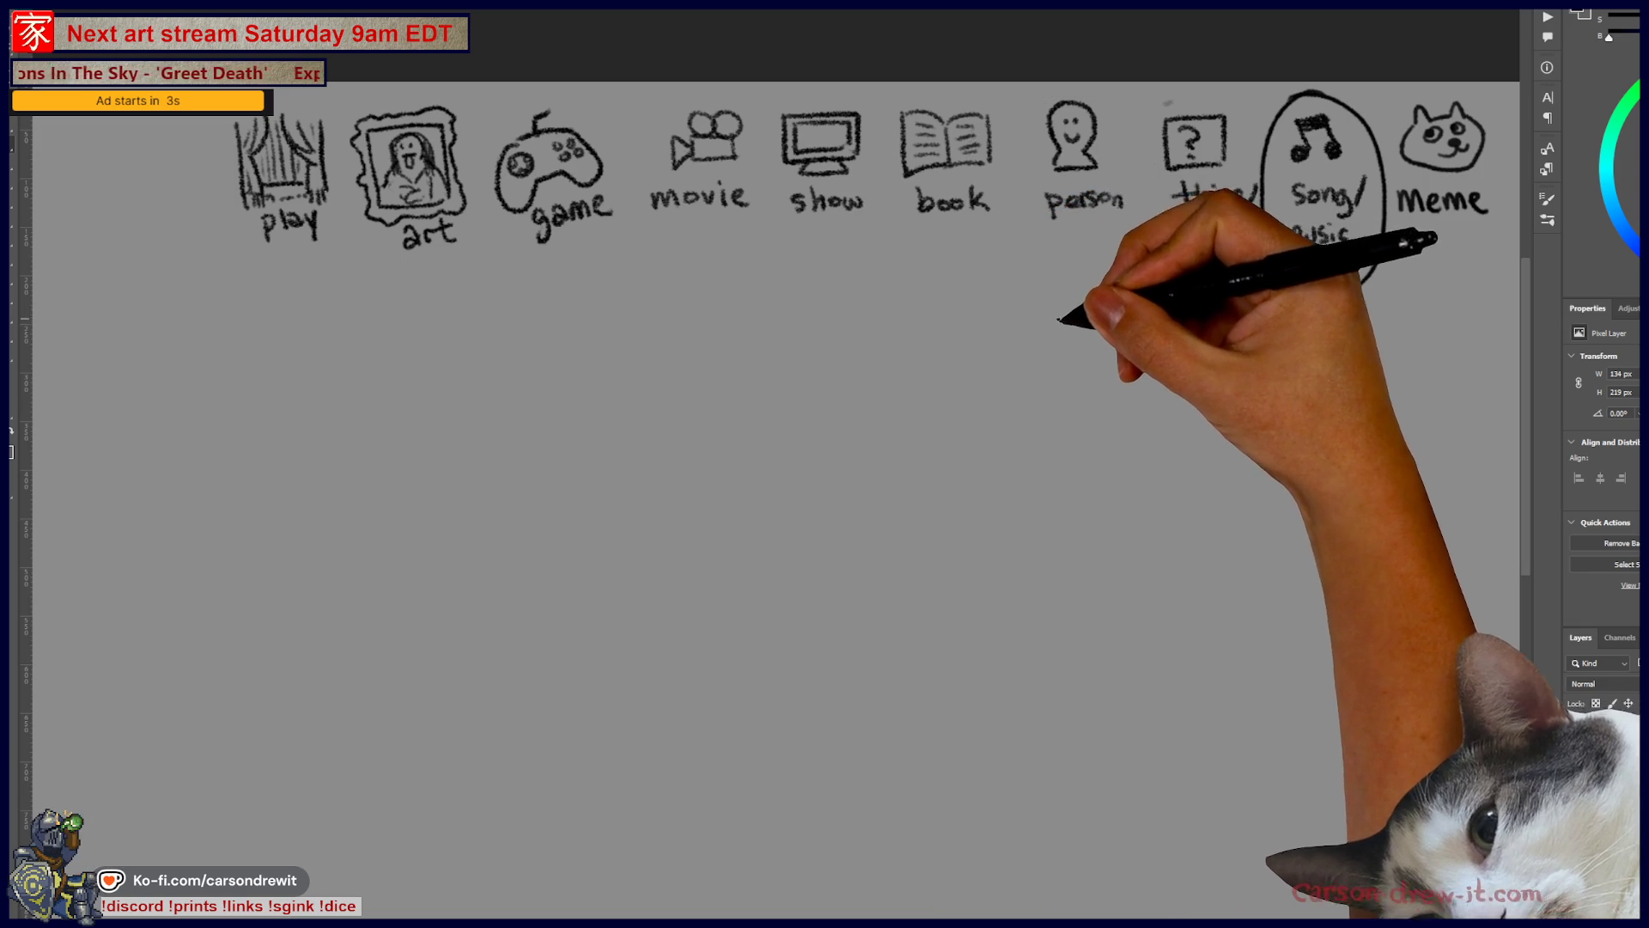
drag(890, 343, 1252, 332)
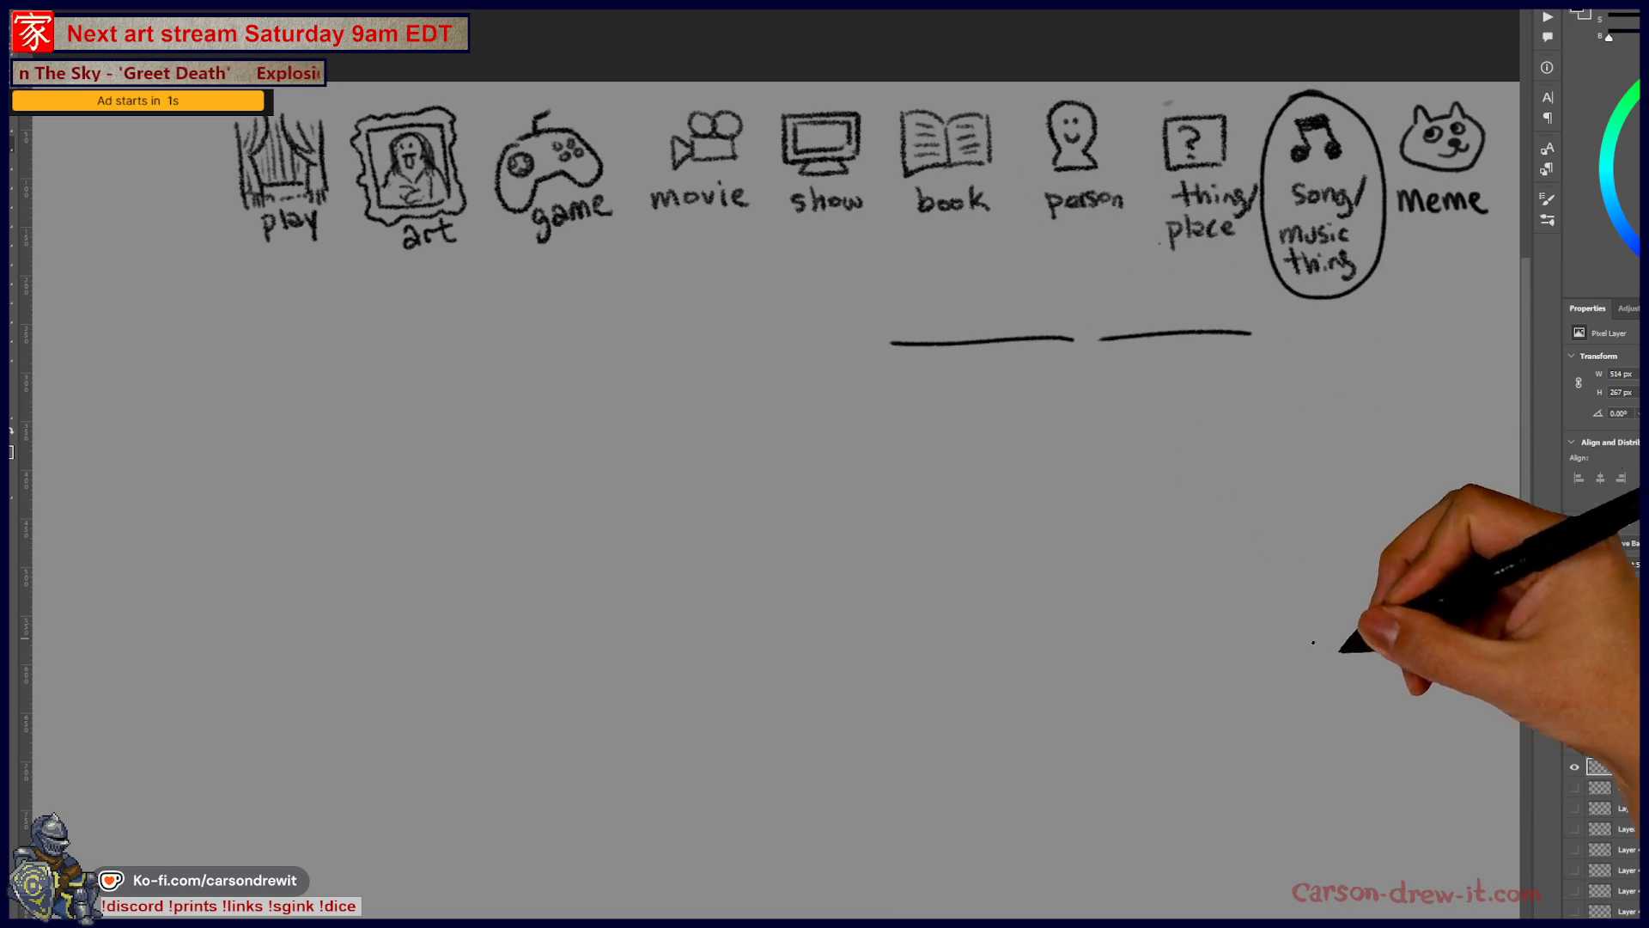
Step: Zoom in below the icons and doodle a wide round figure with head, arms and feet
key(ctrl+plus)
drag(1285, 446, 1086, 548)
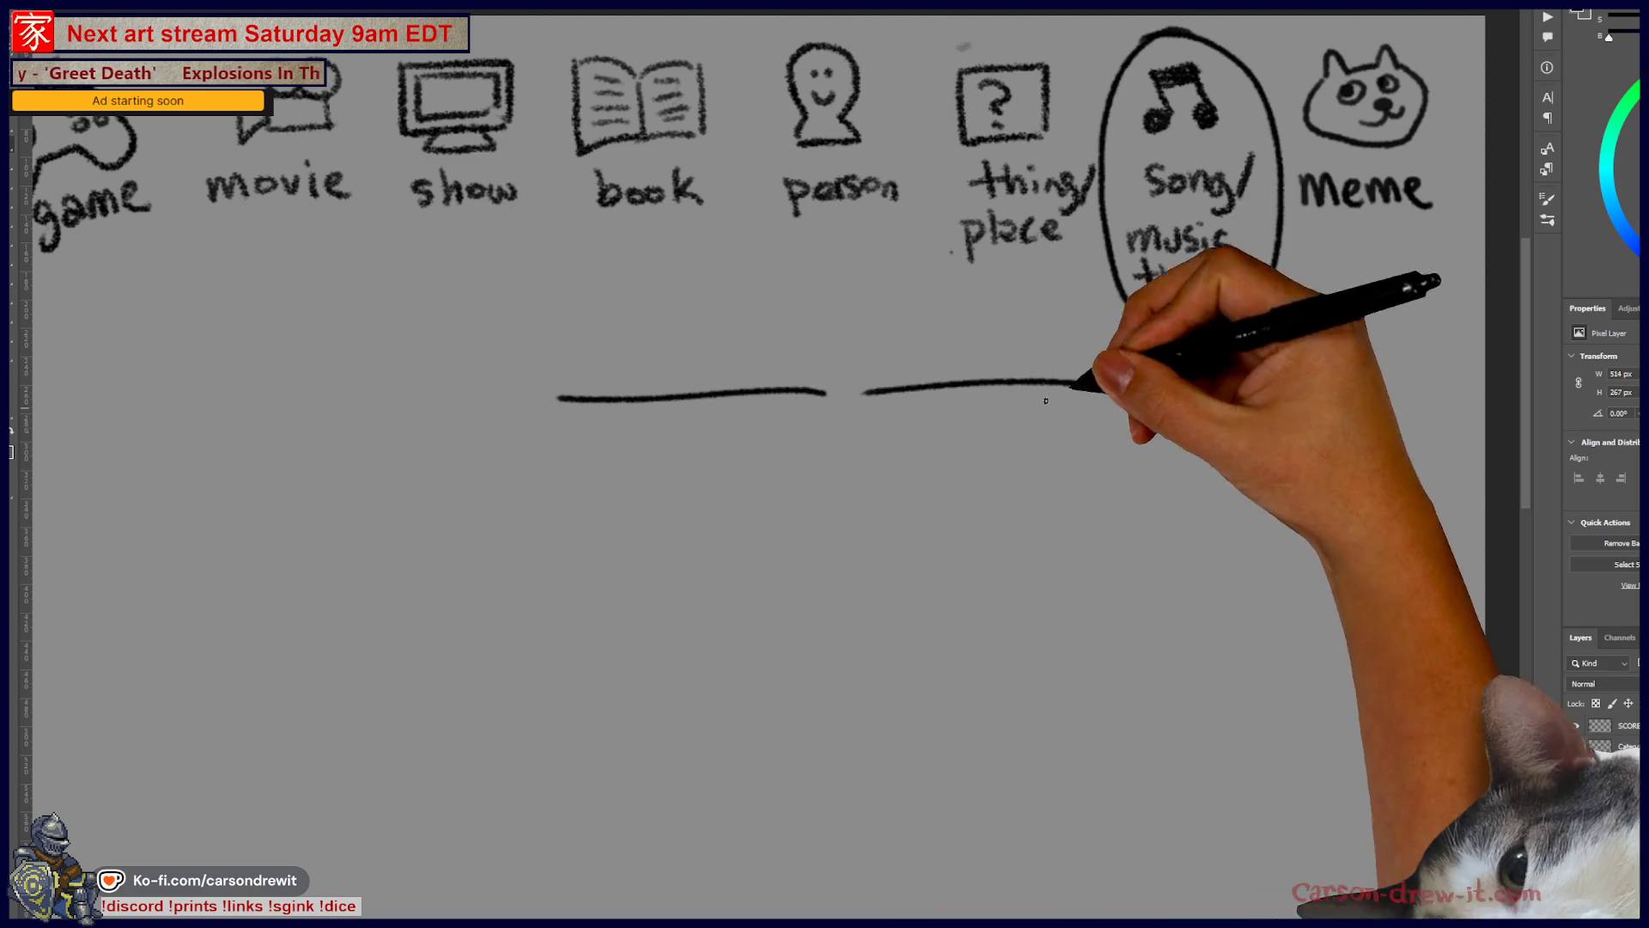
drag(1035, 481, 1065, 377)
mouse_move(876, 229)
mouse_down()
mouse_move(932, 190)
mouse_move(903, 165)
mouse_up()
mouse_move(644, 434)
mouse_down()
mouse_move(541, 559)
mouse_move(562, 633)
mouse_move(756, 420)
mouse_up()
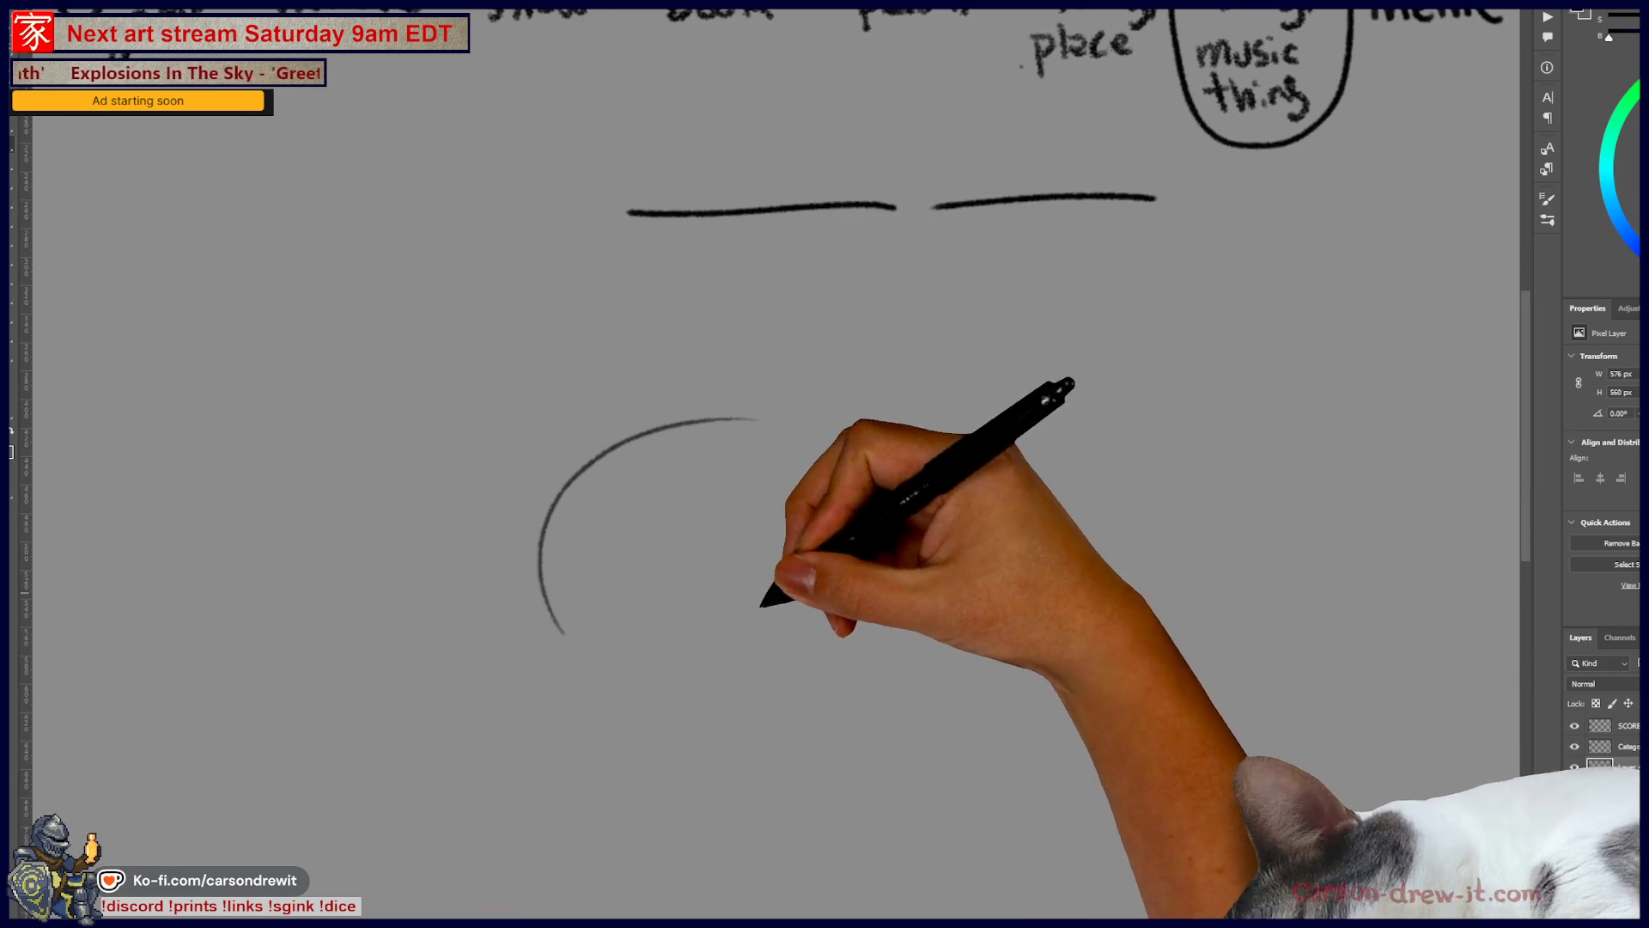
mouse_move(583, 650)
mouse_down()
mouse_move(905, 467)
mouse_move(840, 436)
mouse_up()
mouse_move(681, 404)
mouse_down()
mouse_move(760, 411)
mouse_move(706, 379)
mouse_move(724, 365)
mouse_up()
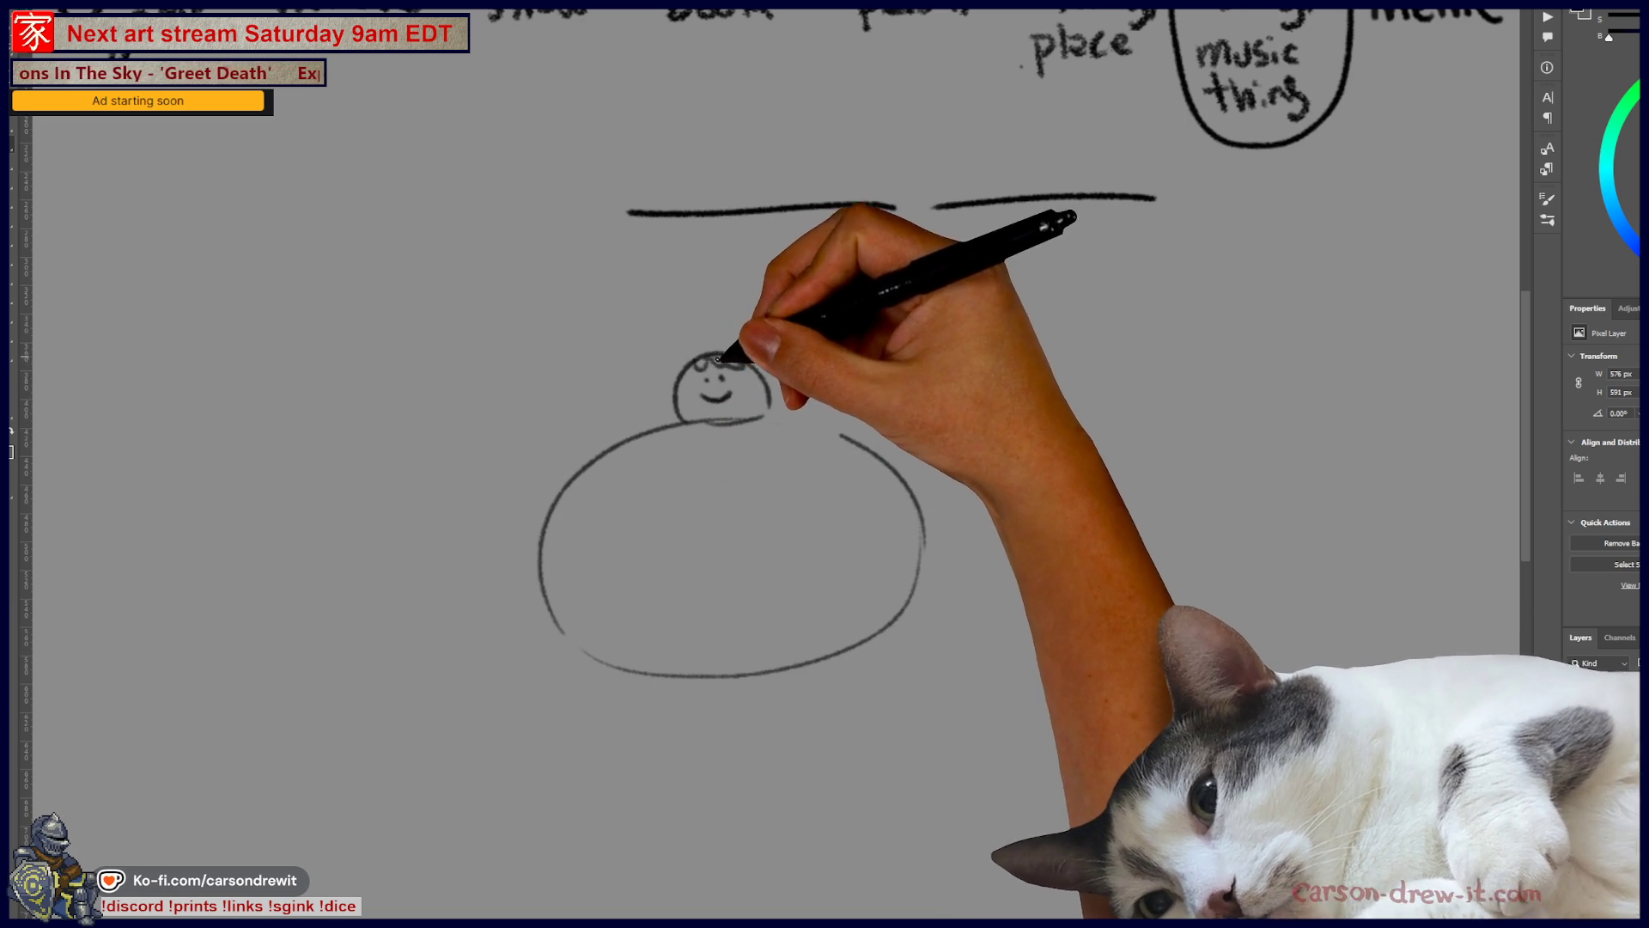
drag(604, 449, 559, 441)
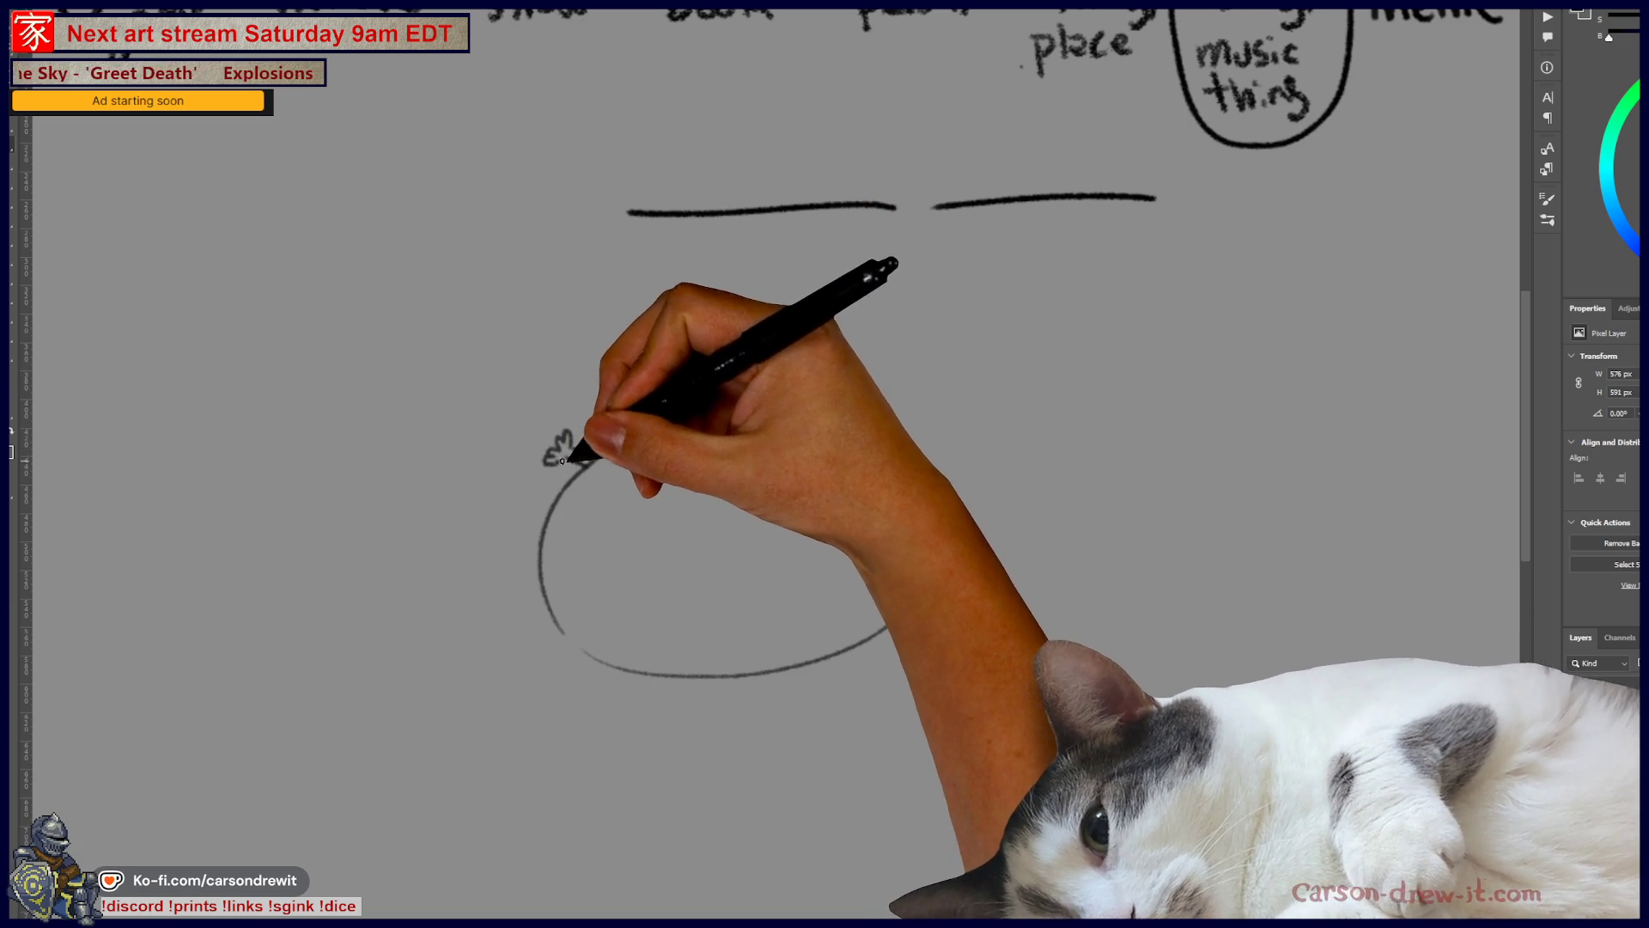
drag(843, 427, 883, 415)
mouse_move(661, 678)
mouse_down()
mouse_move(674, 663)
mouse_move(678, 692)
mouse_up()
mouse_move(795, 668)
mouse_down()
mouse_move(797, 689)
mouse_move(826, 679)
mouse_up()
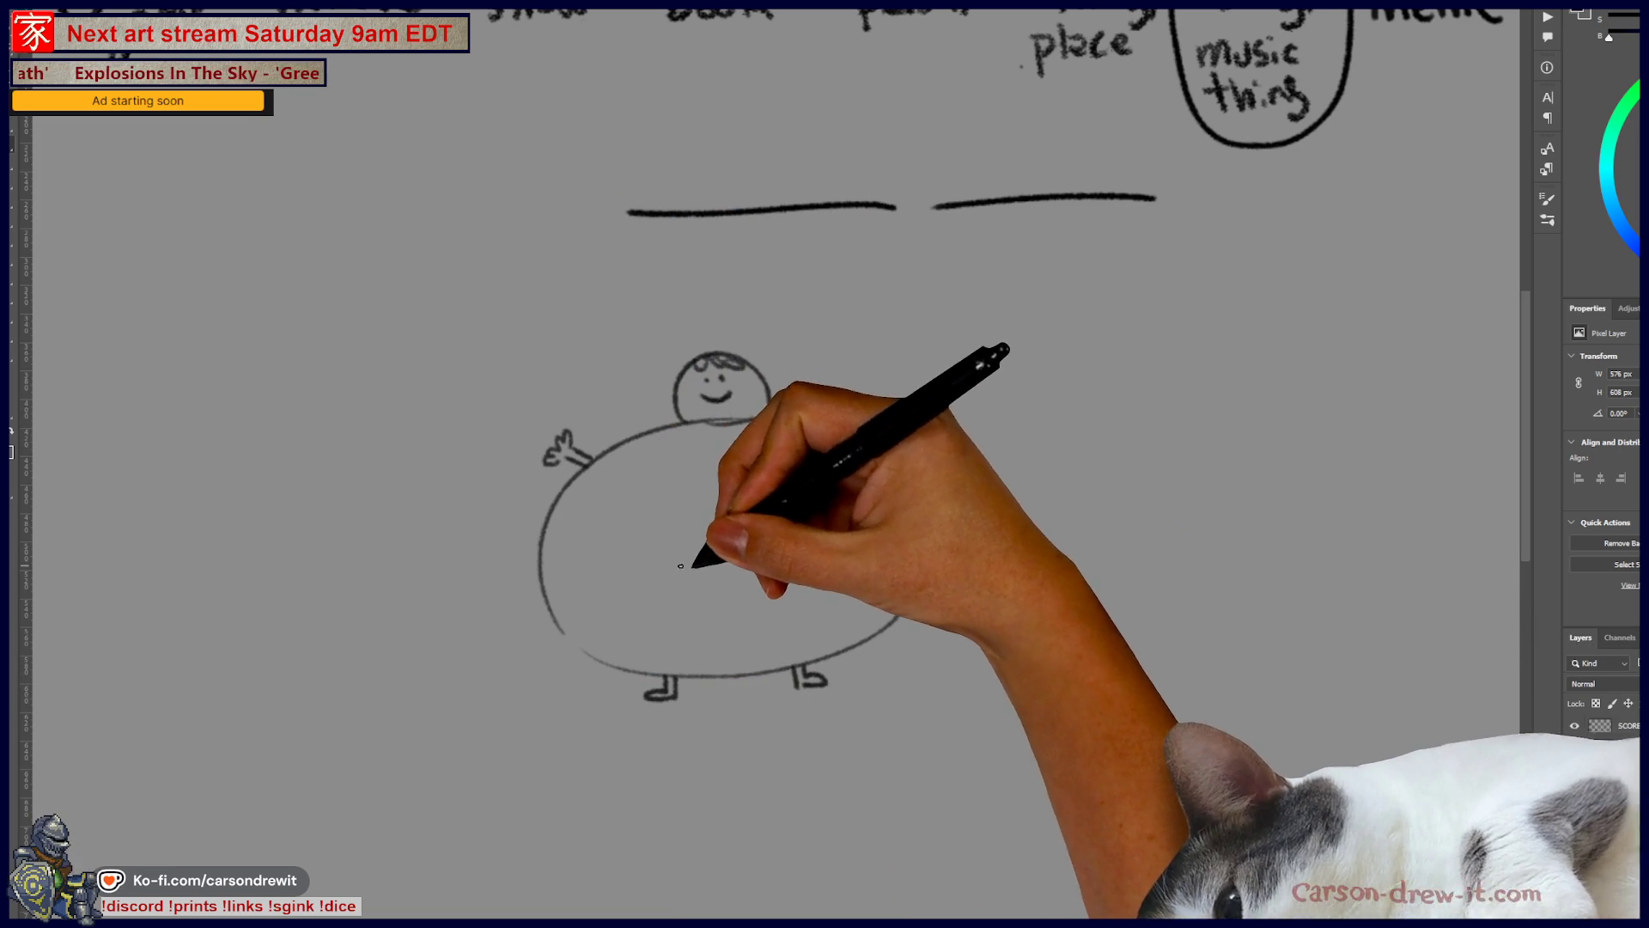
drag(543, 565, 912, 547)
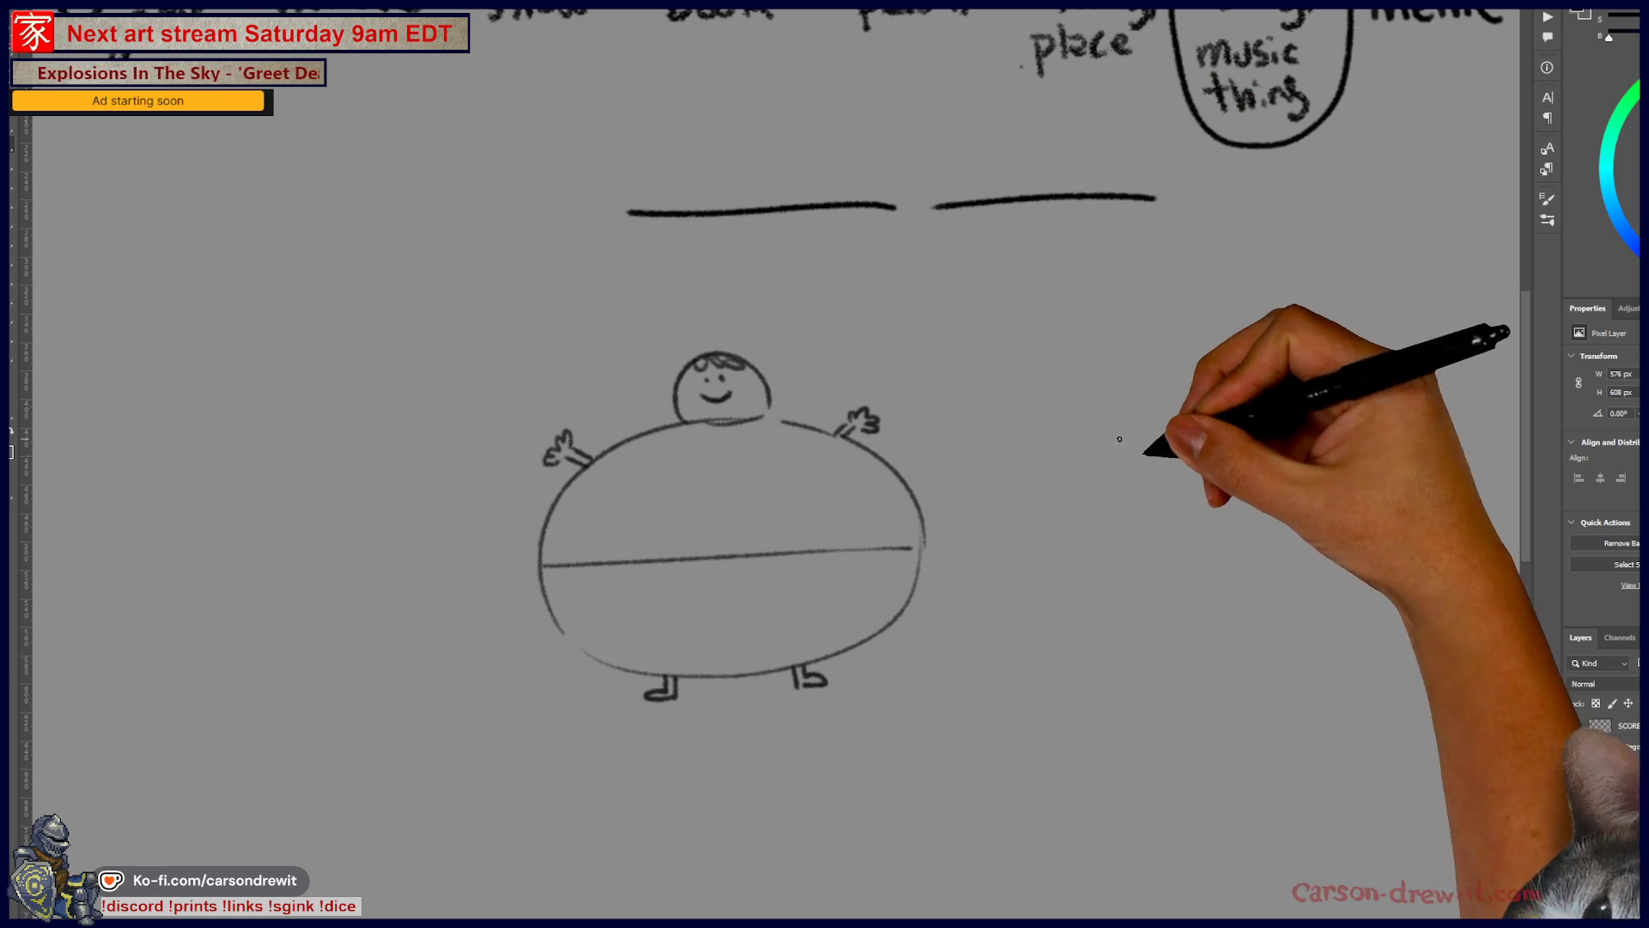
Step: Sketch a tall thin figure beside it, then hide the doodle layer
mouse_move(1108, 583)
mouse_down()
mouse_move(1129, 391)
mouse_move(1155, 603)
mouse_move(1108, 584)
mouse_up()
mouse_move(1116, 391)
mouse_down()
mouse_move(1145, 357)
mouse_move(1140, 391)
mouse_up()
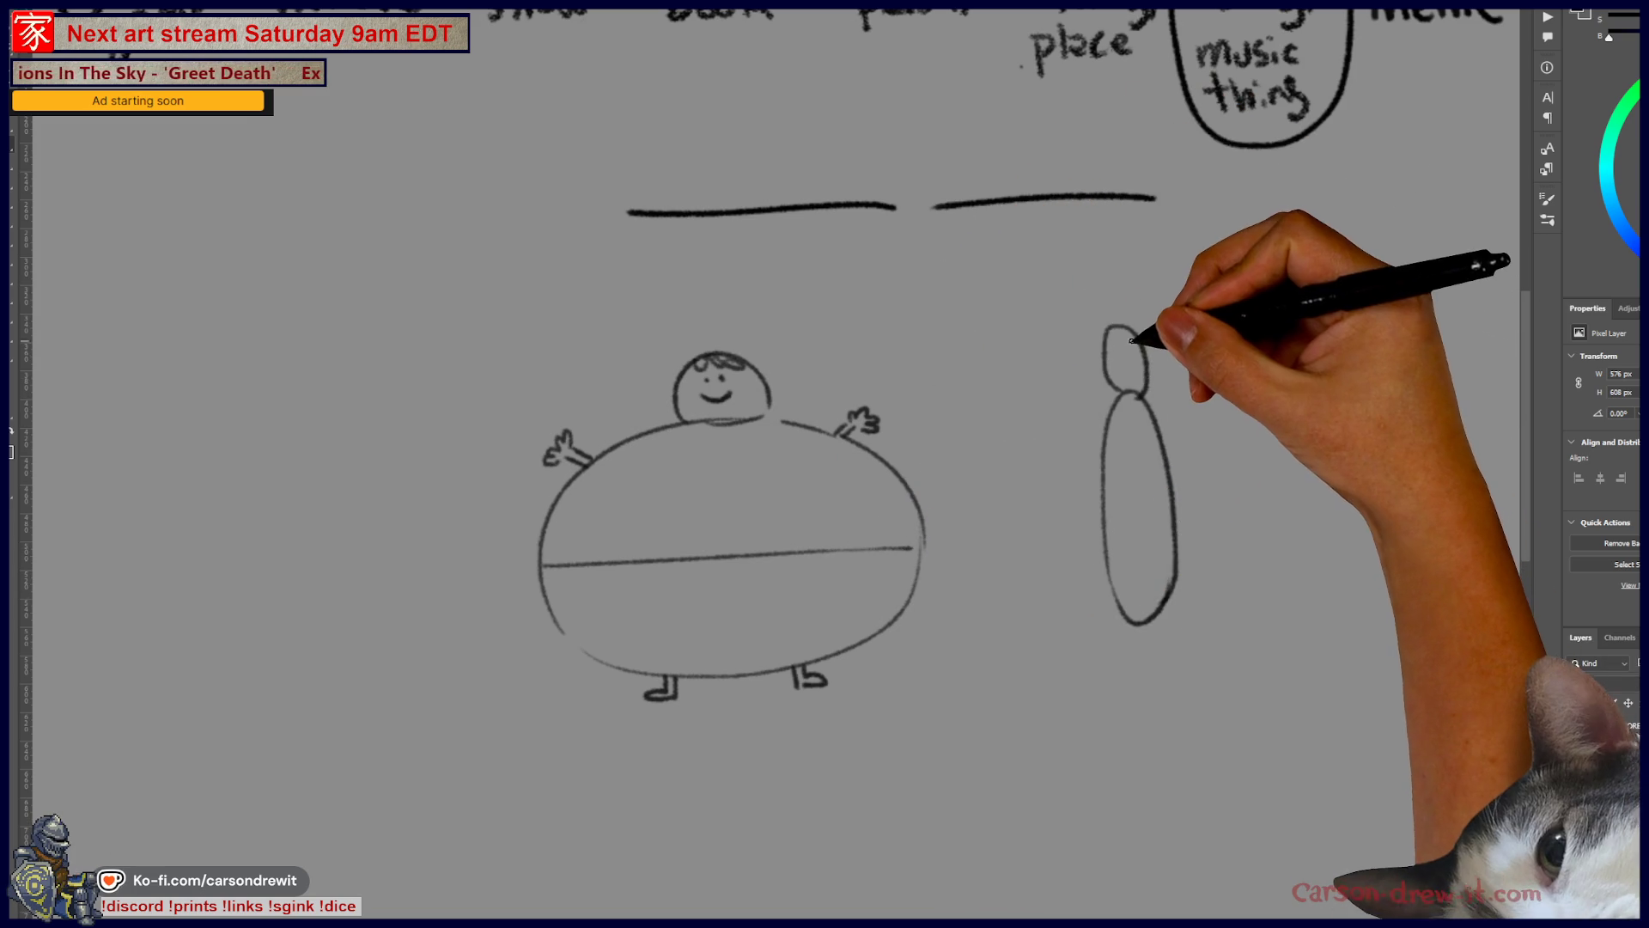
drag(1110, 336, 1136, 335)
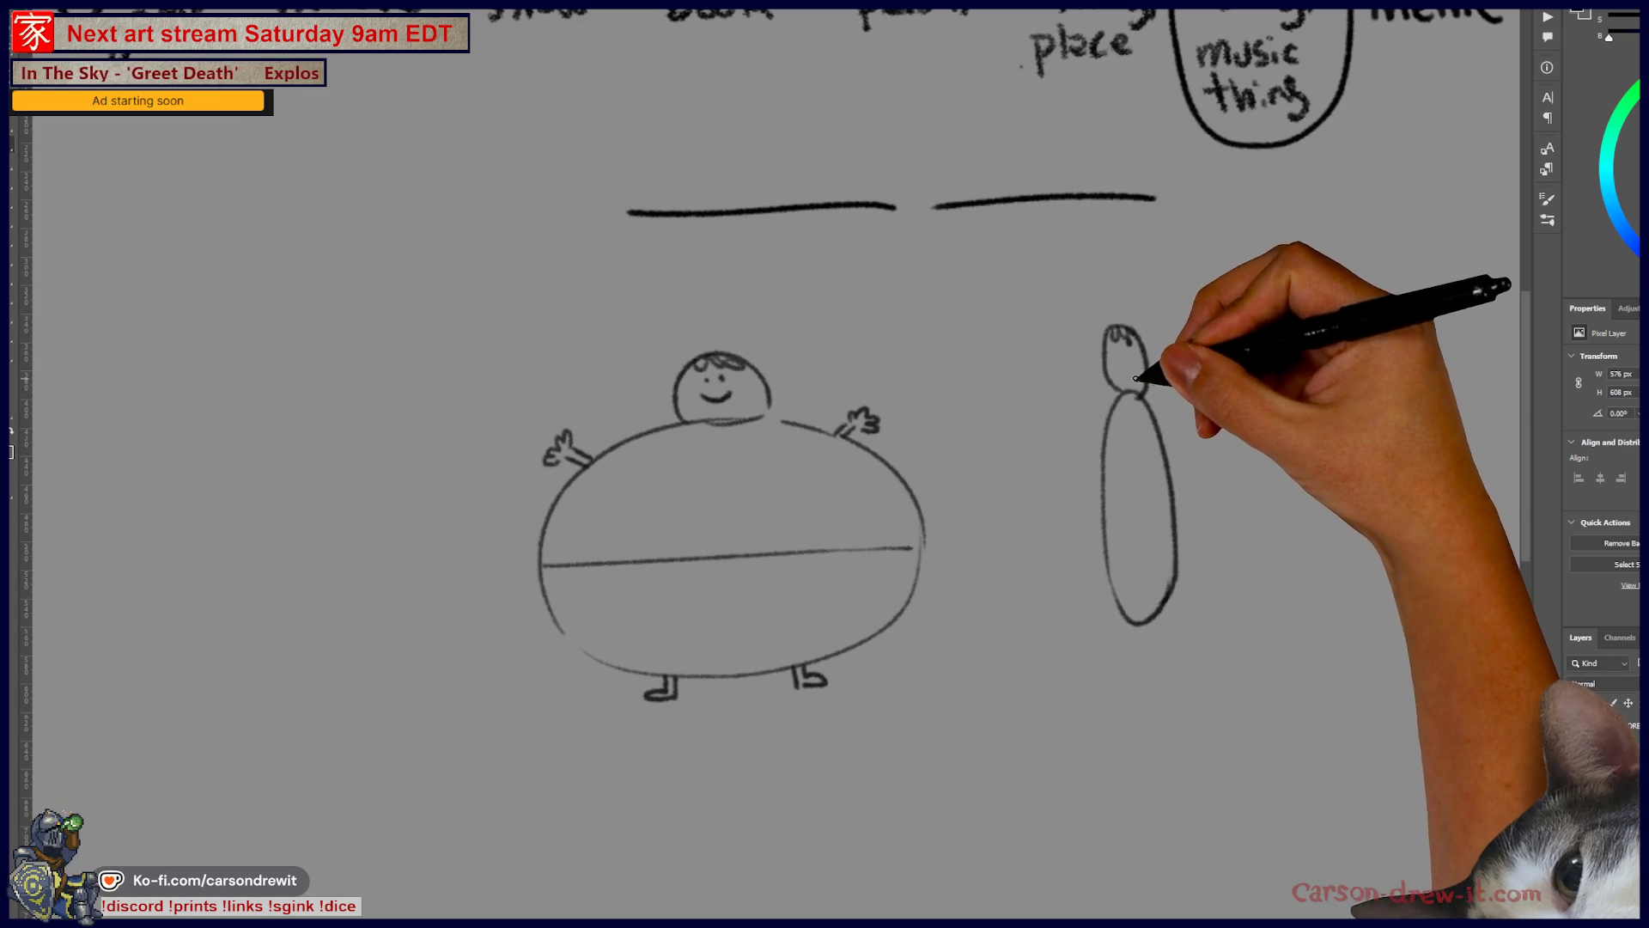
mouse_move(1125, 352)
mouse_down()
mouse_move(1148, 368)
mouse_move(1130, 361)
mouse_move(1135, 404)
mouse_up()
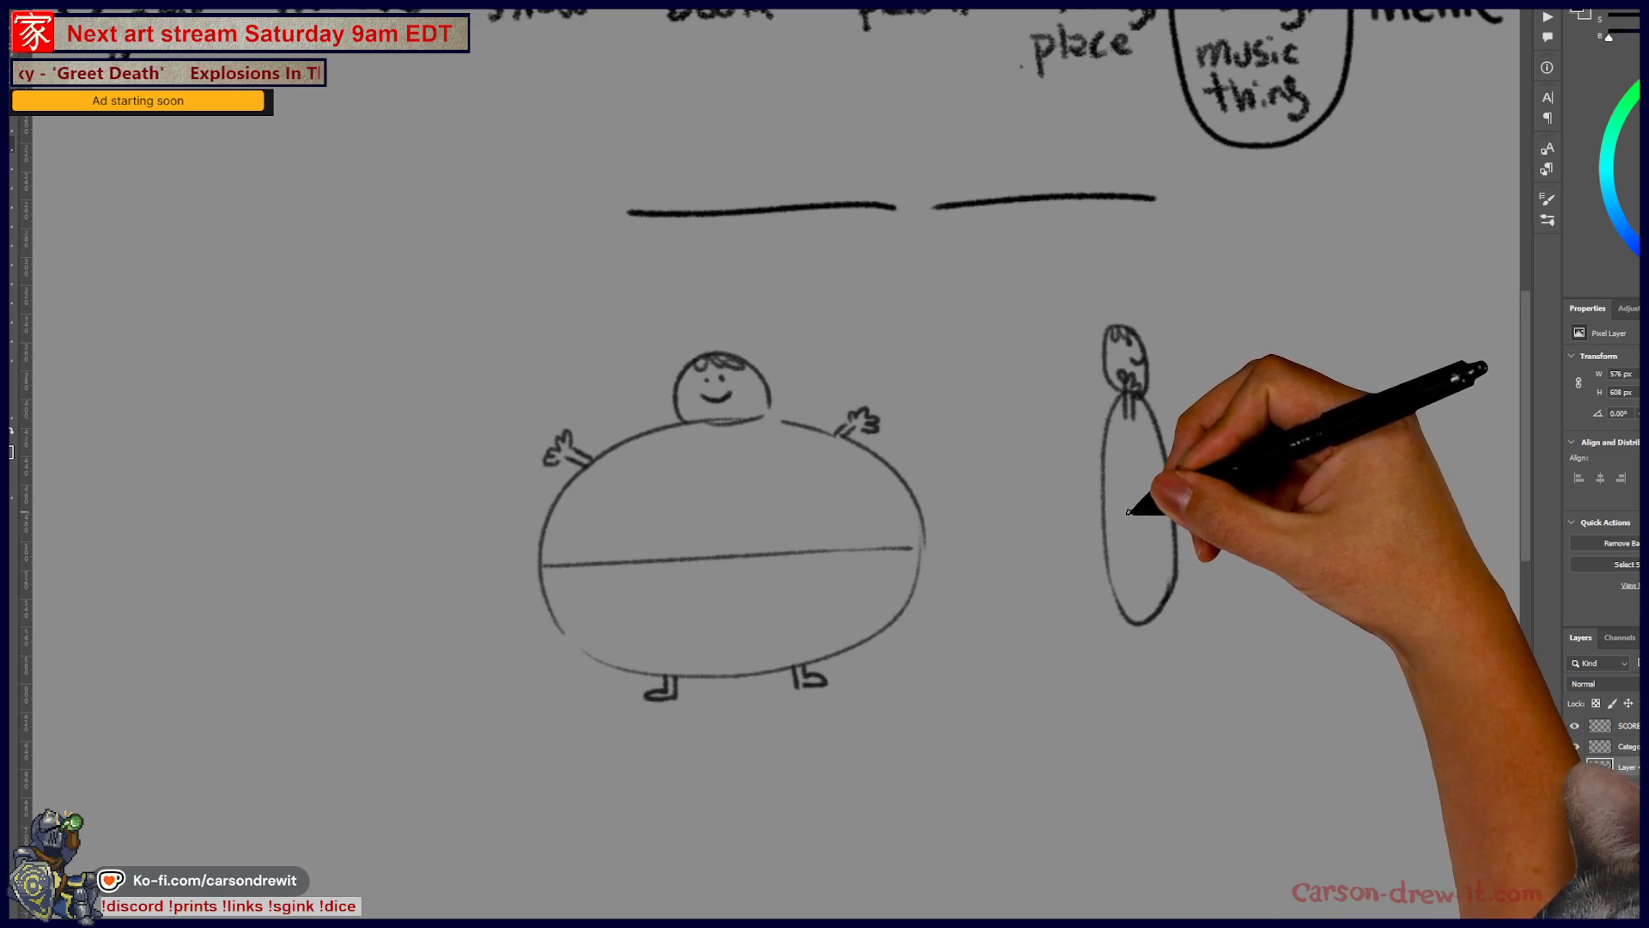
key(ctrl)
drag(1111, 534, 1168, 531)
drag(1135, 626, 1165, 643)
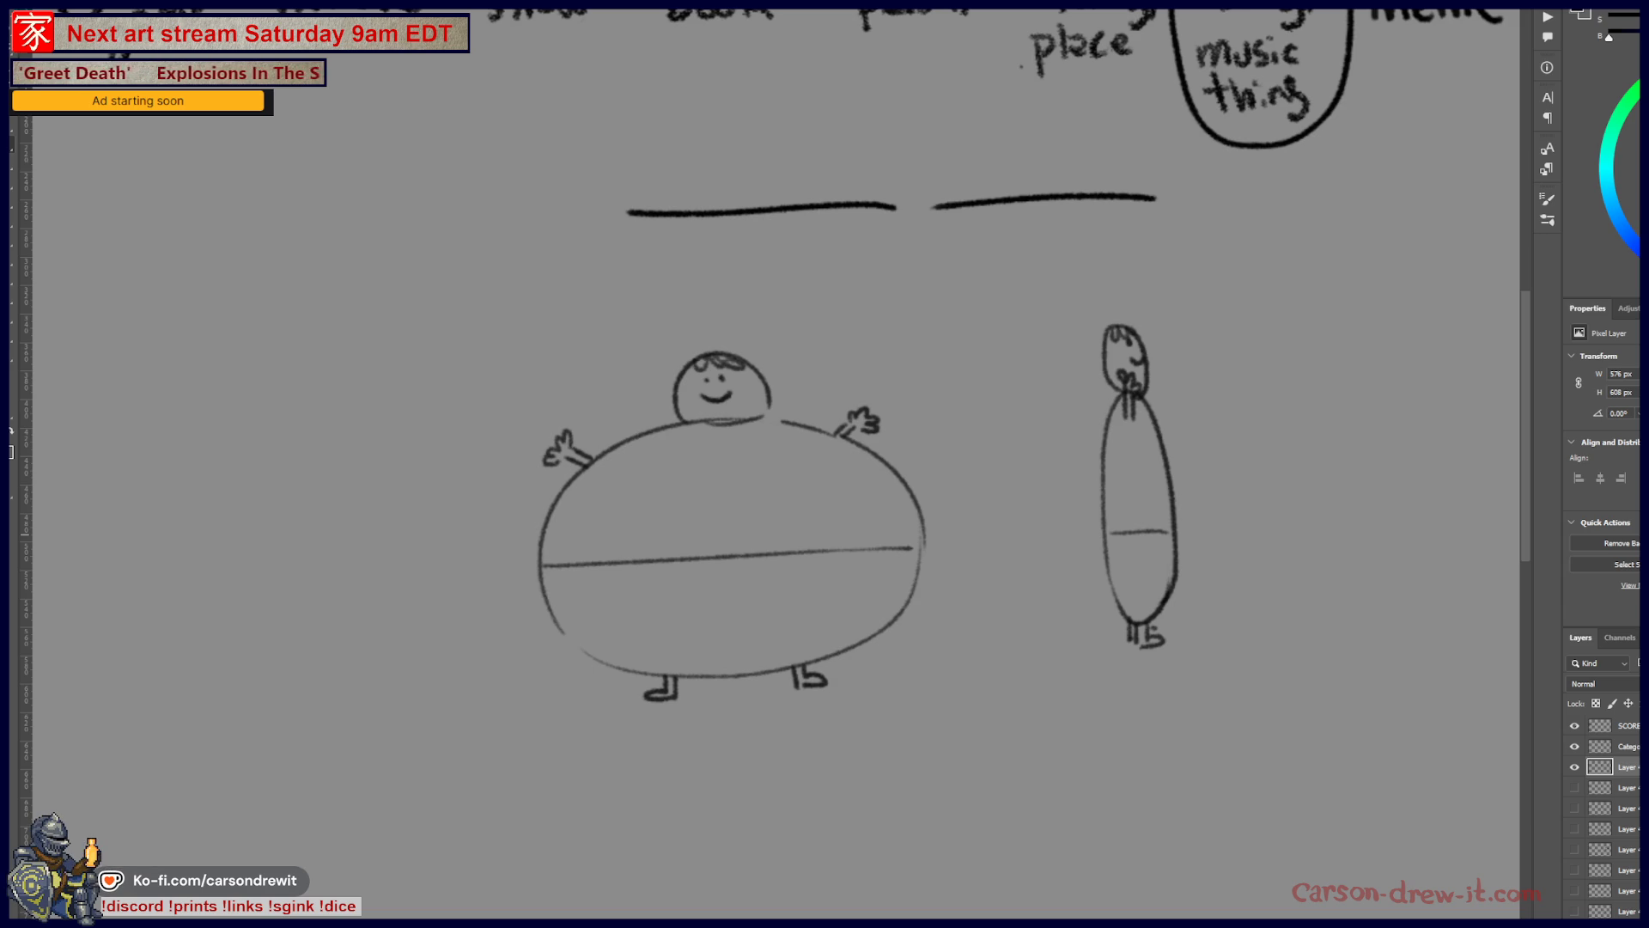
click(1574, 766)
Step: Show the empty drawing layer and bring the full category icon row into view
click(1574, 766)
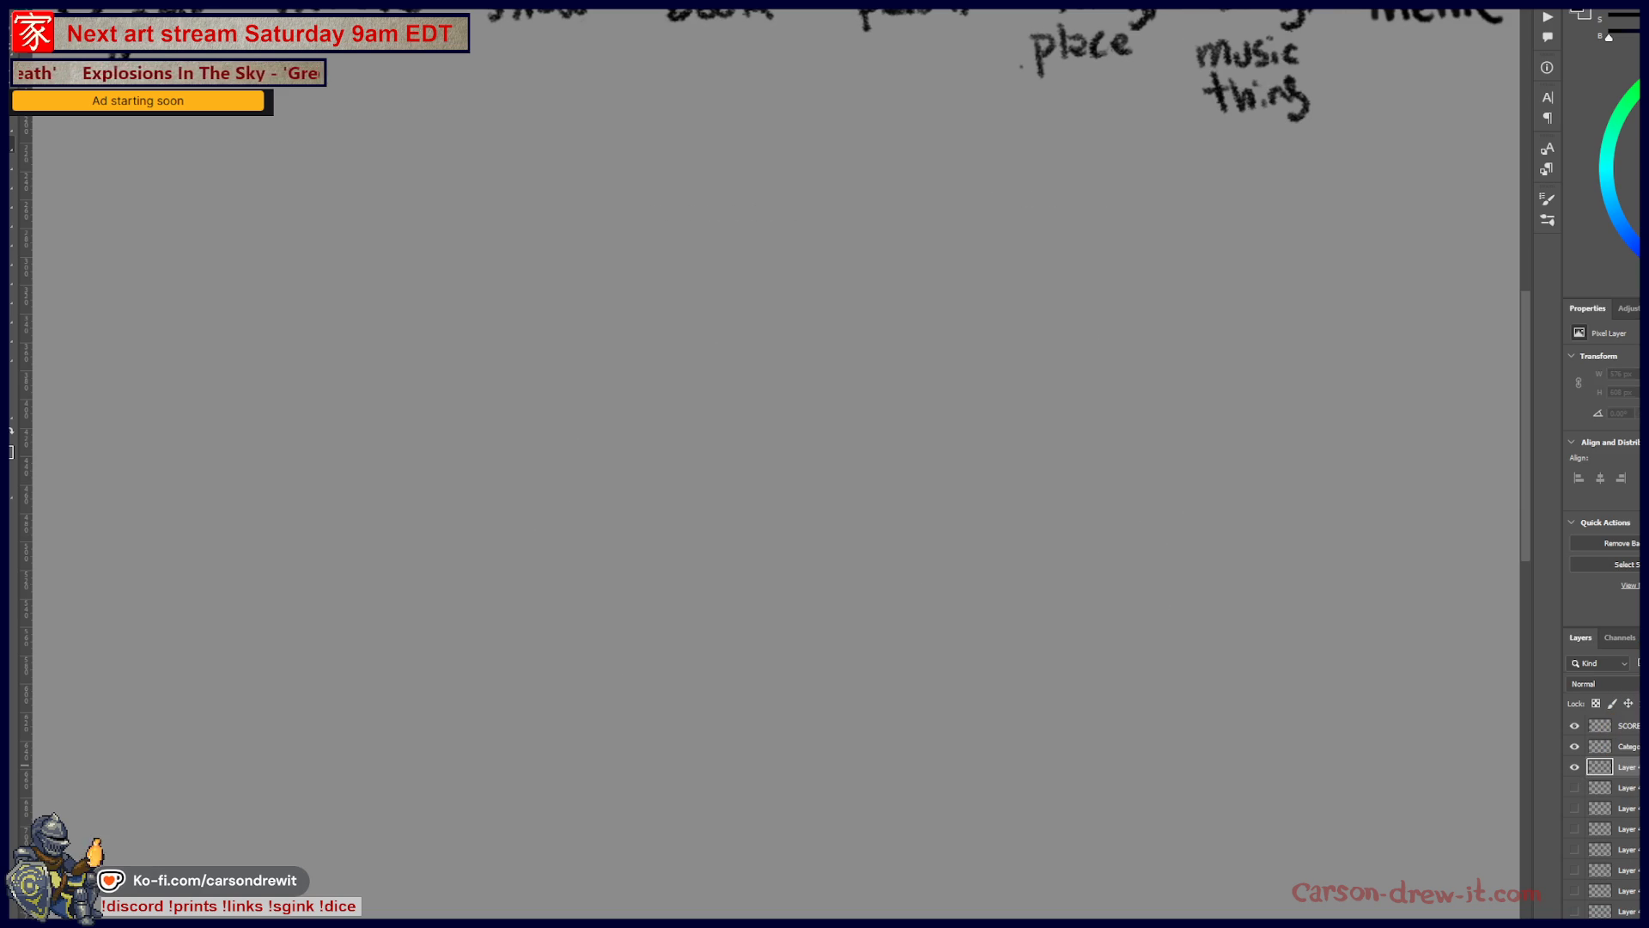
drag(1141, 200, 1140, 423)
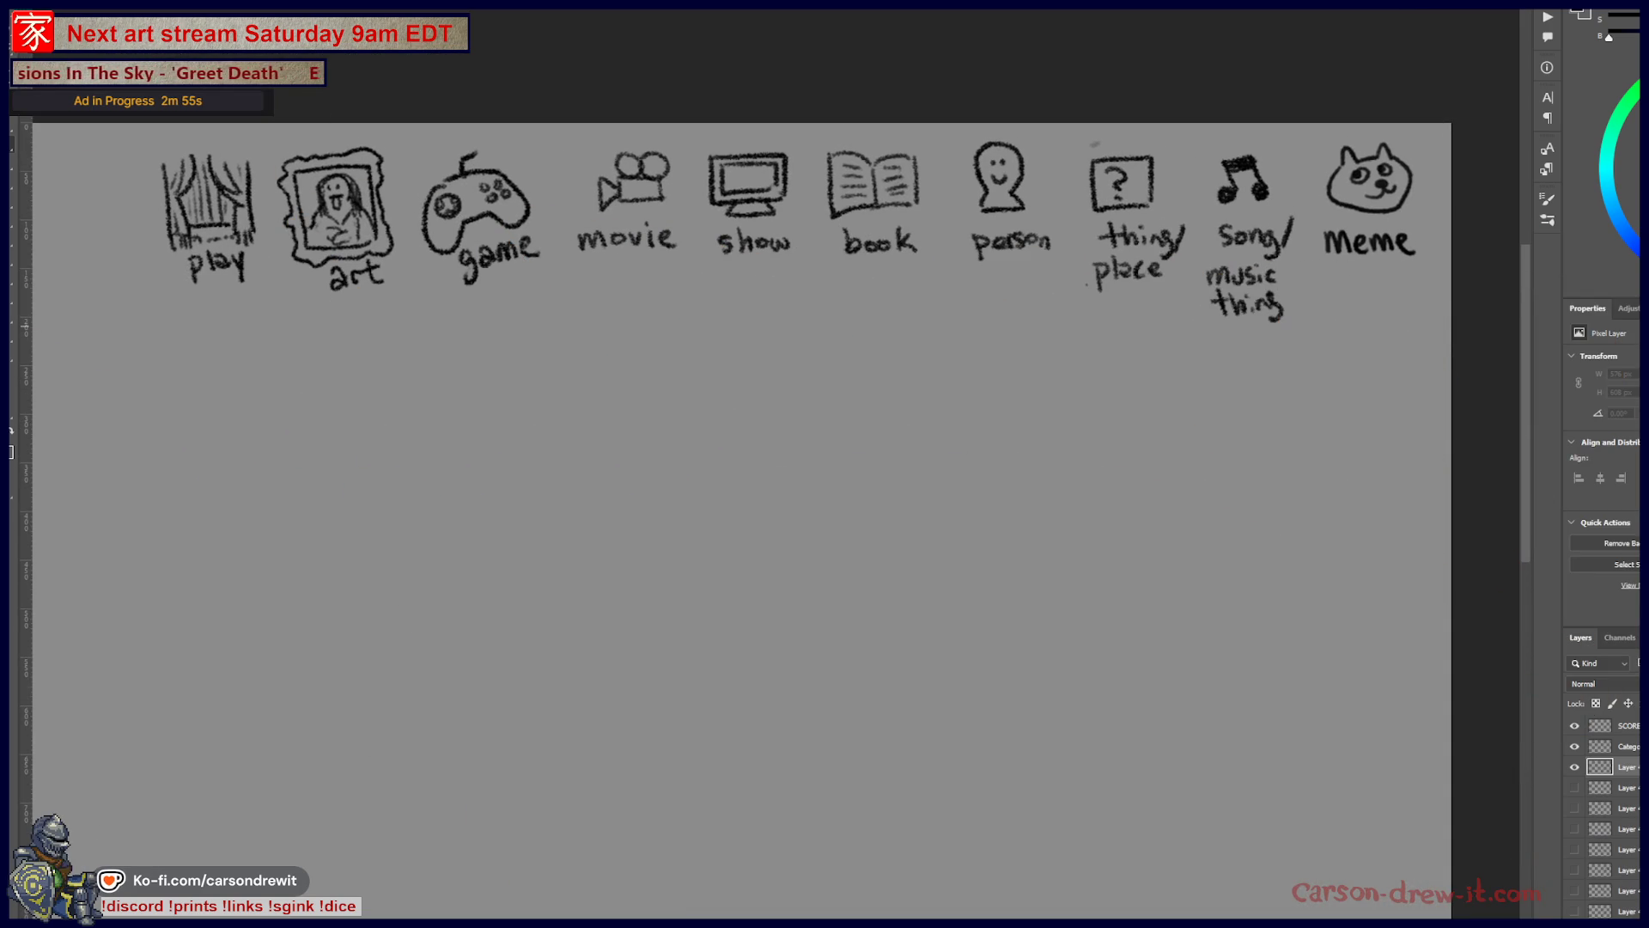
scroll(773, 515, up, 1)
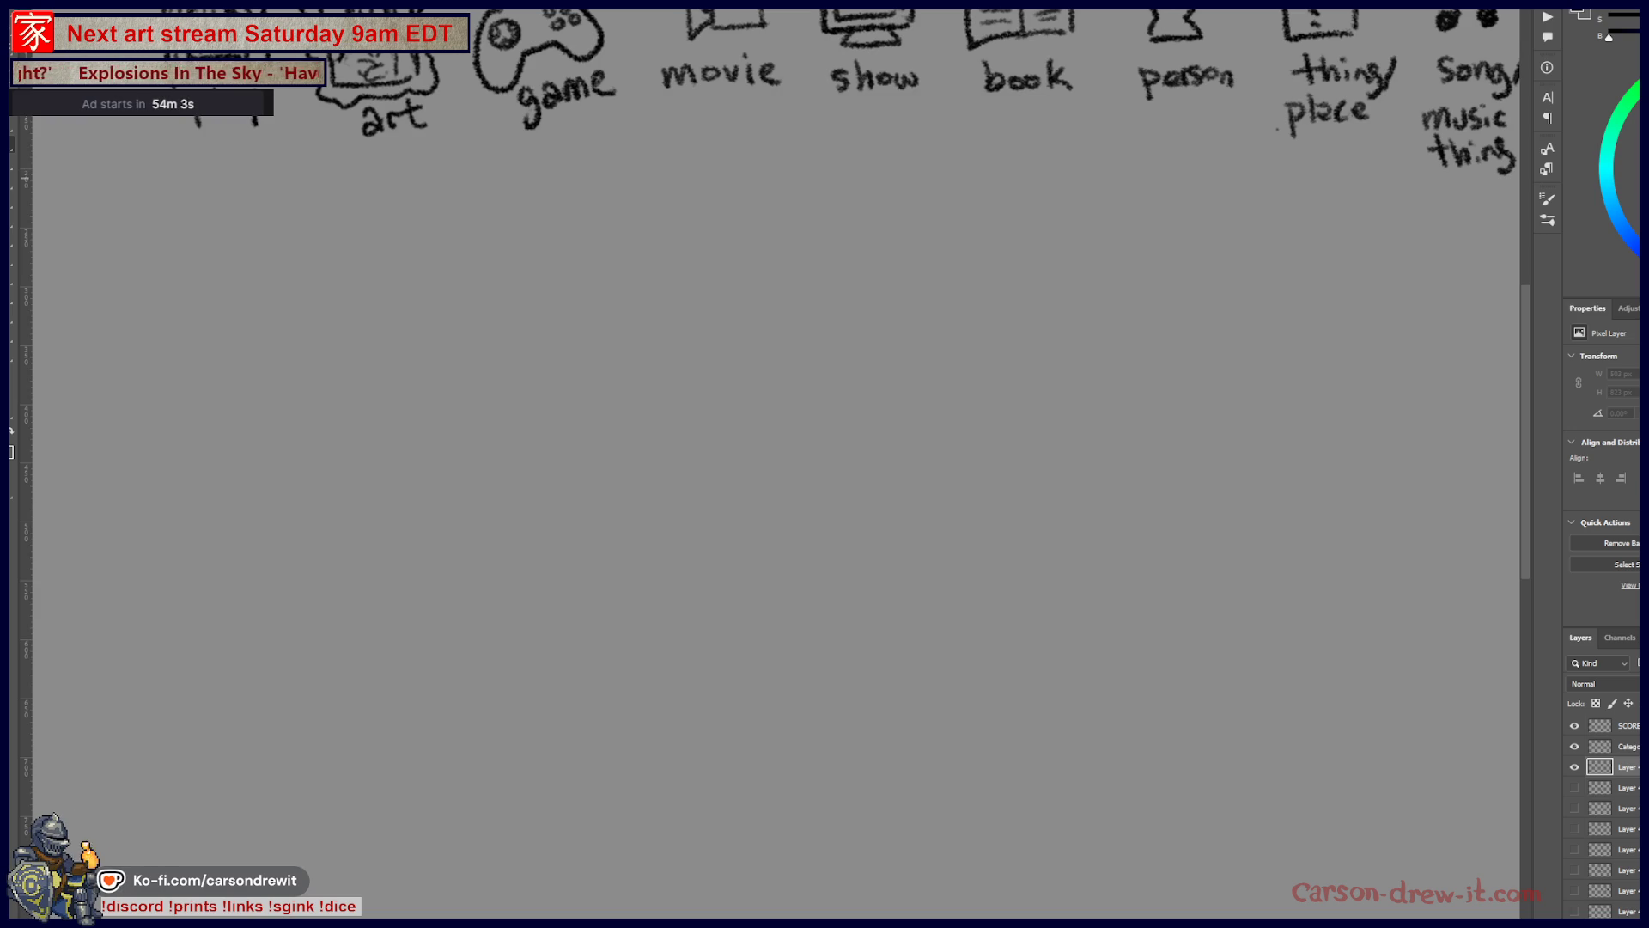
scroll(773, 464, up, 3)
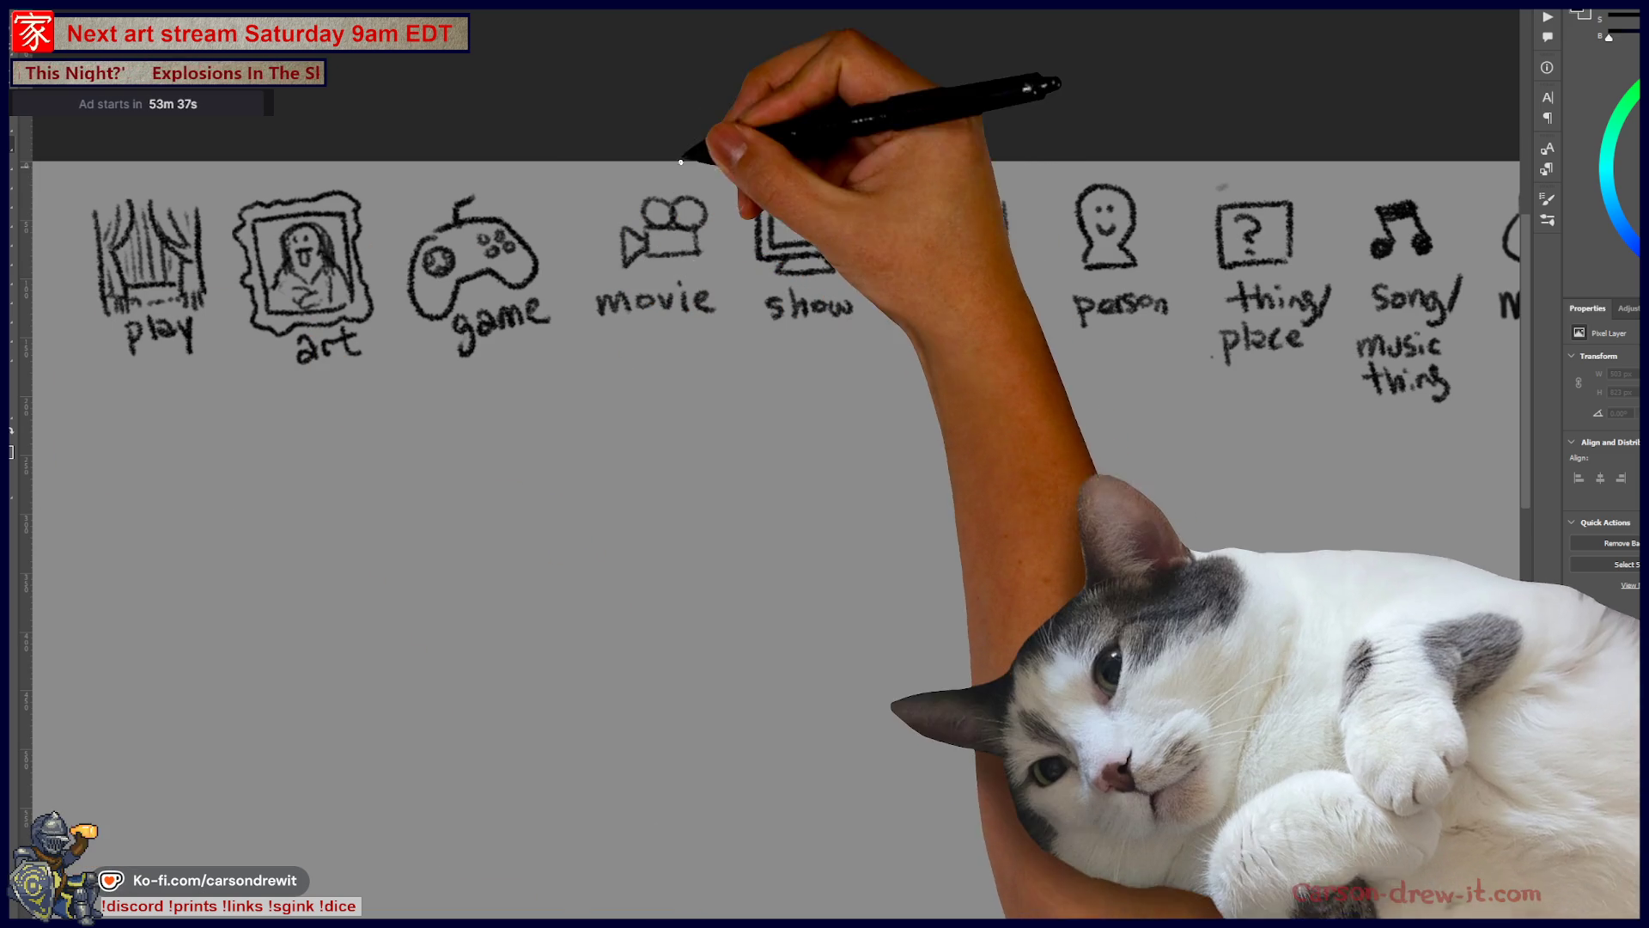
Step: Circle the movie category and add a blank answer line
scroll(713, 240, up, 1)
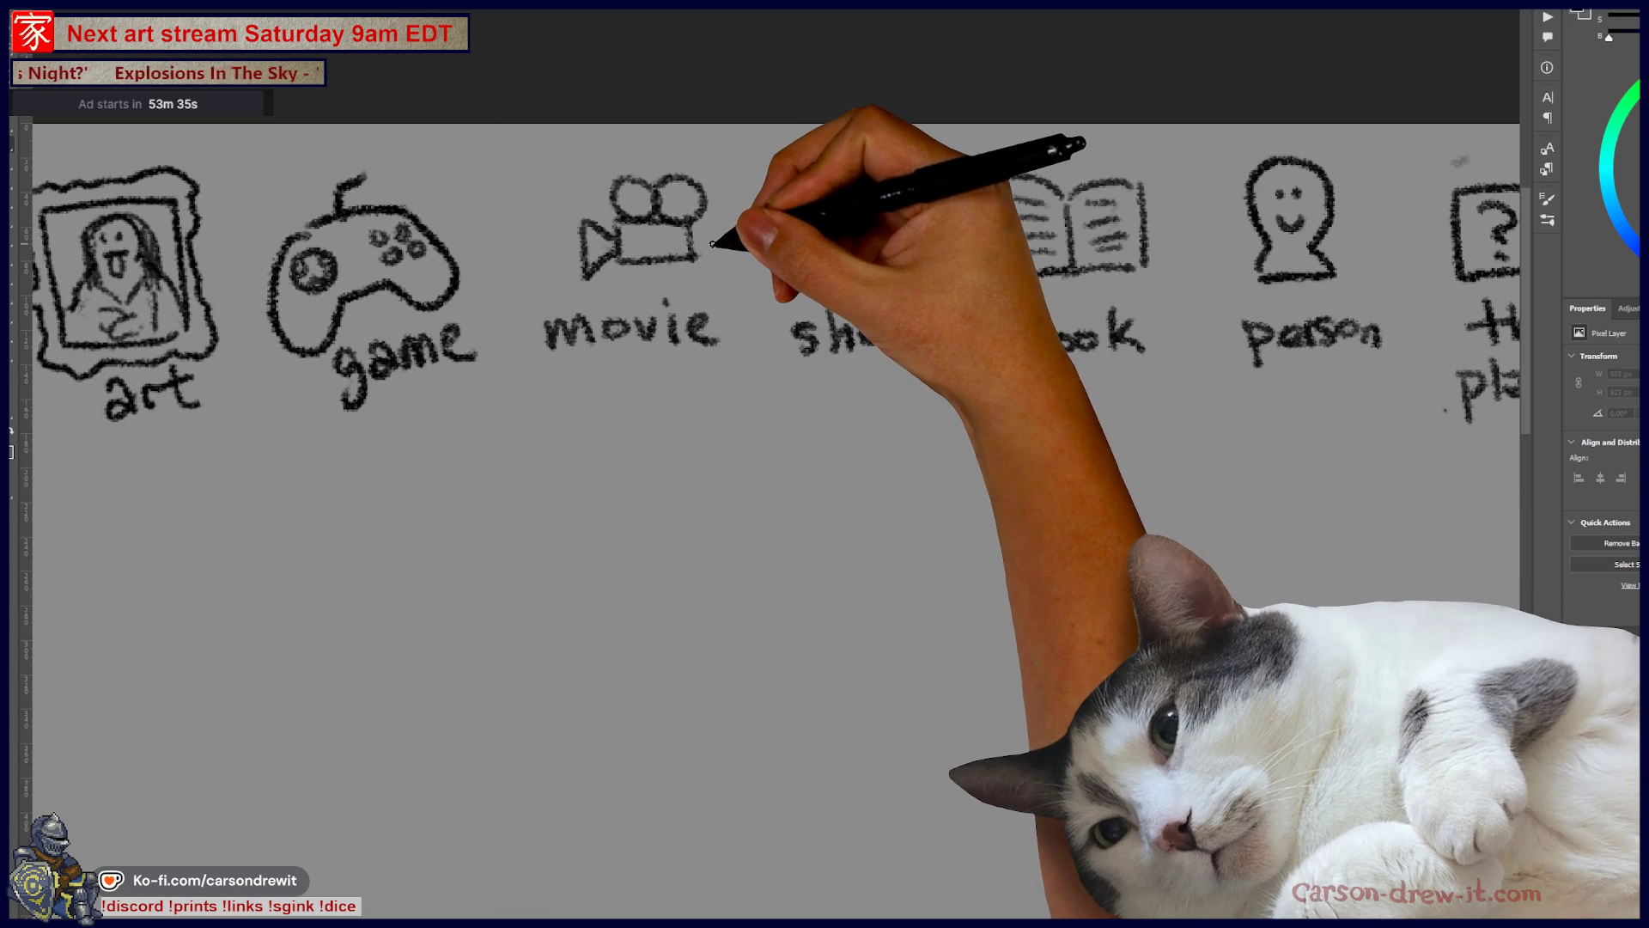
mouse_move(610, 141)
mouse_down()
mouse_move(529, 358)
mouse_move(567, 148)
mouse_up()
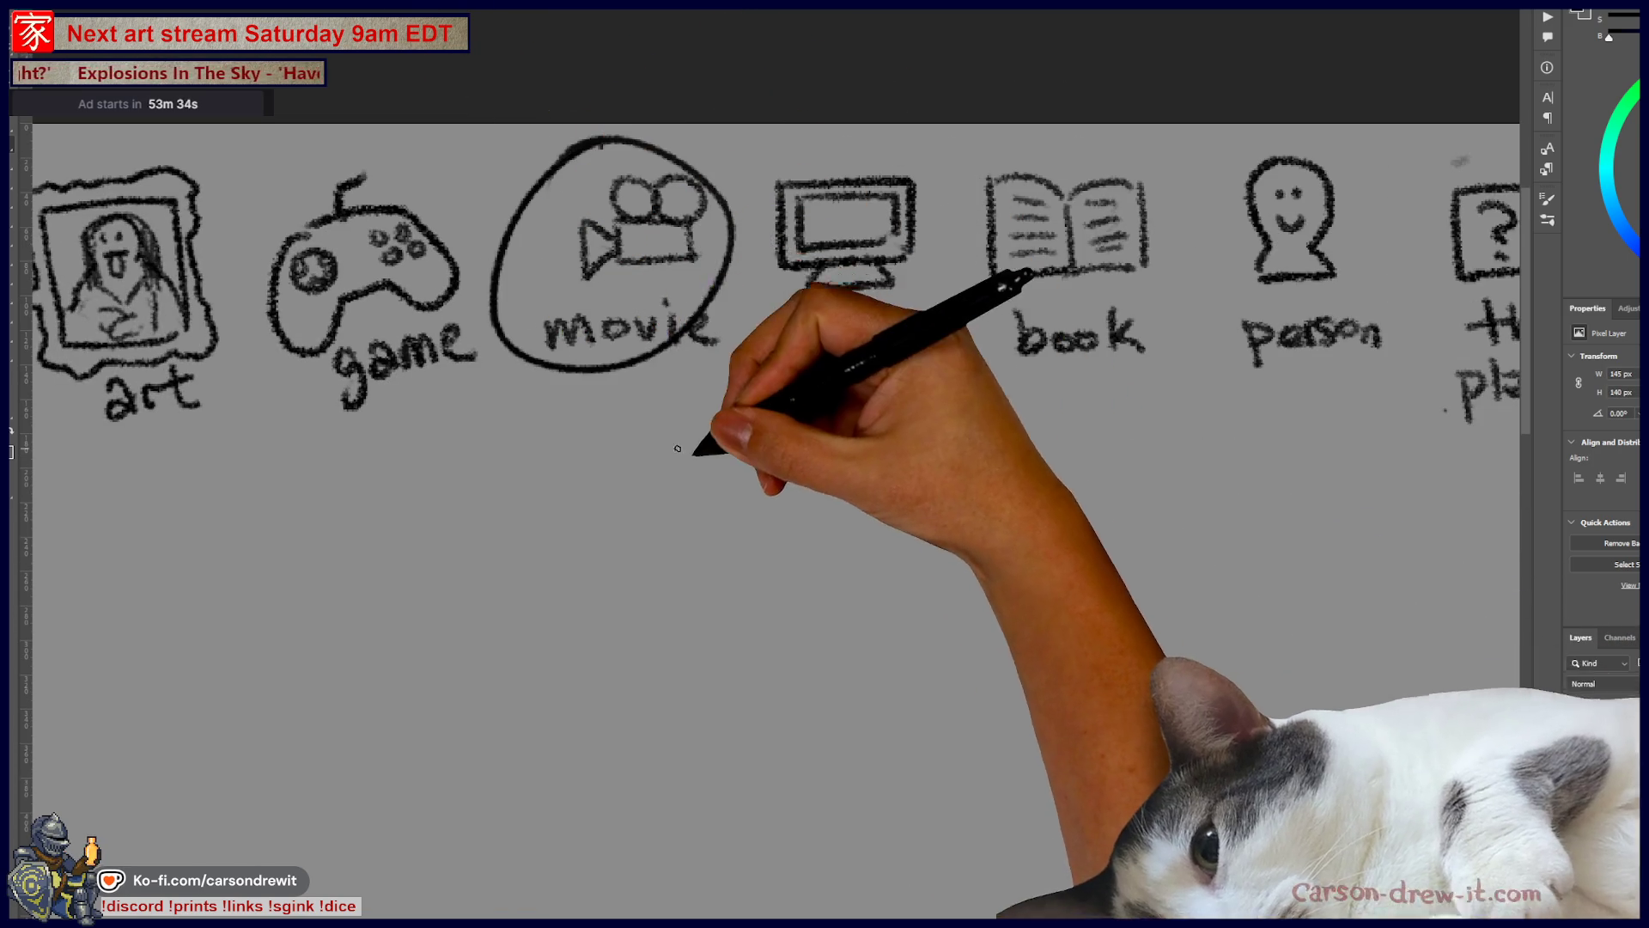
mouse_move(444, 485)
mouse_down()
mouse_move(1136, 471)
mouse_move(1133, 244)
mouse_move(1107, 228)
mouse_up()
scroll(1196, 502, down, 1)
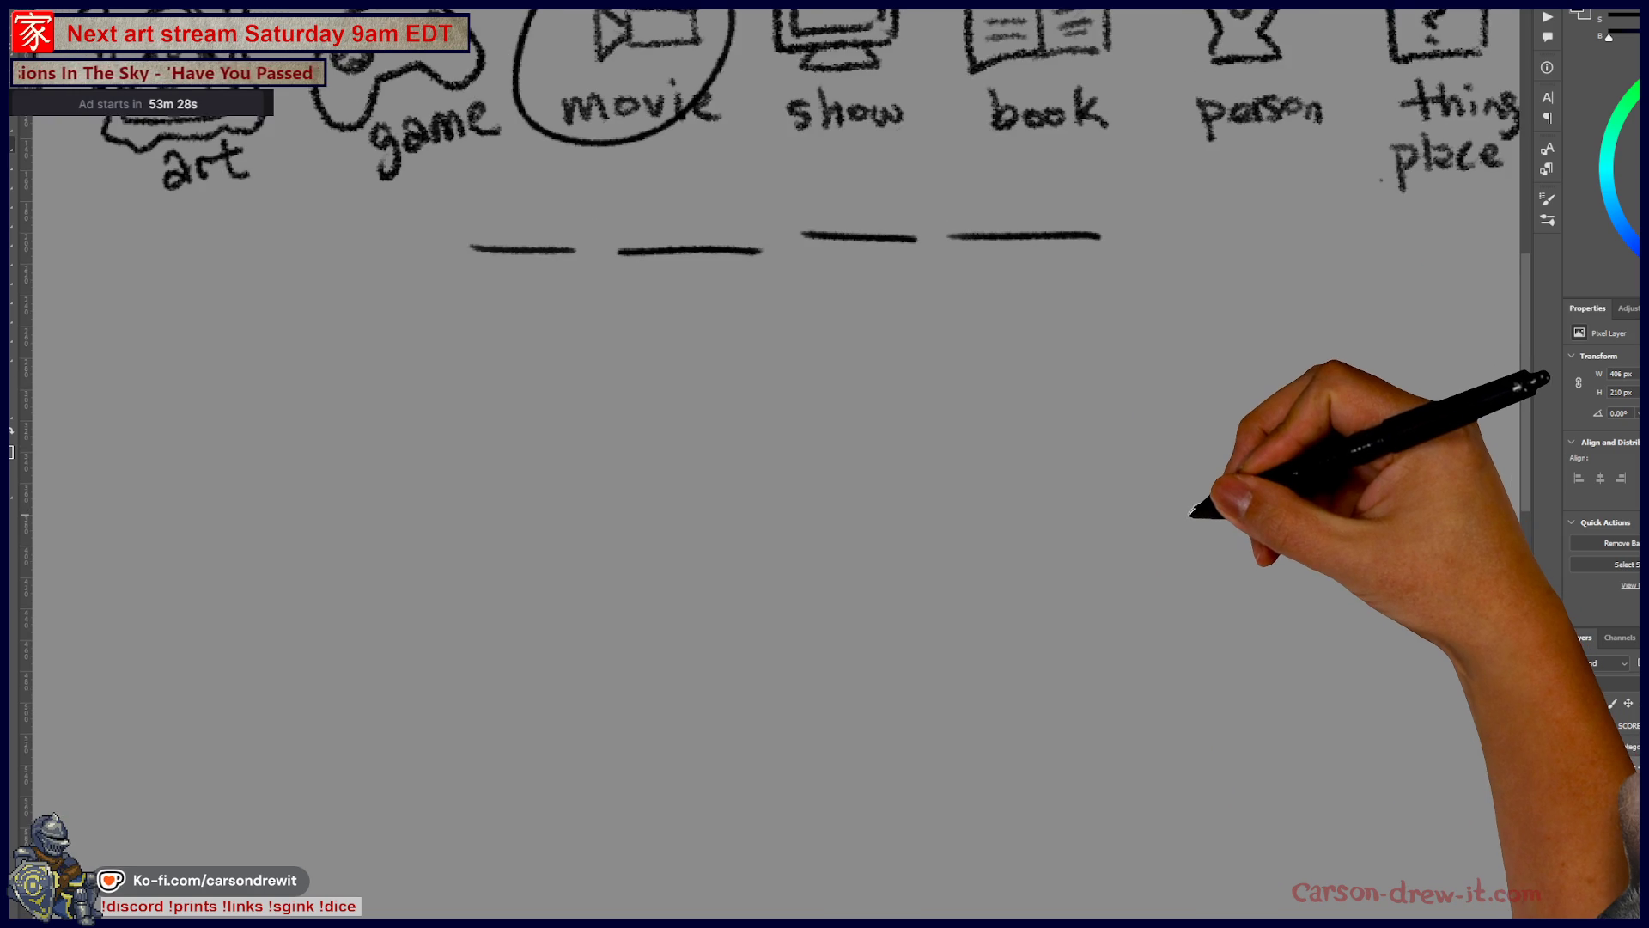
Step: Begin a new figure doodle below the lines with head, loop and arm curves
mouse_move(864, 383)
mouse_down()
mouse_move(763, 560)
mouse_move(751, 541)
mouse_move(773, 540)
mouse_move(755, 526)
mouse_move(784, 553)
mouse_move(736, 544)
mouse_move(736, 590)
mouse_up()
drag(812, 486, 779, 496)
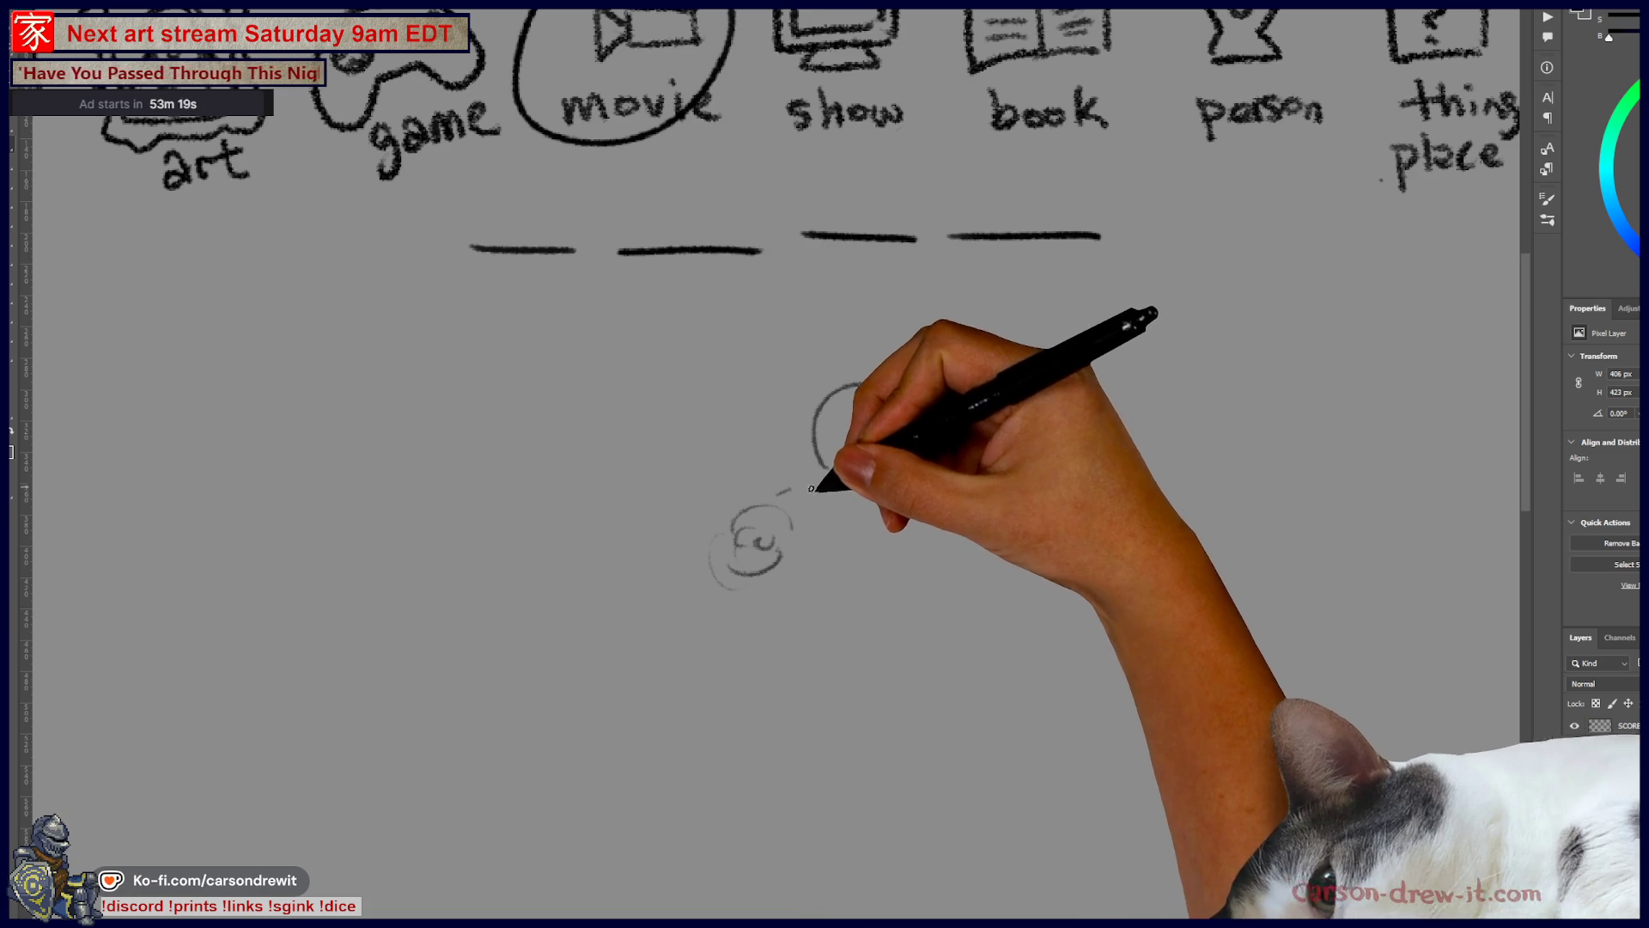
mouse_move(786, 562)
mouse_down()
mouse_move(919, 478)
mouse_move(928, 515)
mouse_move(1014, 523)
mouse_up()
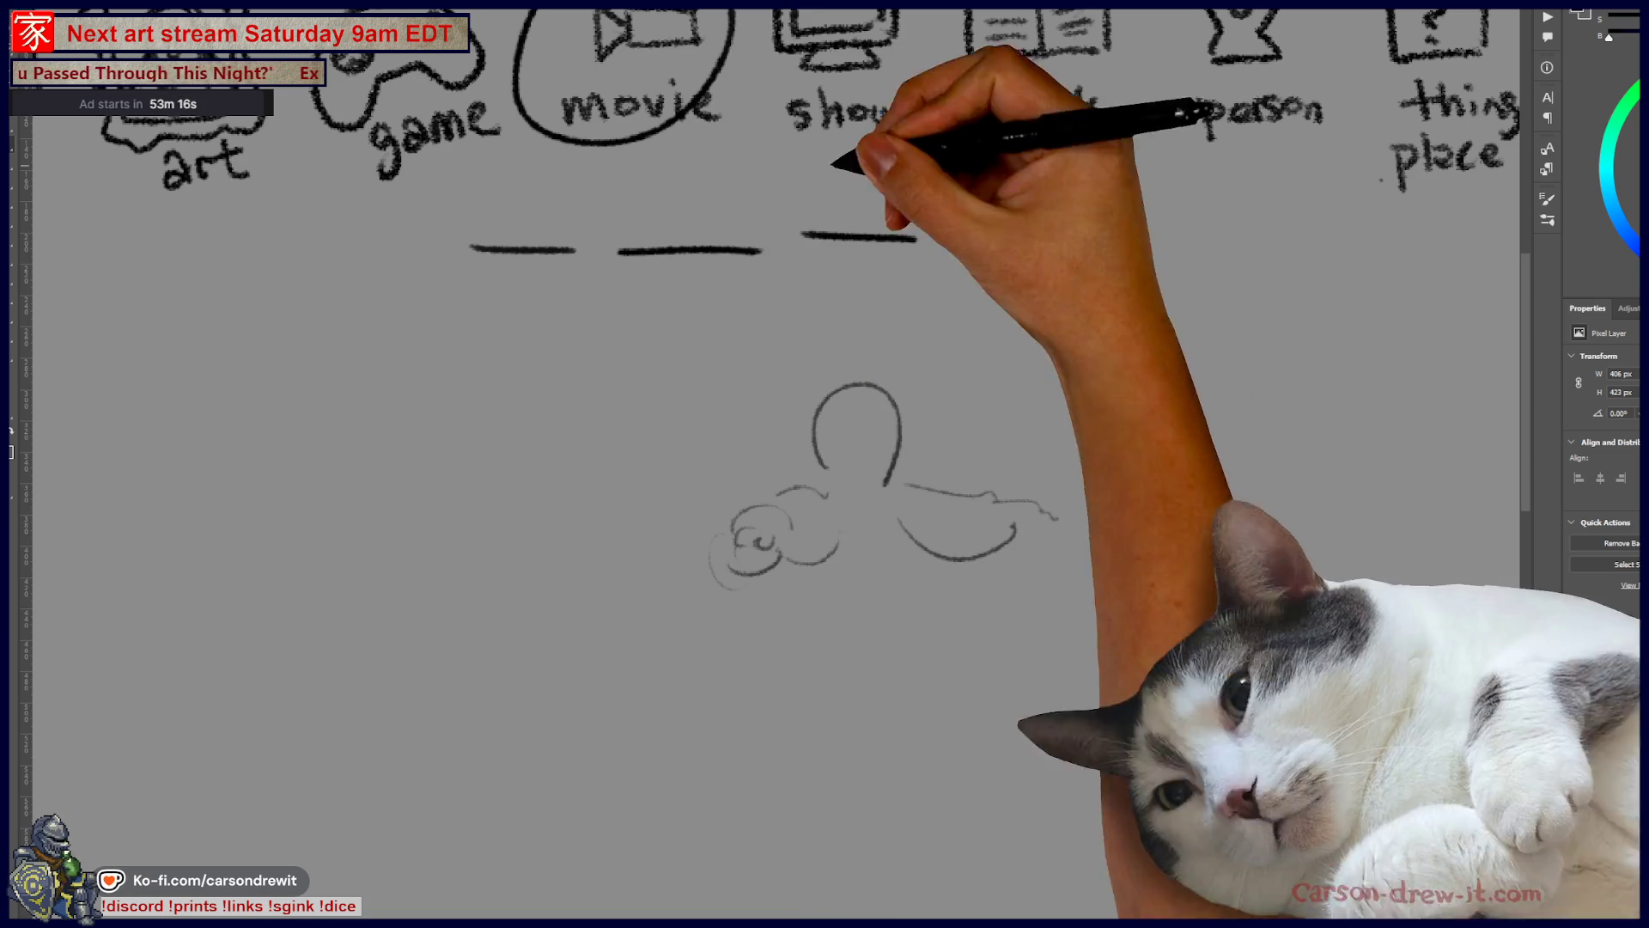
drag(902, 485, 996, 496)
mouse_move(897, 520)
mouse_down()
mouse_move(1014, 548)
mouse_move(1049, 516)
mouse_up()
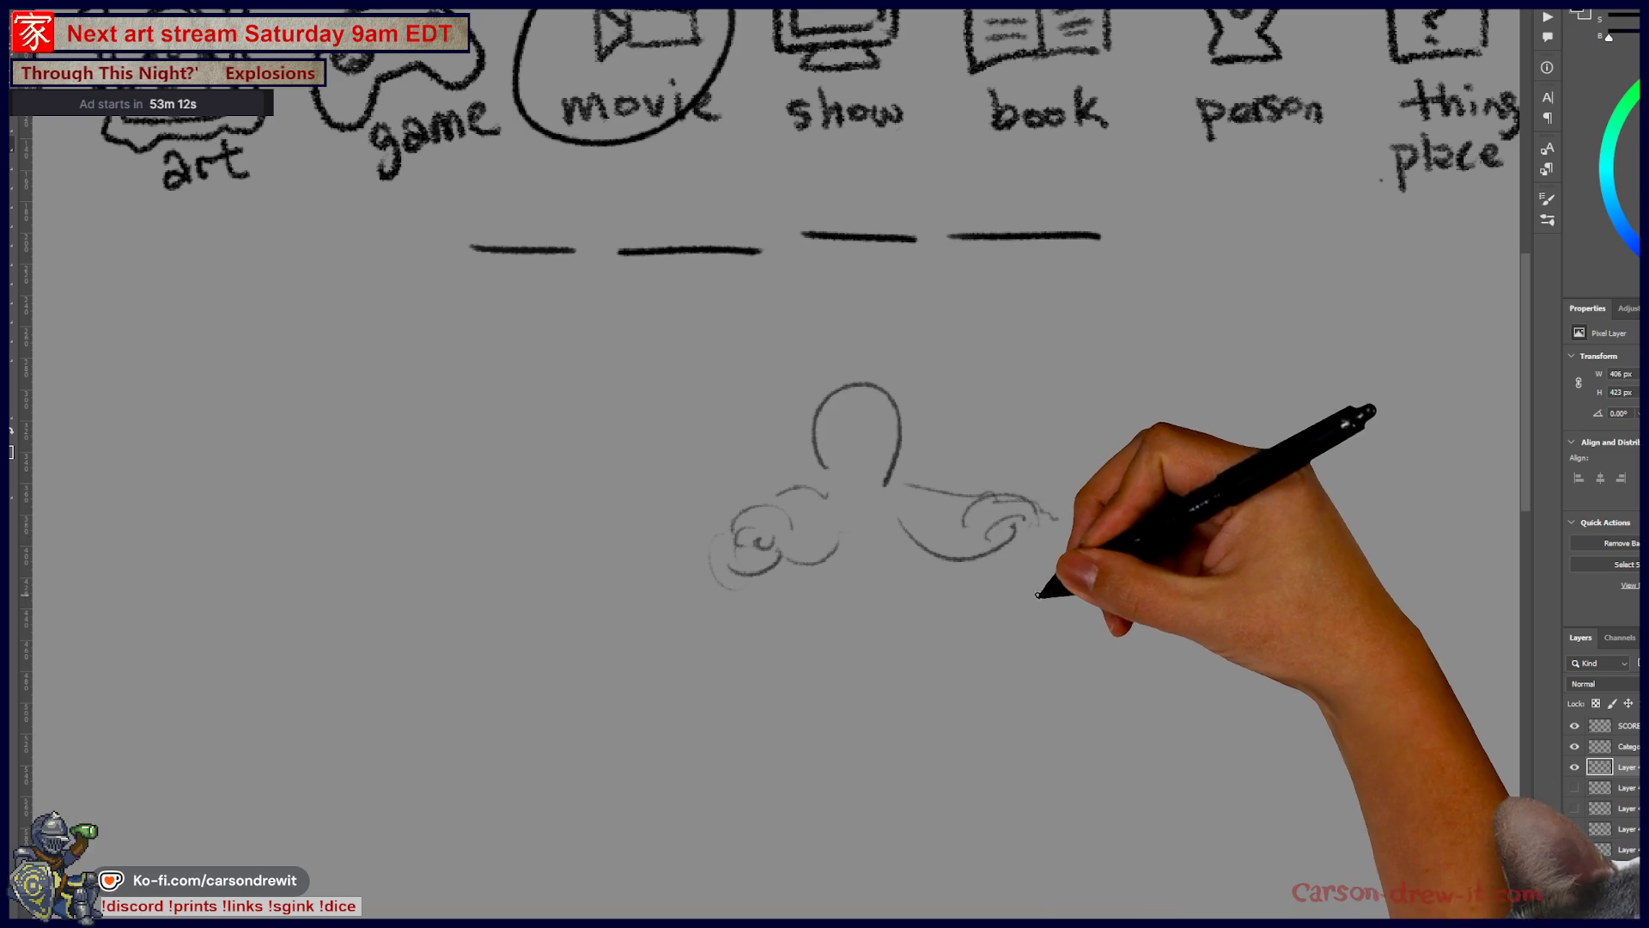
drag(816, 463, 897, 481)
drag(803, 558, 861, 623)
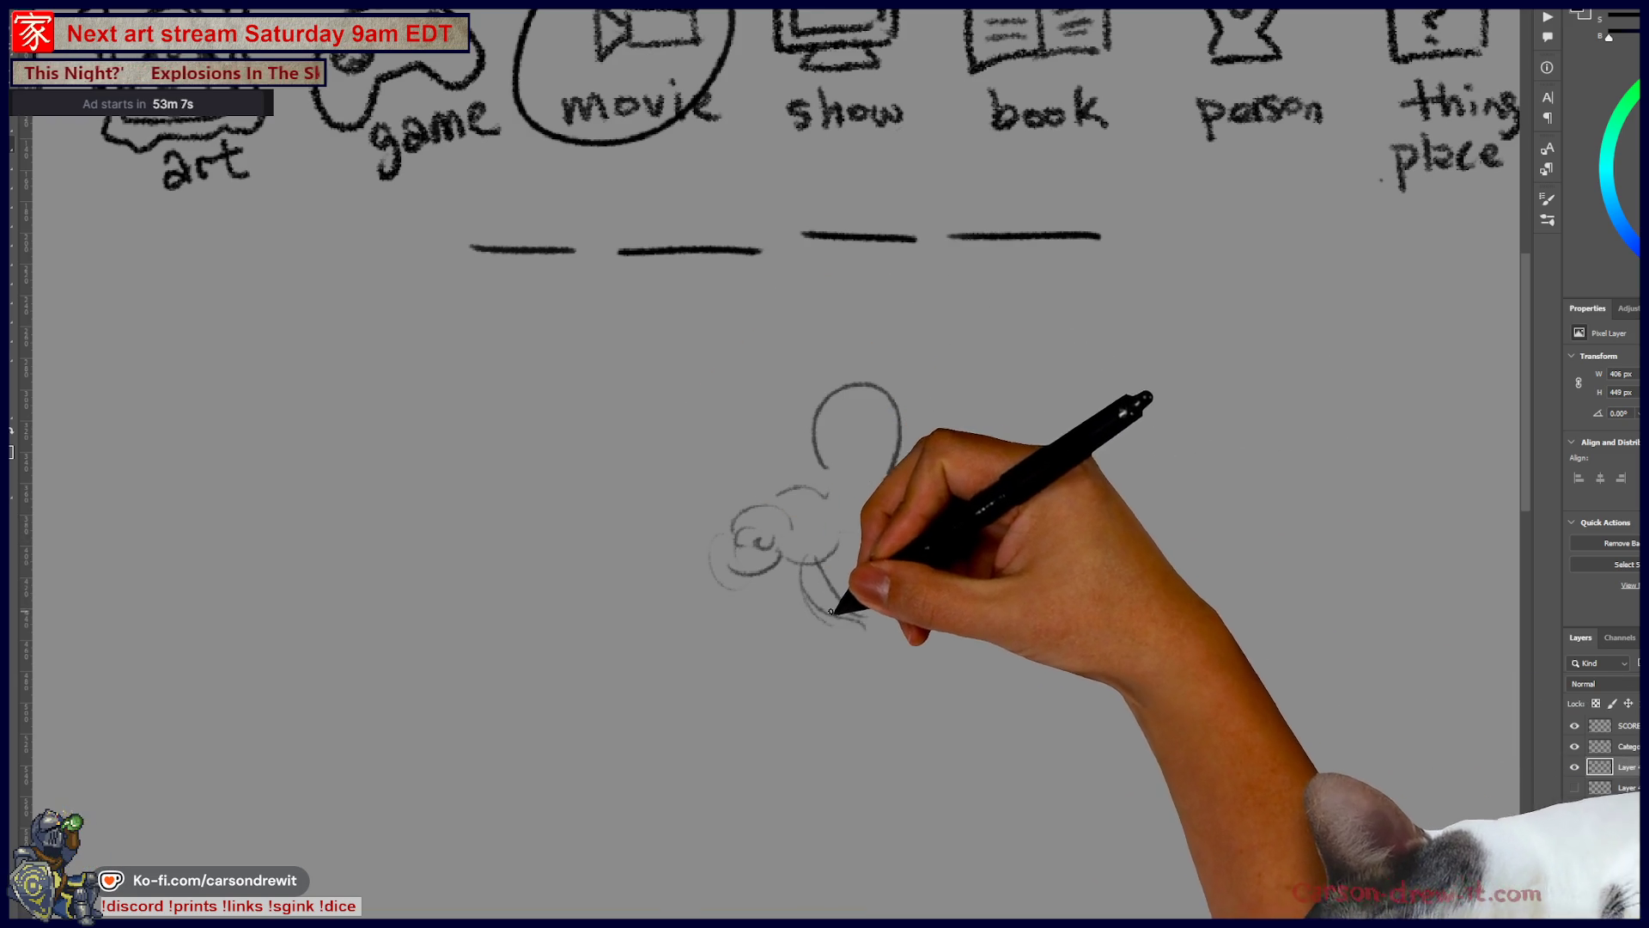
drag(867, 685, 858, 628)
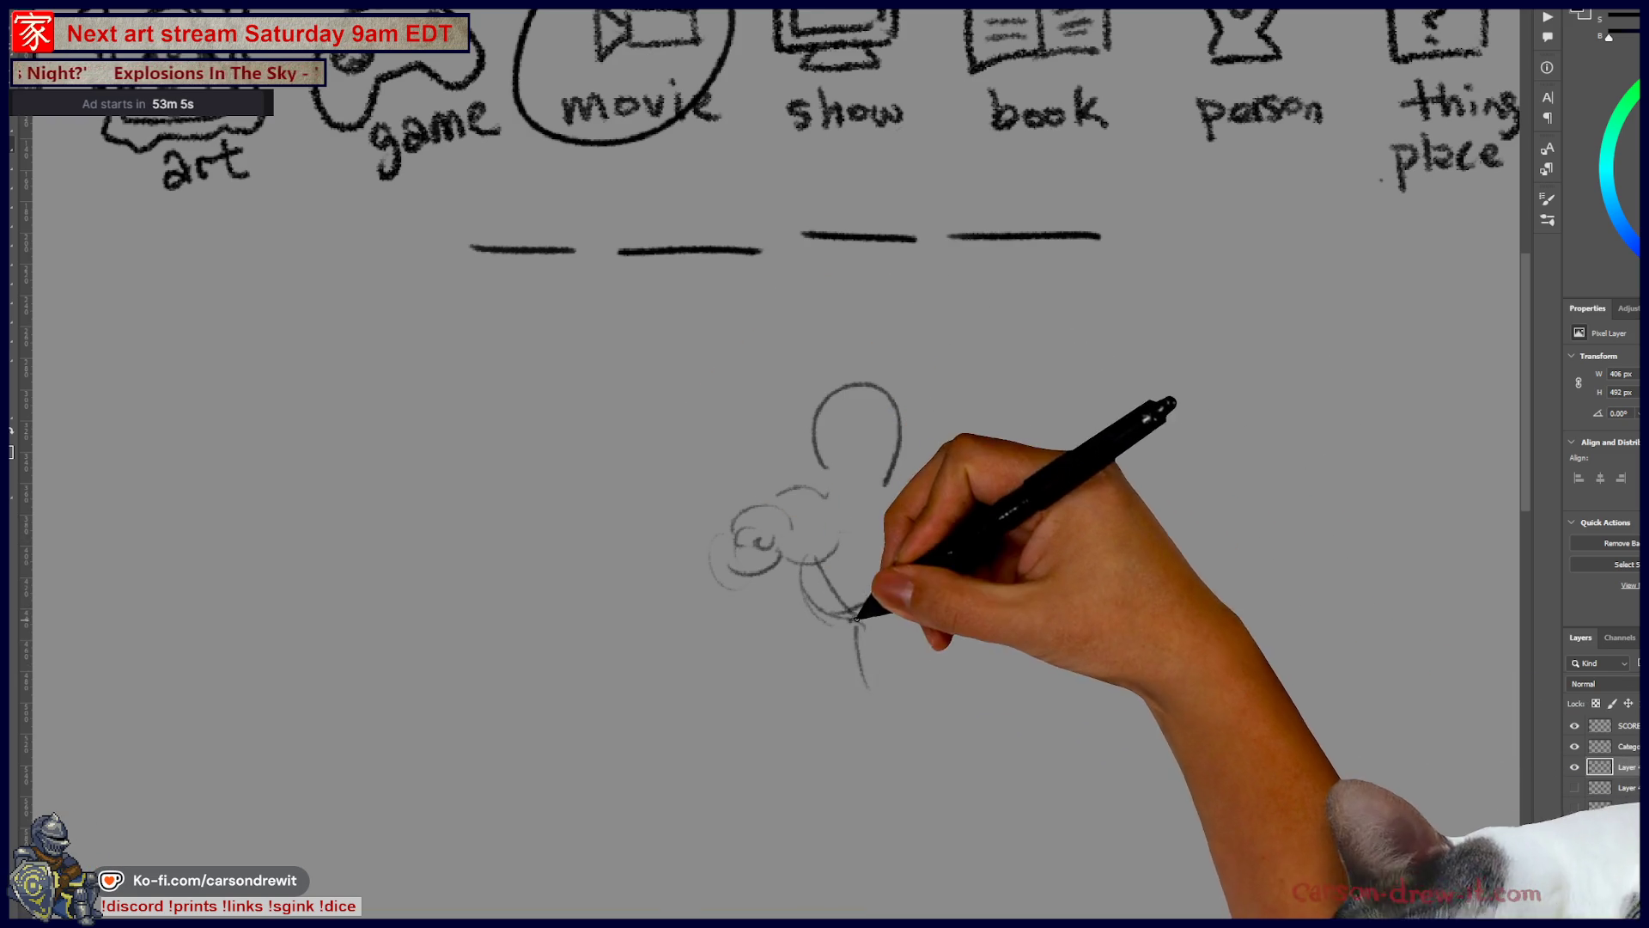
Step: Sketch the figure's shoulders, torso, hips and legs, and start a hat brim
drag(906, 485, 1057, 515)
mouse_move(911, 601)
mouse_down()
mouse_move(870, 733)
mouse_move(869, 803)
mouse_up()
drag(915, 635, 940, 713)
drag(1033, 684, 1065, 737)
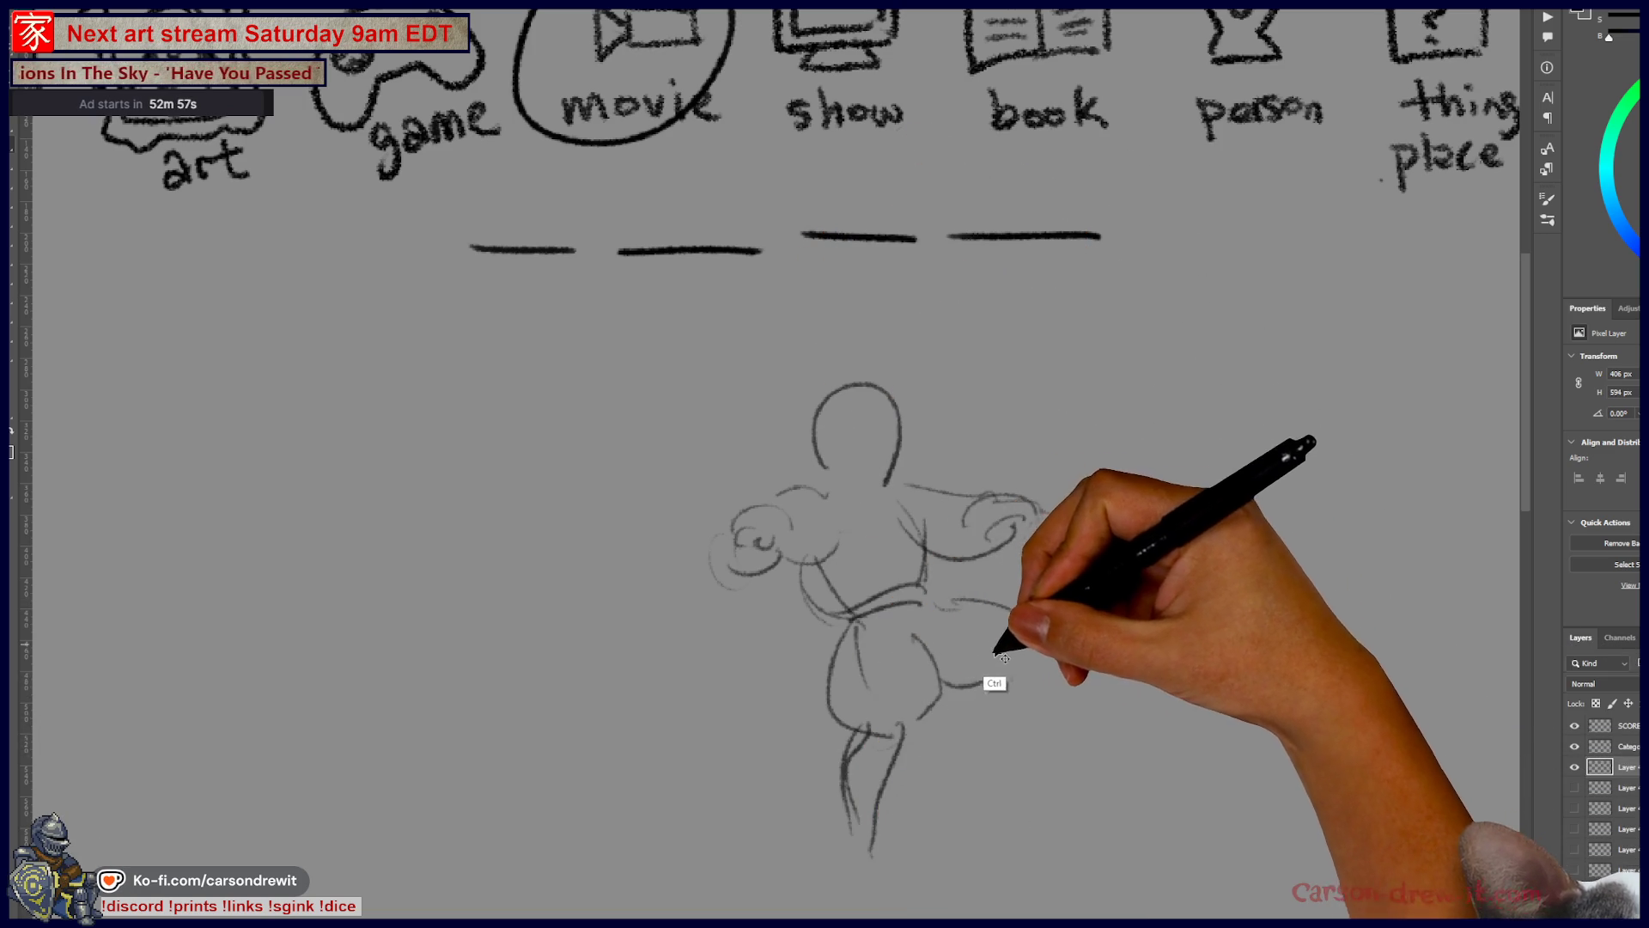
mouse_move(943, 761)
mouse_down()
mouse_move(954, 788)
mouse_move(829, 885)
mouse_move(854, 816)
mouse_up()
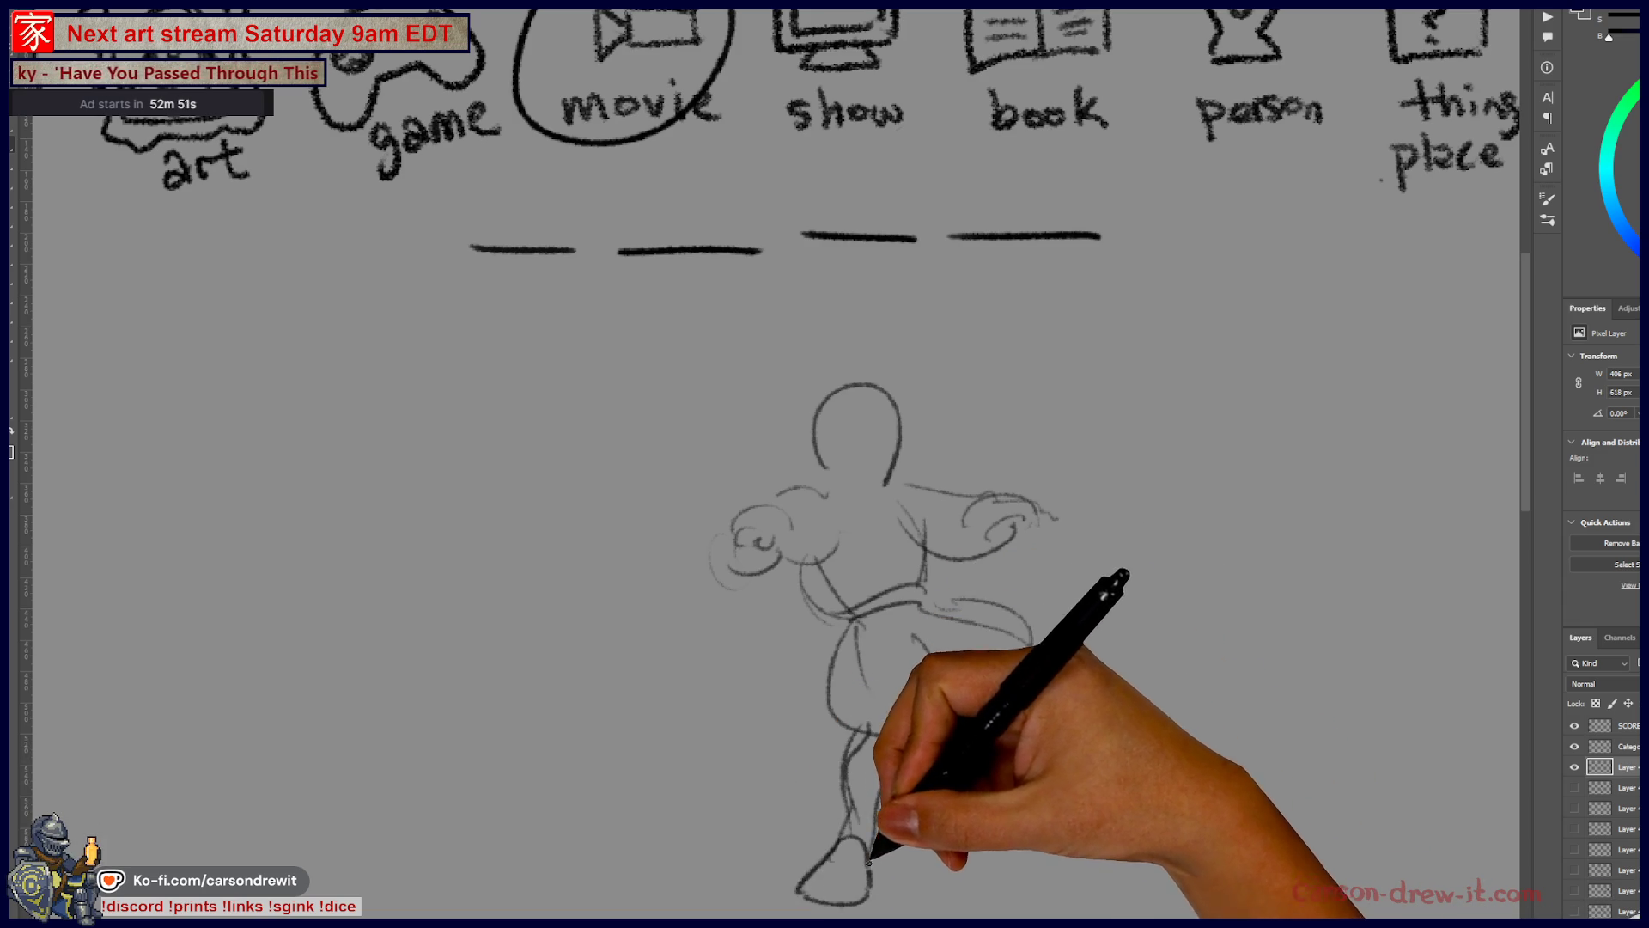
mouse_move(852, 443)
mouse_down()
mouse_move(889, 431)
mouse_move(837, 464)
mouse_up()
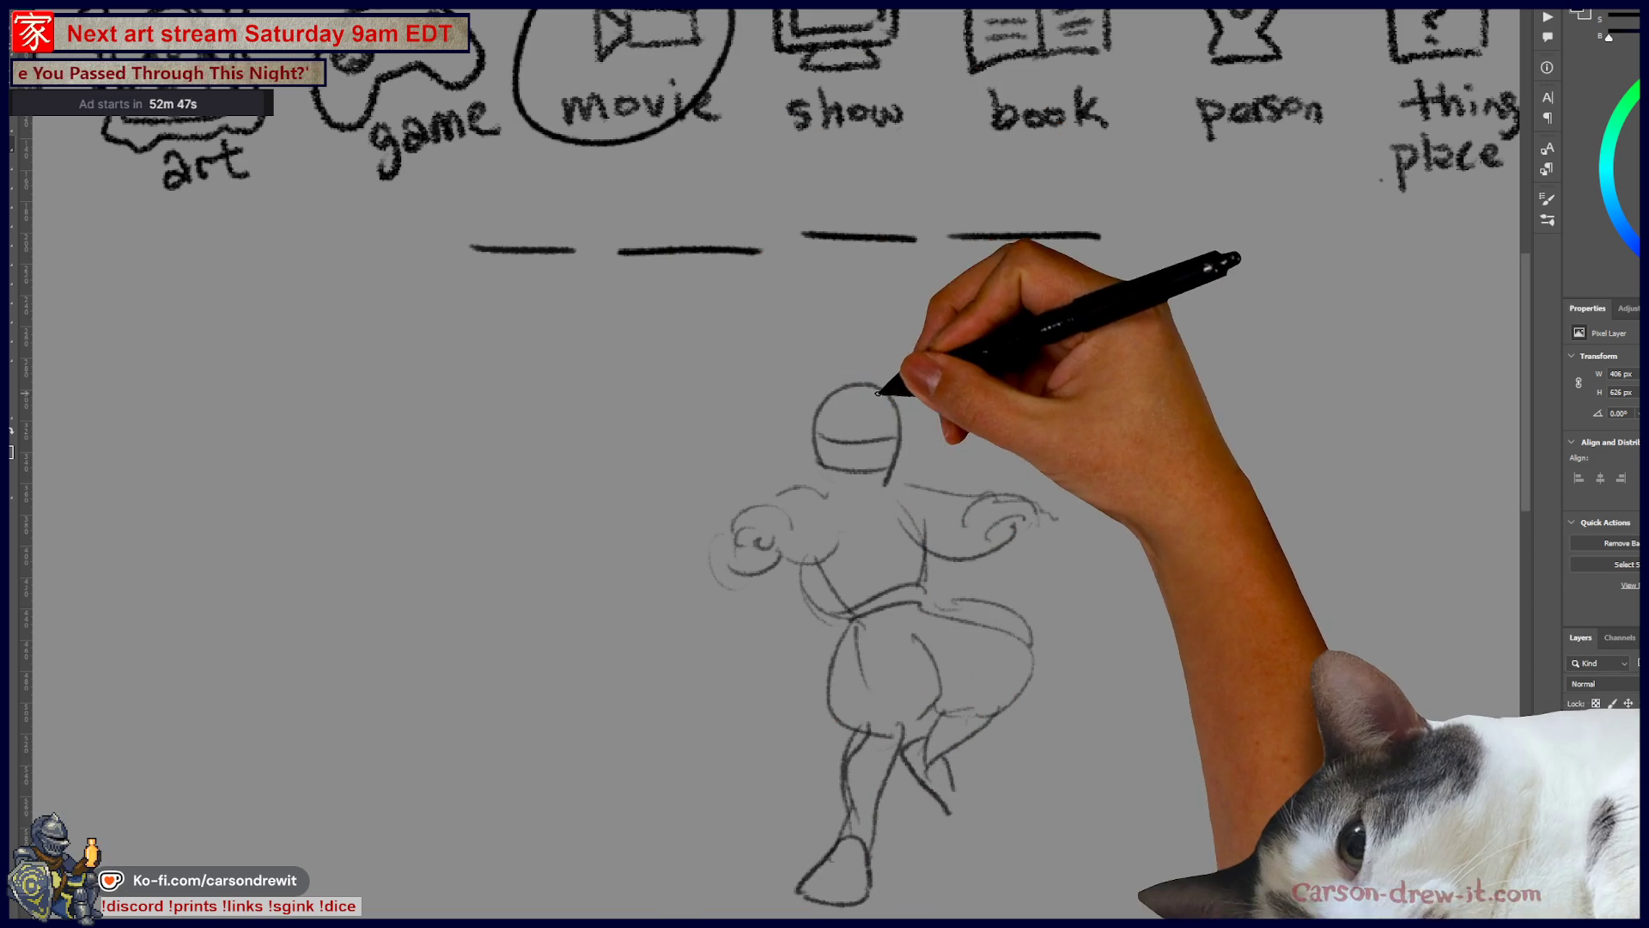
mouse_move(749, 388)
mouse_down()
mouse_move(912, 435)
mouse_move(756, 387)
mouse_up()
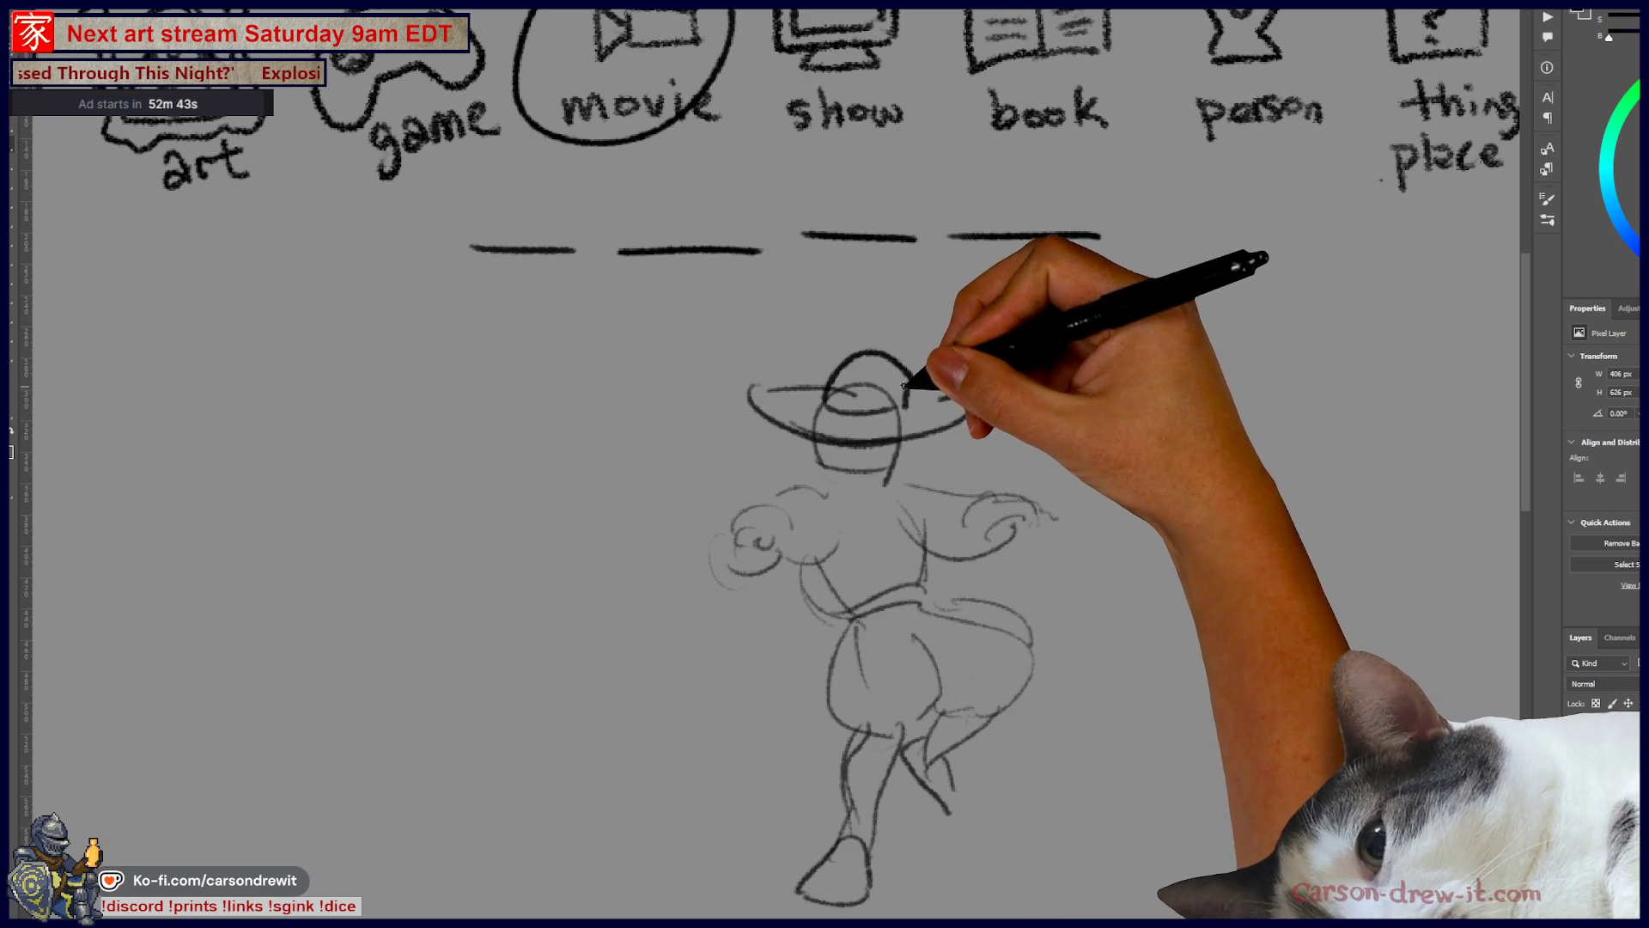
Step: Add a domed, hatched hat crown, a fist, a long sword and a trailing plume
drag(825, 414, 900, 380)
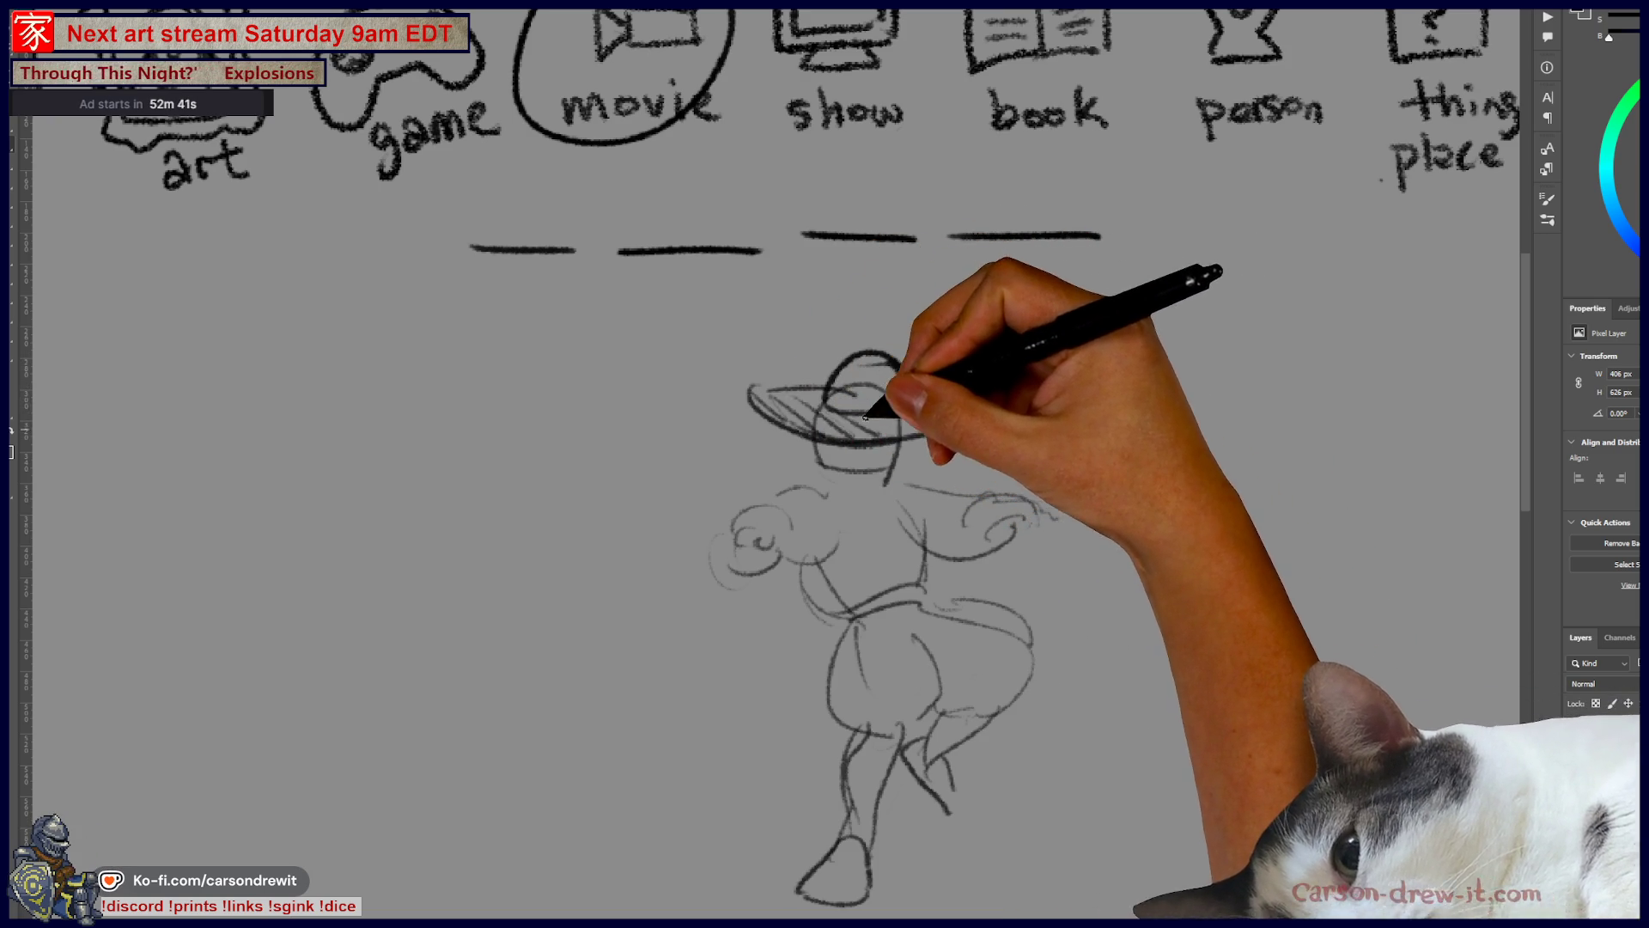
drag(777, 400, 865, 402)
mouse_move(710, 515)
mouse_down()
mouse_move(747, 552)
mouse_move(711, 547)
mouse_move(486, 692)
mouse_move(722, 545)
mouse_up()
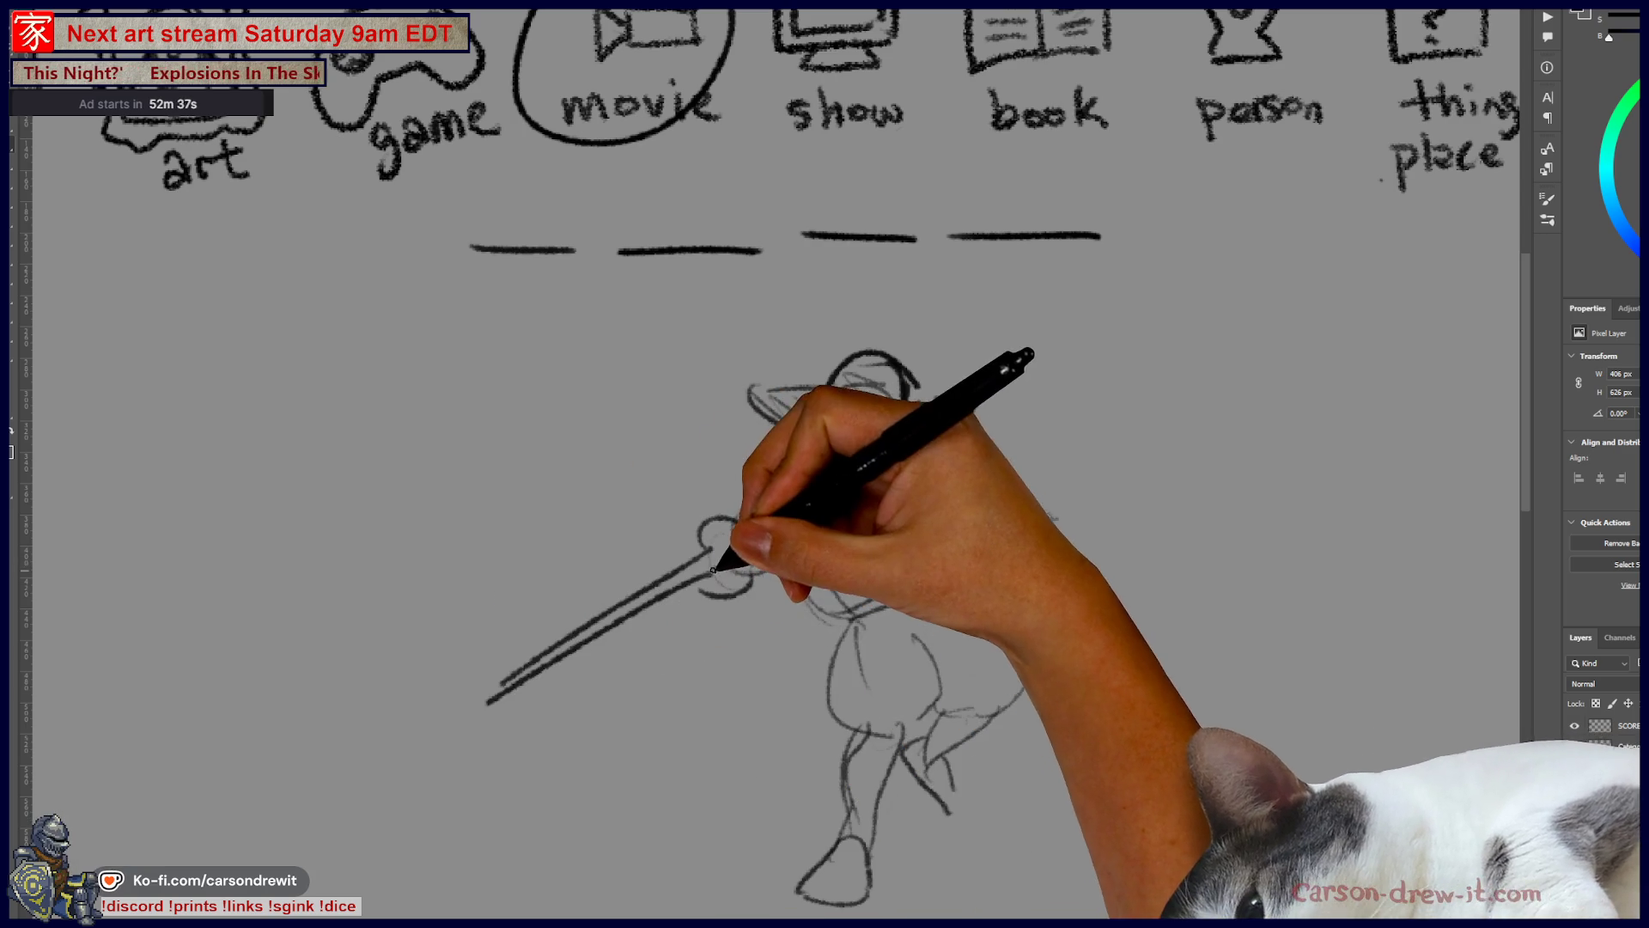
mouse_move(817, 375)
mouse_down()
mouse_move(821, 442)
mouse_move(864, 460)
mouse_move(847, 449)
mouse_move(939, 435)
mouse_move(909, 460)
mouse_move(1111, 423)
mouse_up()
drag(938, 449, 1068, 478)
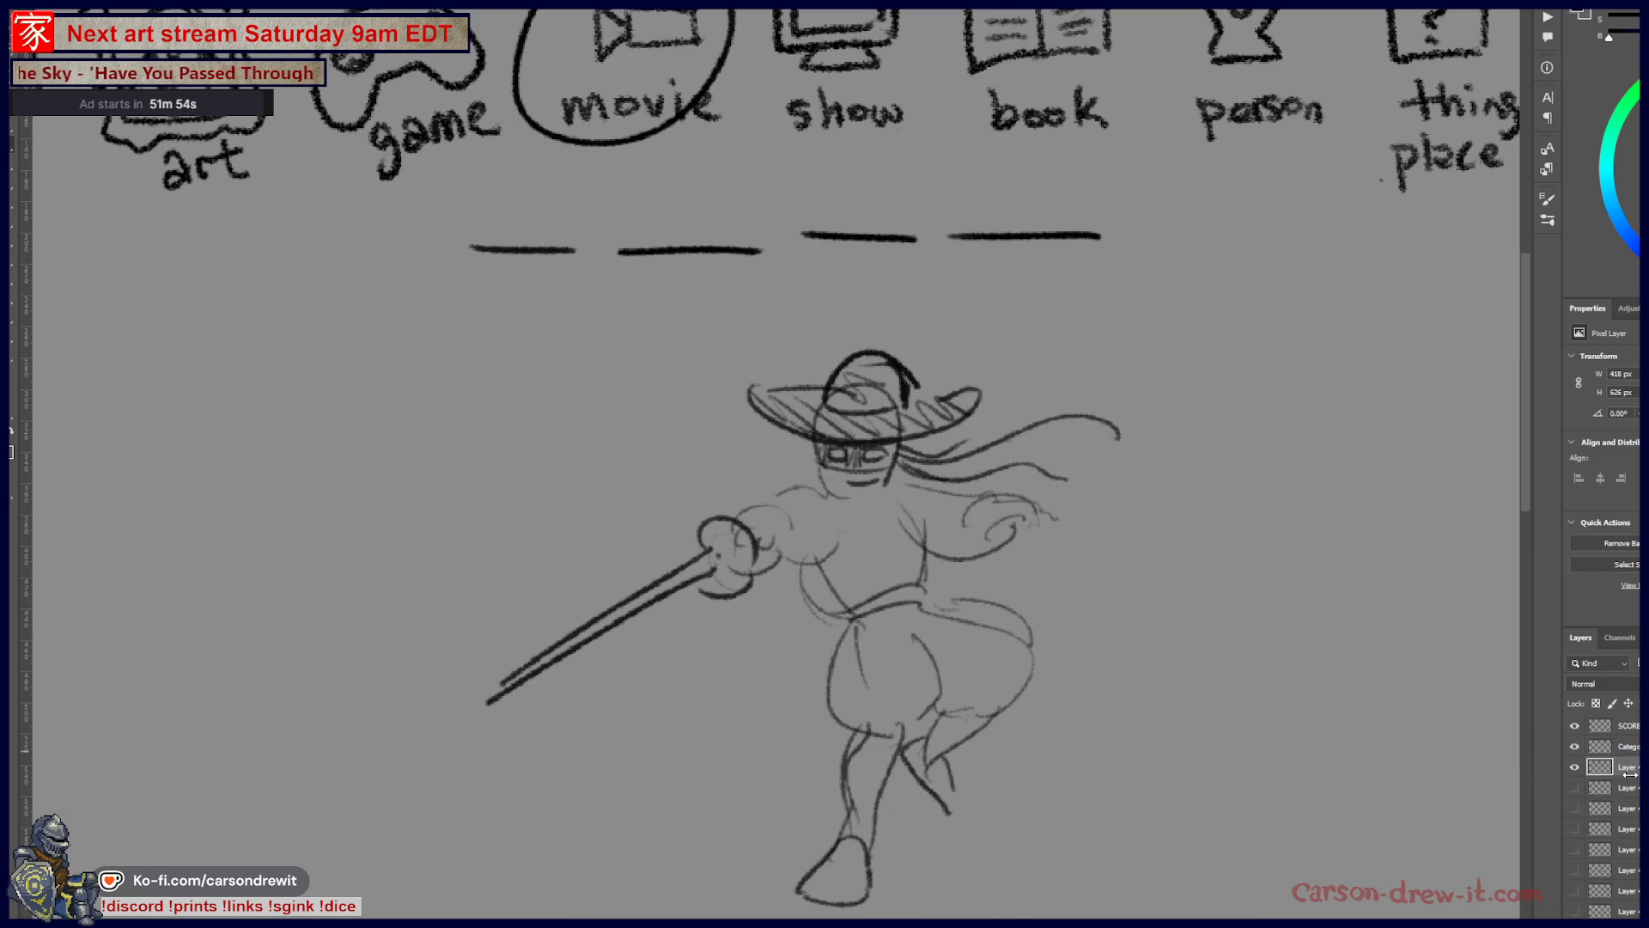
Step: Hide the sword-figure sketch layer and pan to the SCORES list
click(1575, 767)
drag(848, 508, 1153, 569)
mouse_move(180, 332)
mouse_down()
mouse_move(909, 427)
mouse_move(1078, 423)
mouse_up()
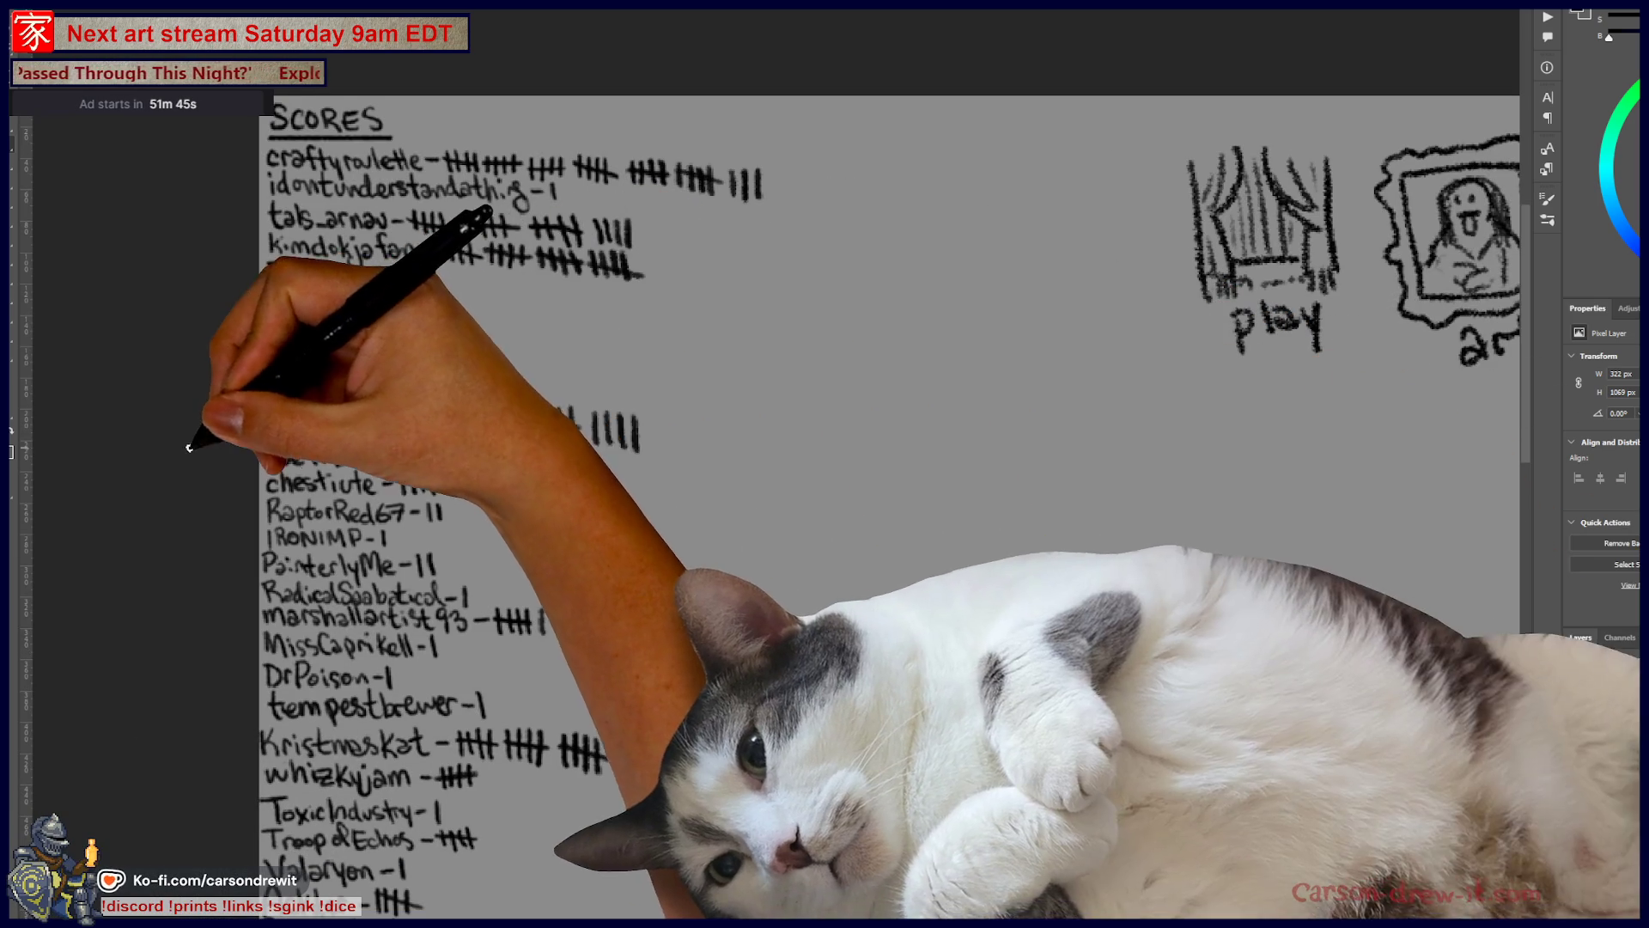
drag(624, 576, 692, 498)
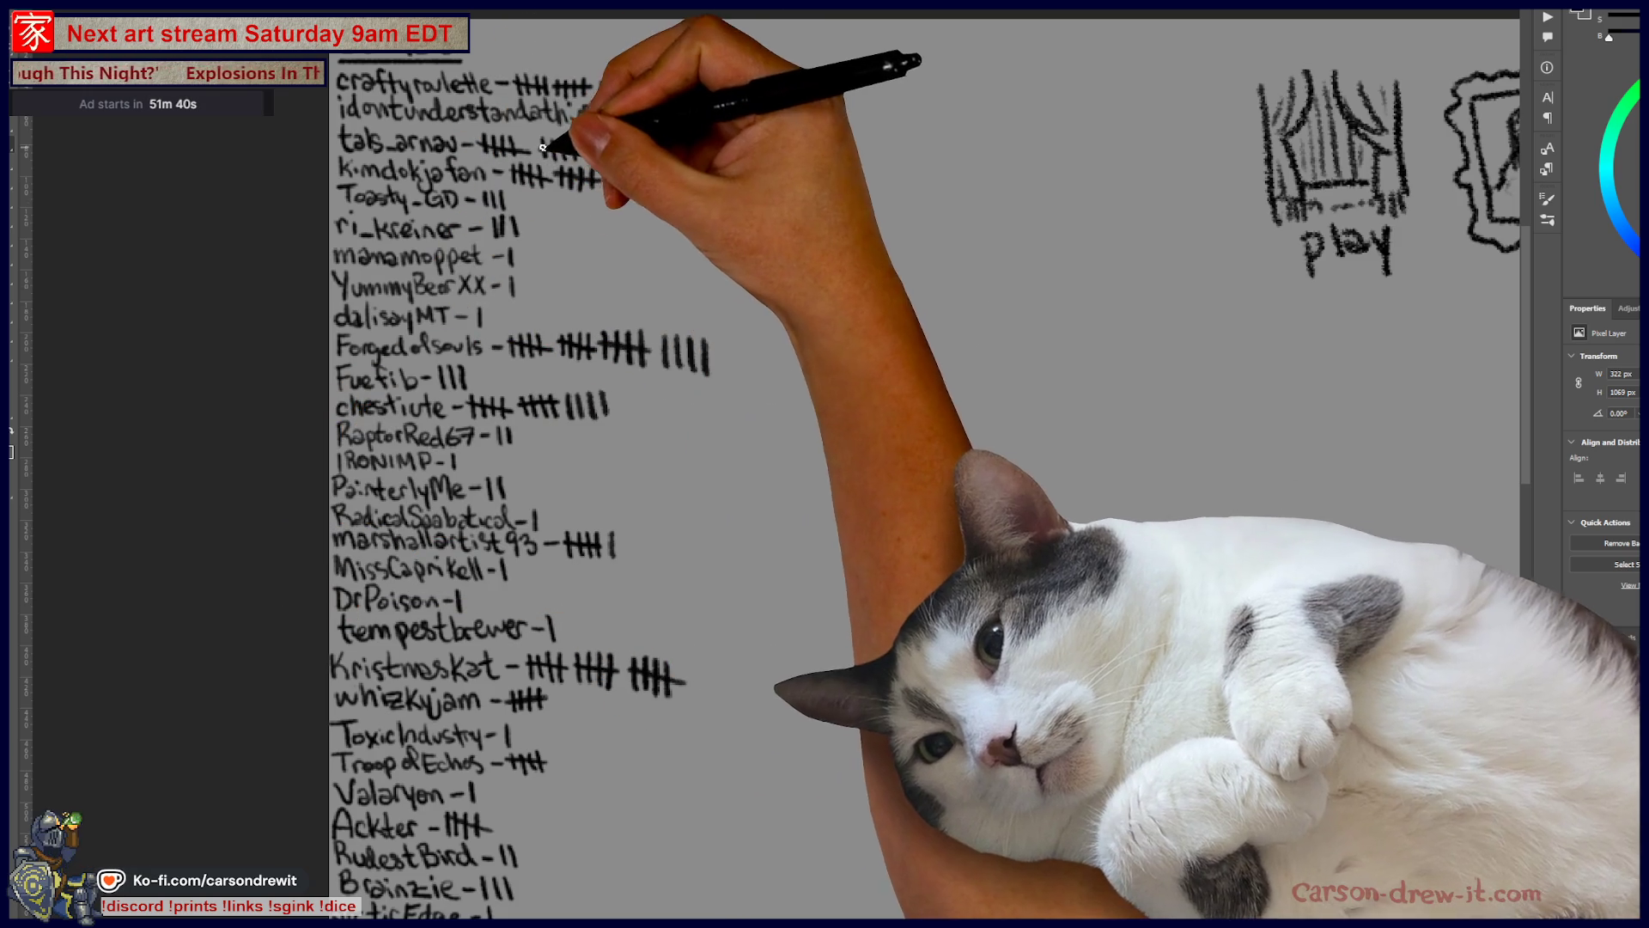
Step: Brush new tally marks beside several players' names in the SCORES list
mouse_move(542, 147)
mouse_down()
mouse_move(653, 142)
mouse_move(704, 172)
mouse_up()
drag(584, 438, 634, 182)
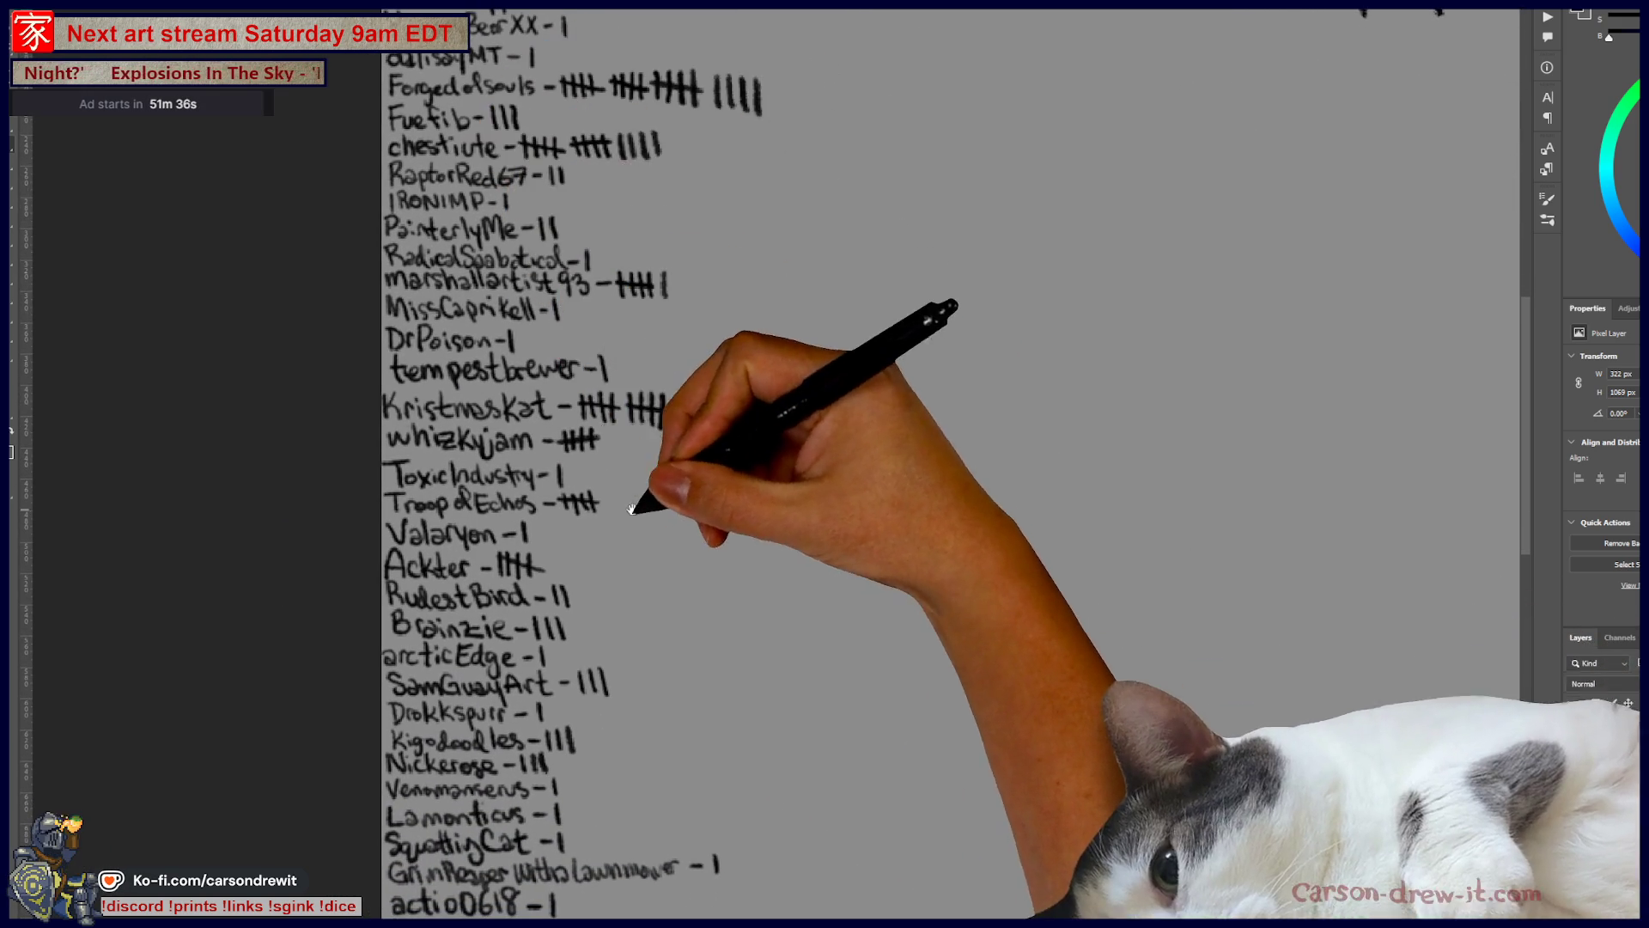
drag(634, 498, 718, 306)
mouse_move(688, 424)
mouse_down()
mouse_move(699, 331)
mouse_move(661, 286)
mouse_move(663, 246)
mouse_up()
drag(687, 610, 687, 621)
drag(767, 398, 748, 636)
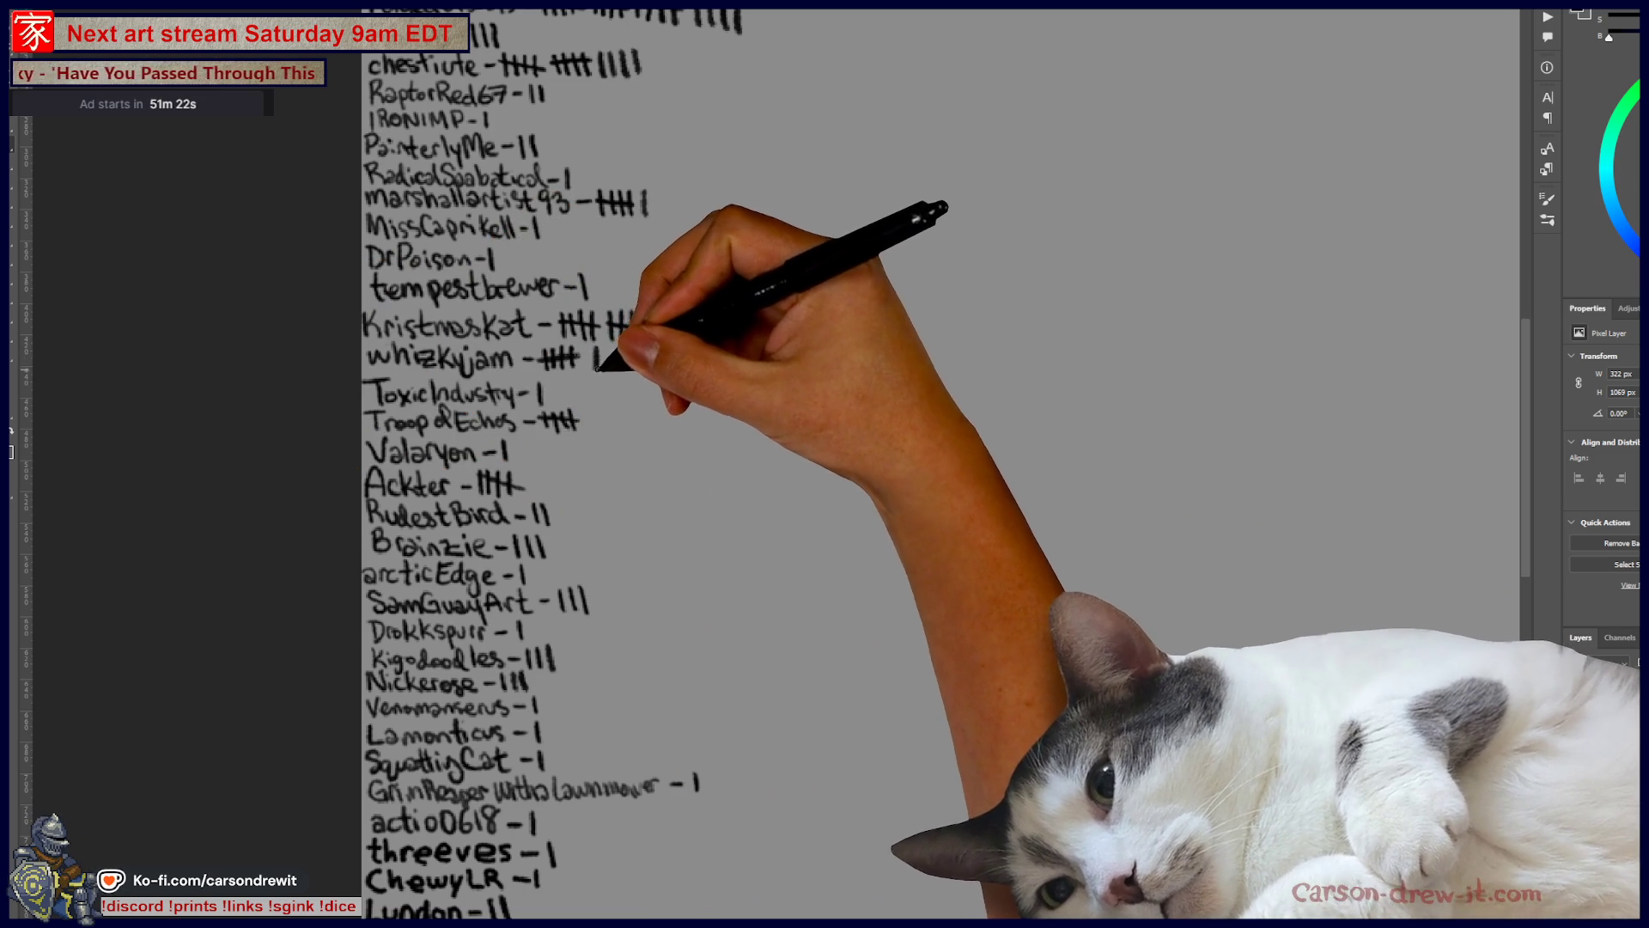
mouse_move(690, 173)
mouse_down()
mouse_move(673, 482)
mouse_move(692, 528)
mouse_up()
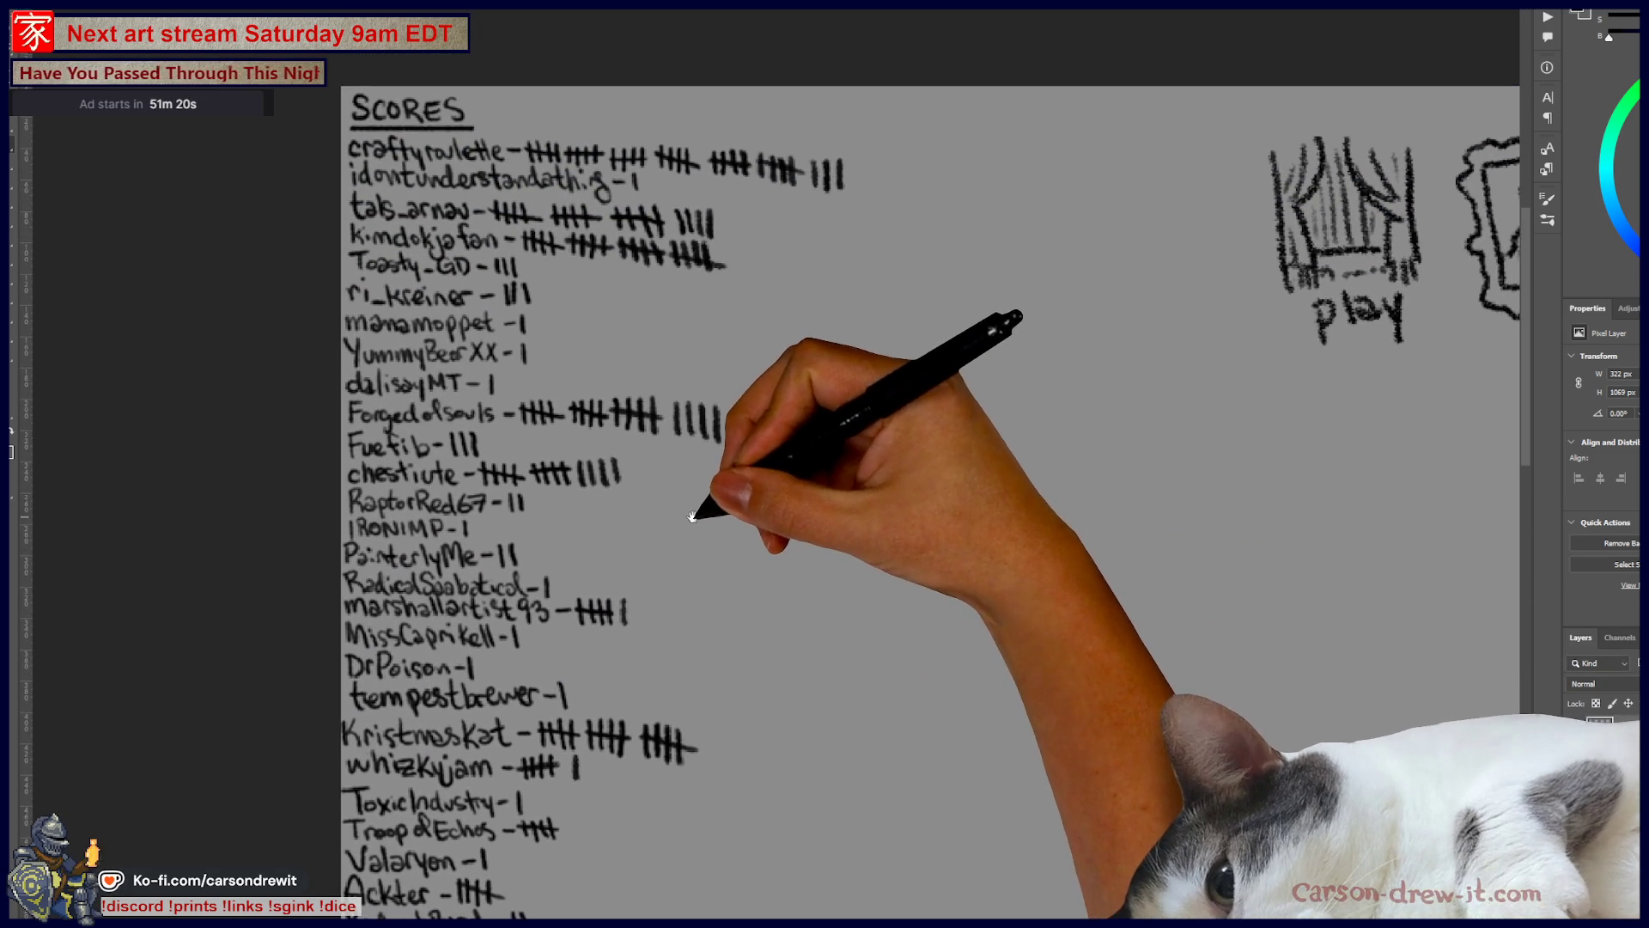
drag(736, 247, 737, 274)
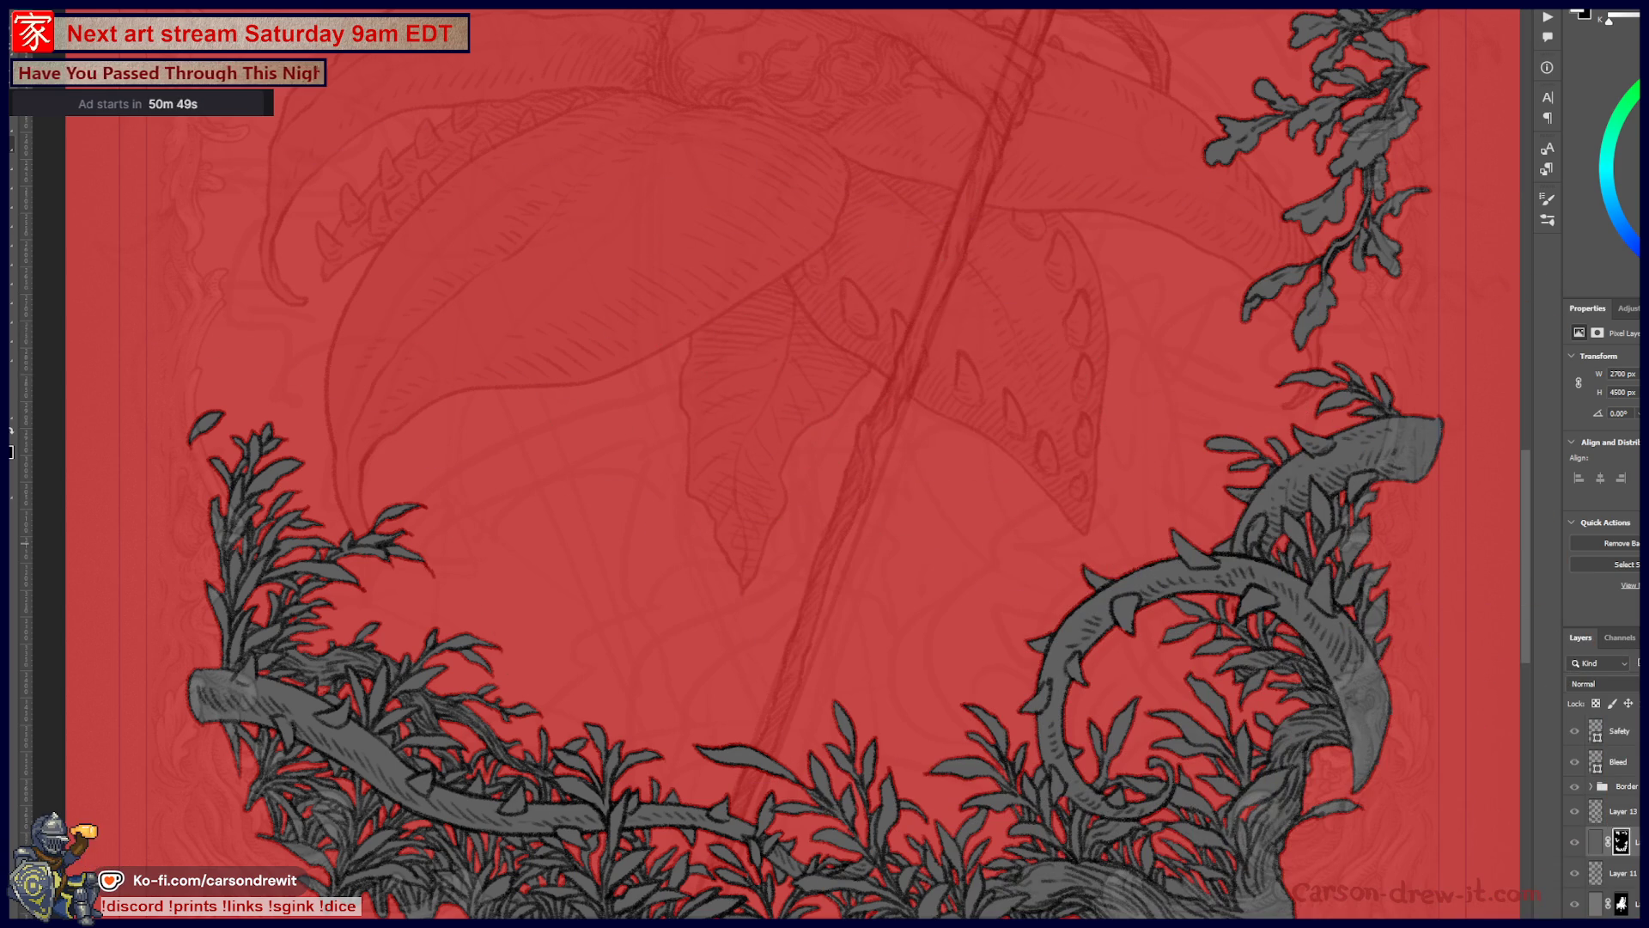
Step: Remove the red overlay, select Layer 11, and zoom around the figure and right-side leaves
key(ctrl+z)
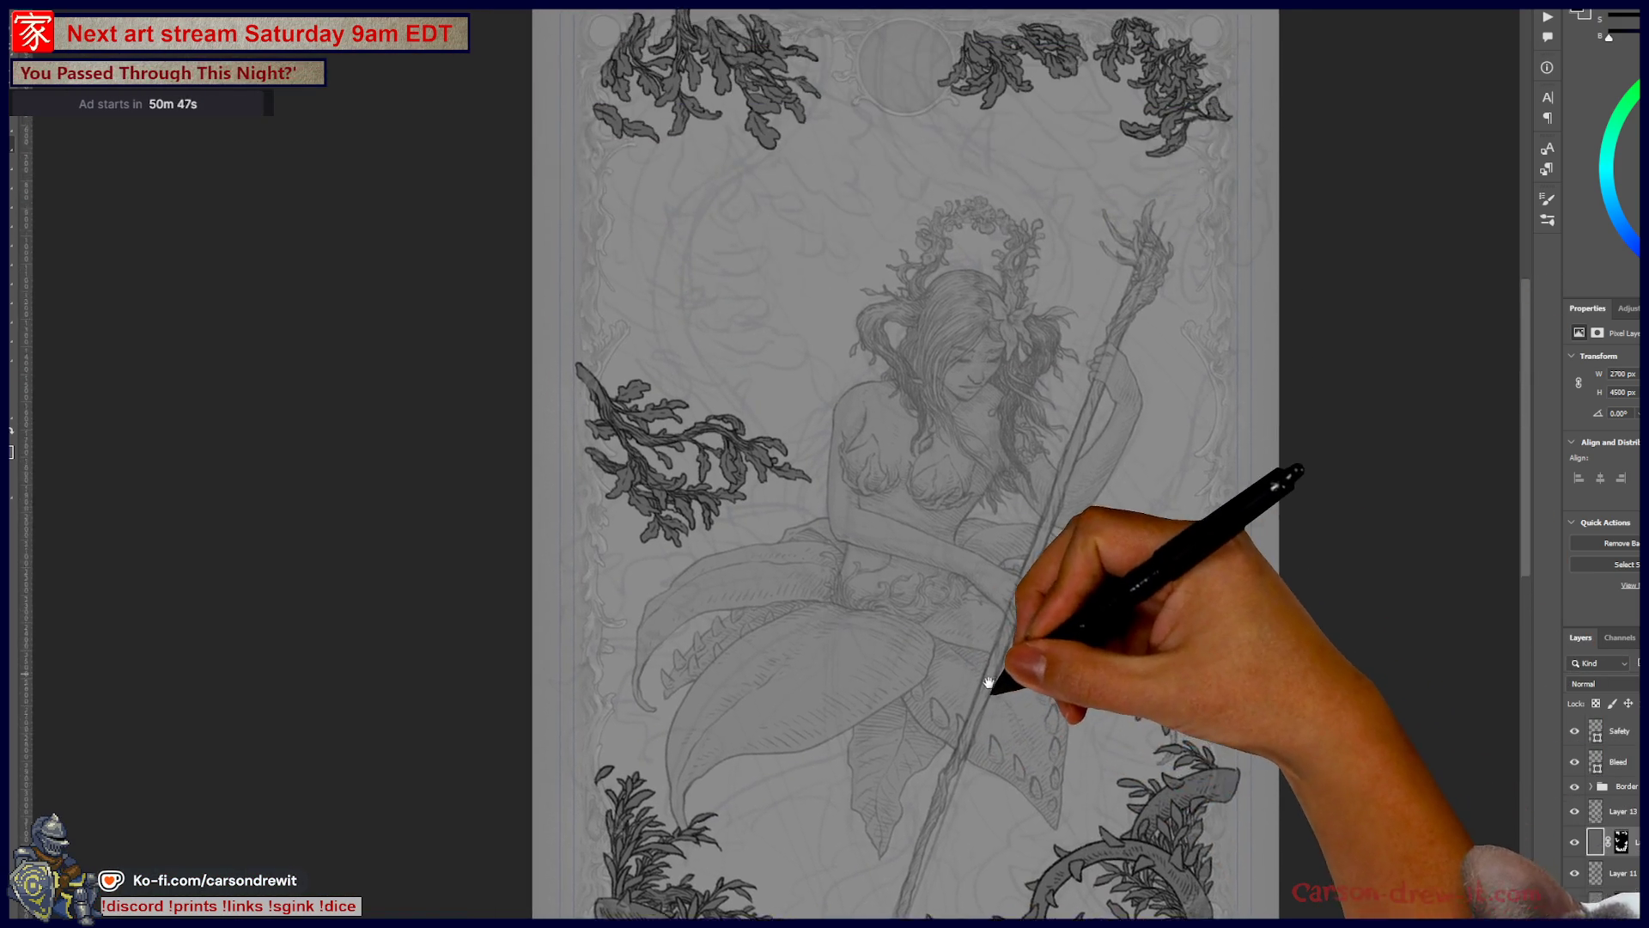
drag(988, 683, 990, 752)
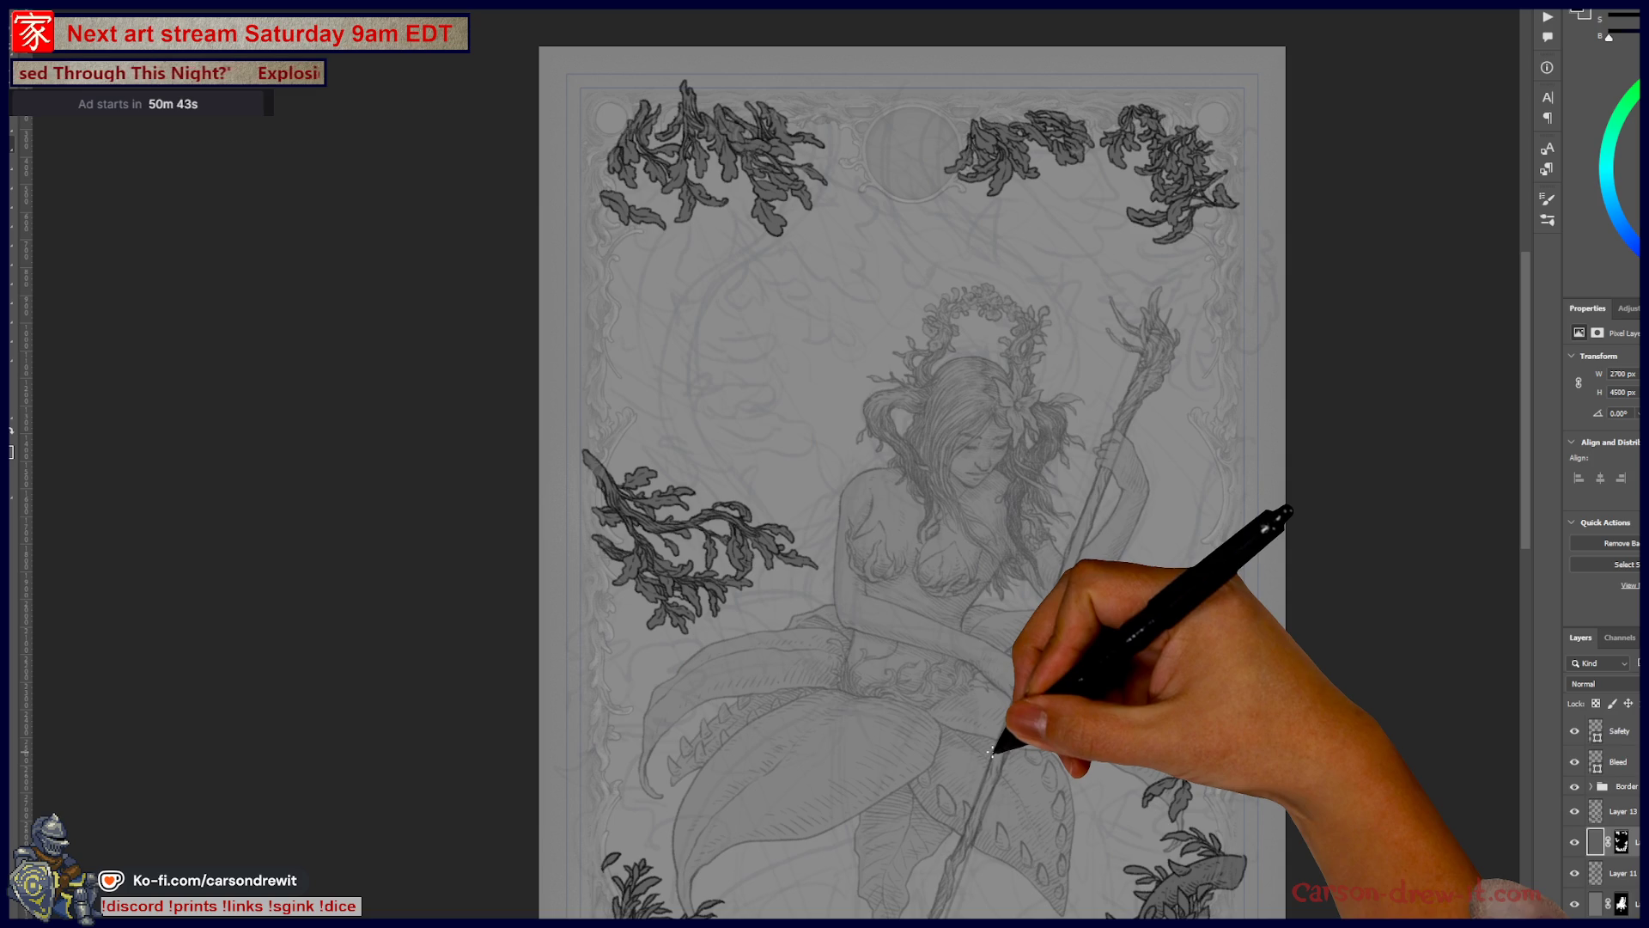
key(ctrl+plus)
drag(992, 524, 994, 545)
click(1619, 873)
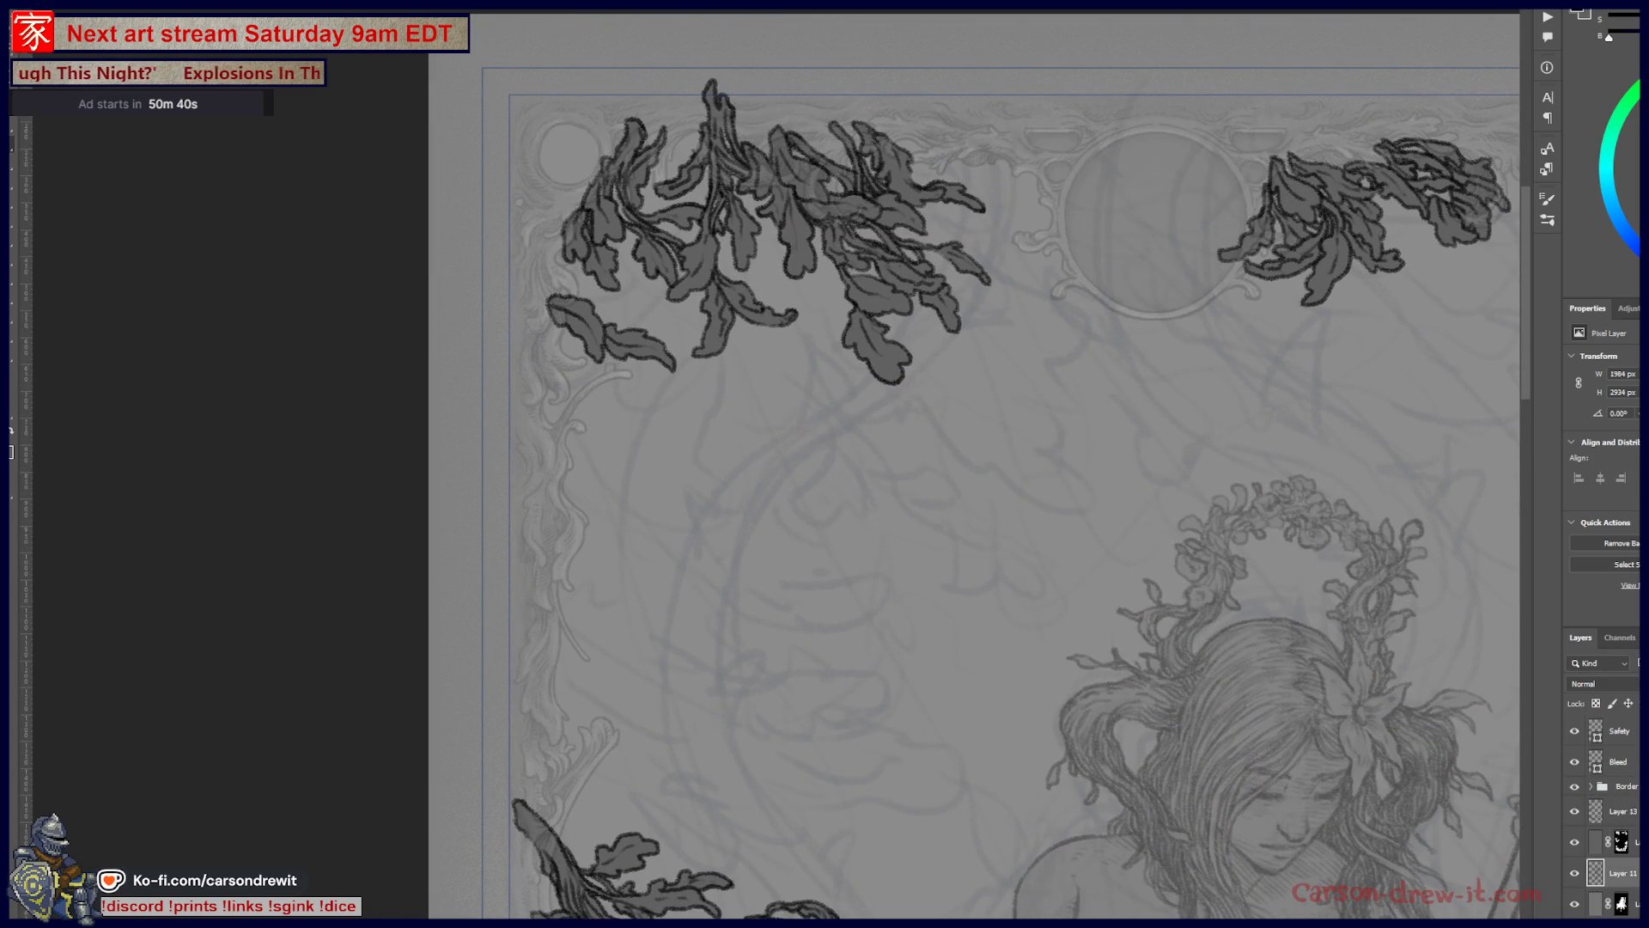
mouse_move(854, 435)
mouse_down()
mouse_move(902, 434)
mouse_move(818, 338)
mouse_move(803, 351)
mouse_up()
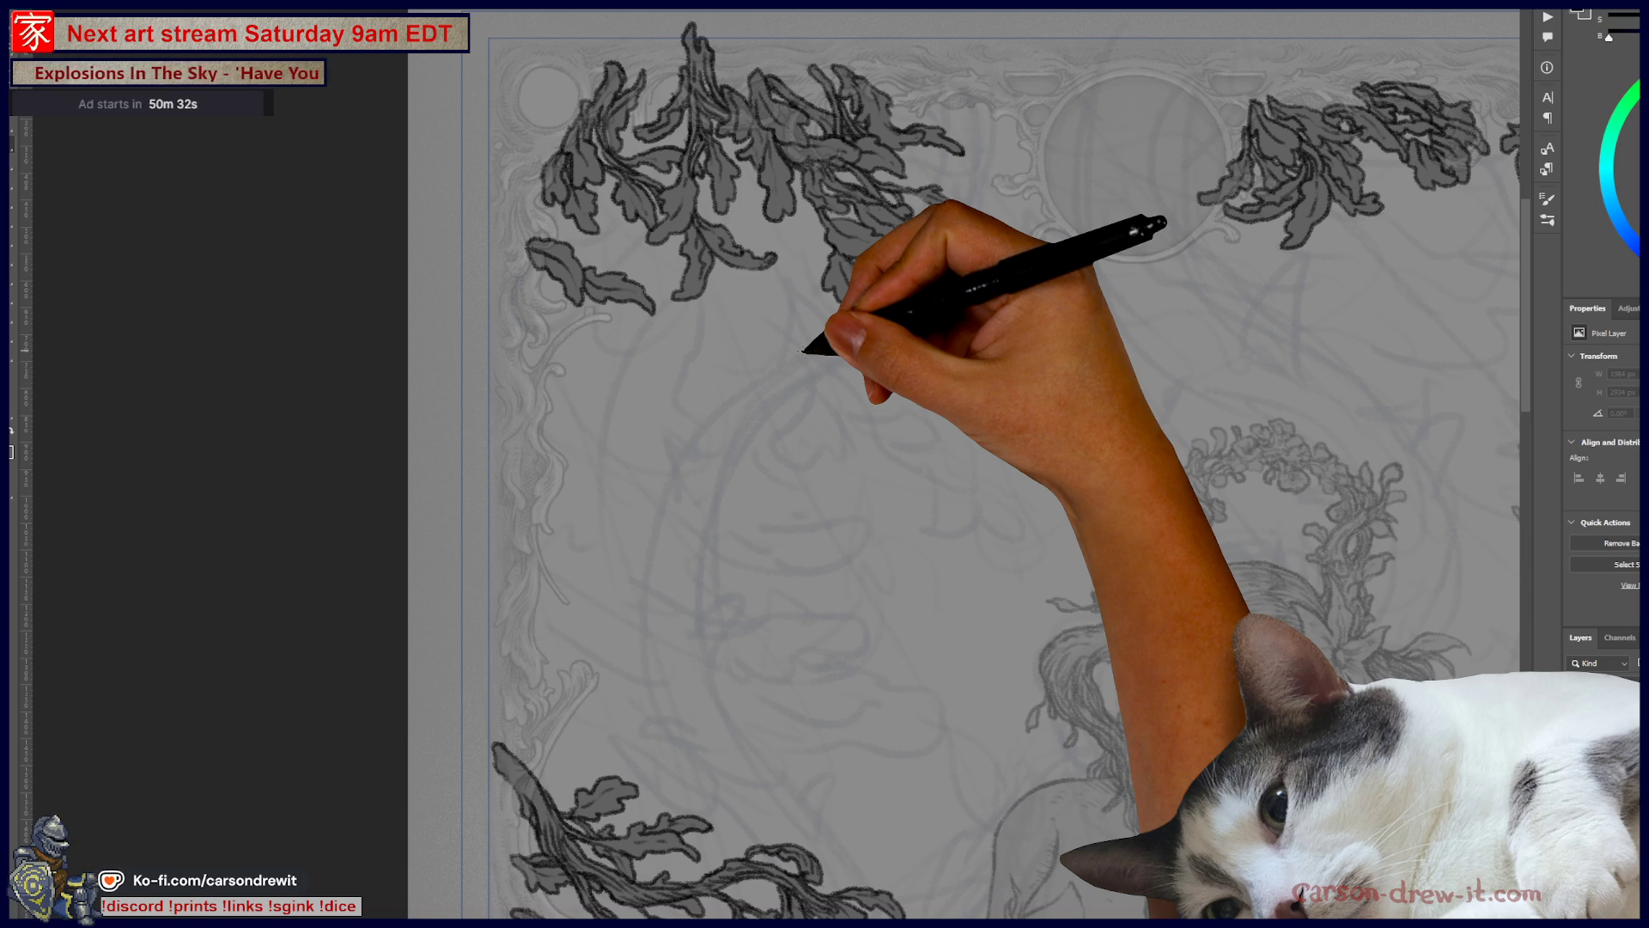
scroll(884, 604, down, 5)
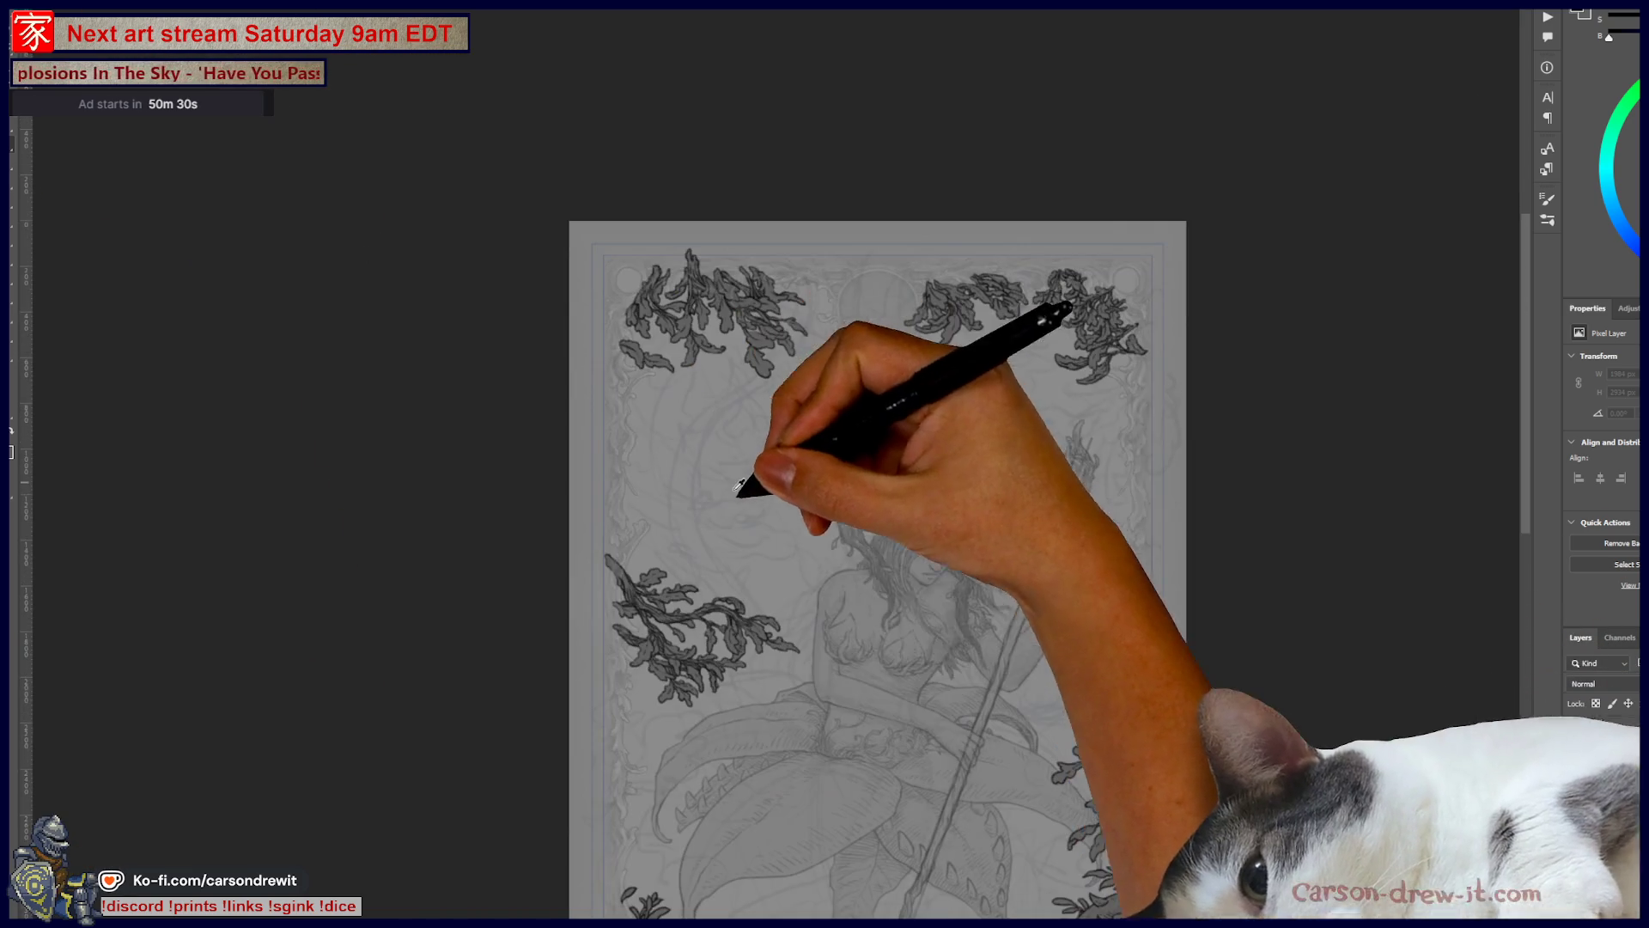
mouse_move(883, 604)
mouse_down()
mouse_move(902, 380)
mouse_move(965, 571)
mouse_move(1032, 486)
mouse_move(1065, 487)
mouse_up()
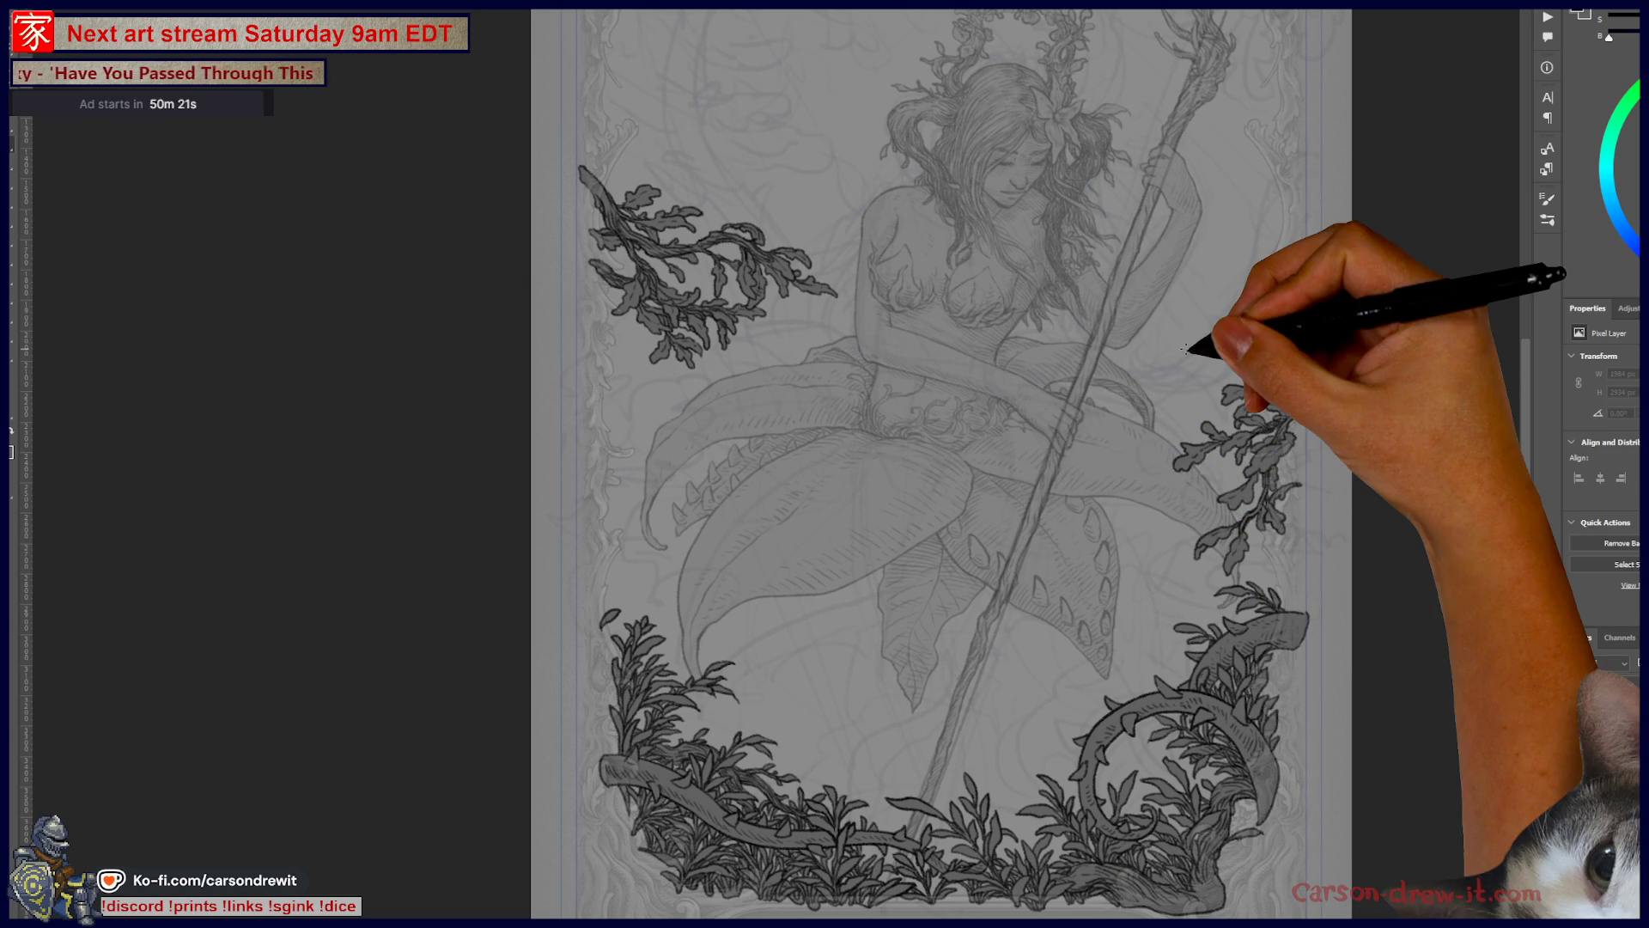
drag(994, 596, 1159, 662)
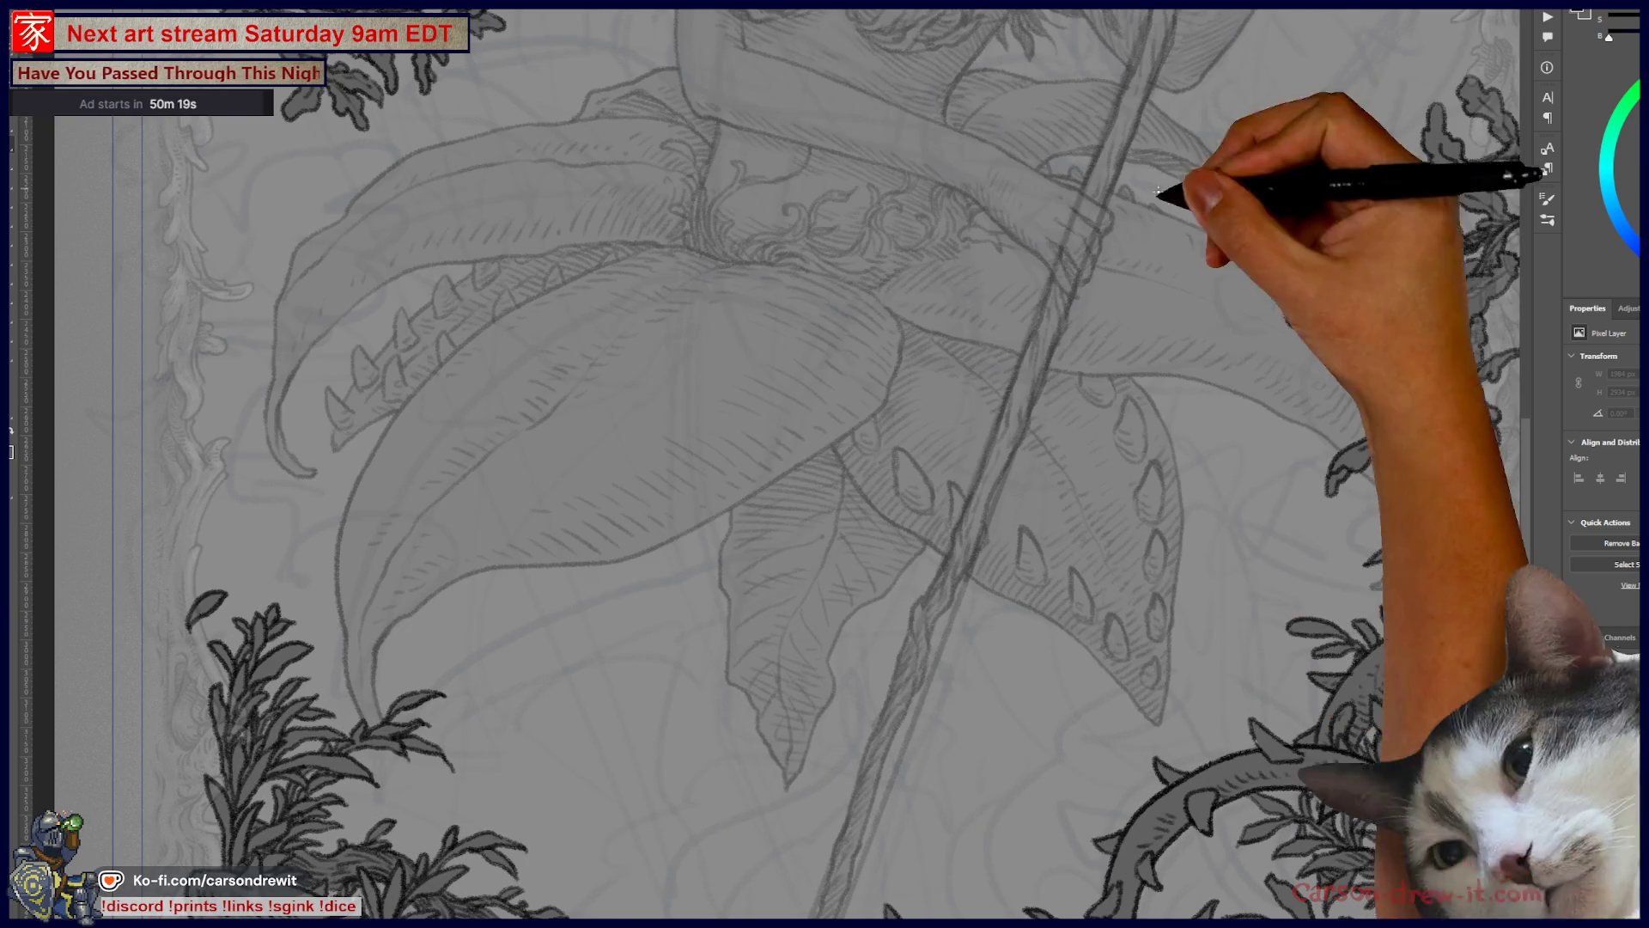
drag(1288, 434, 1115, 441)
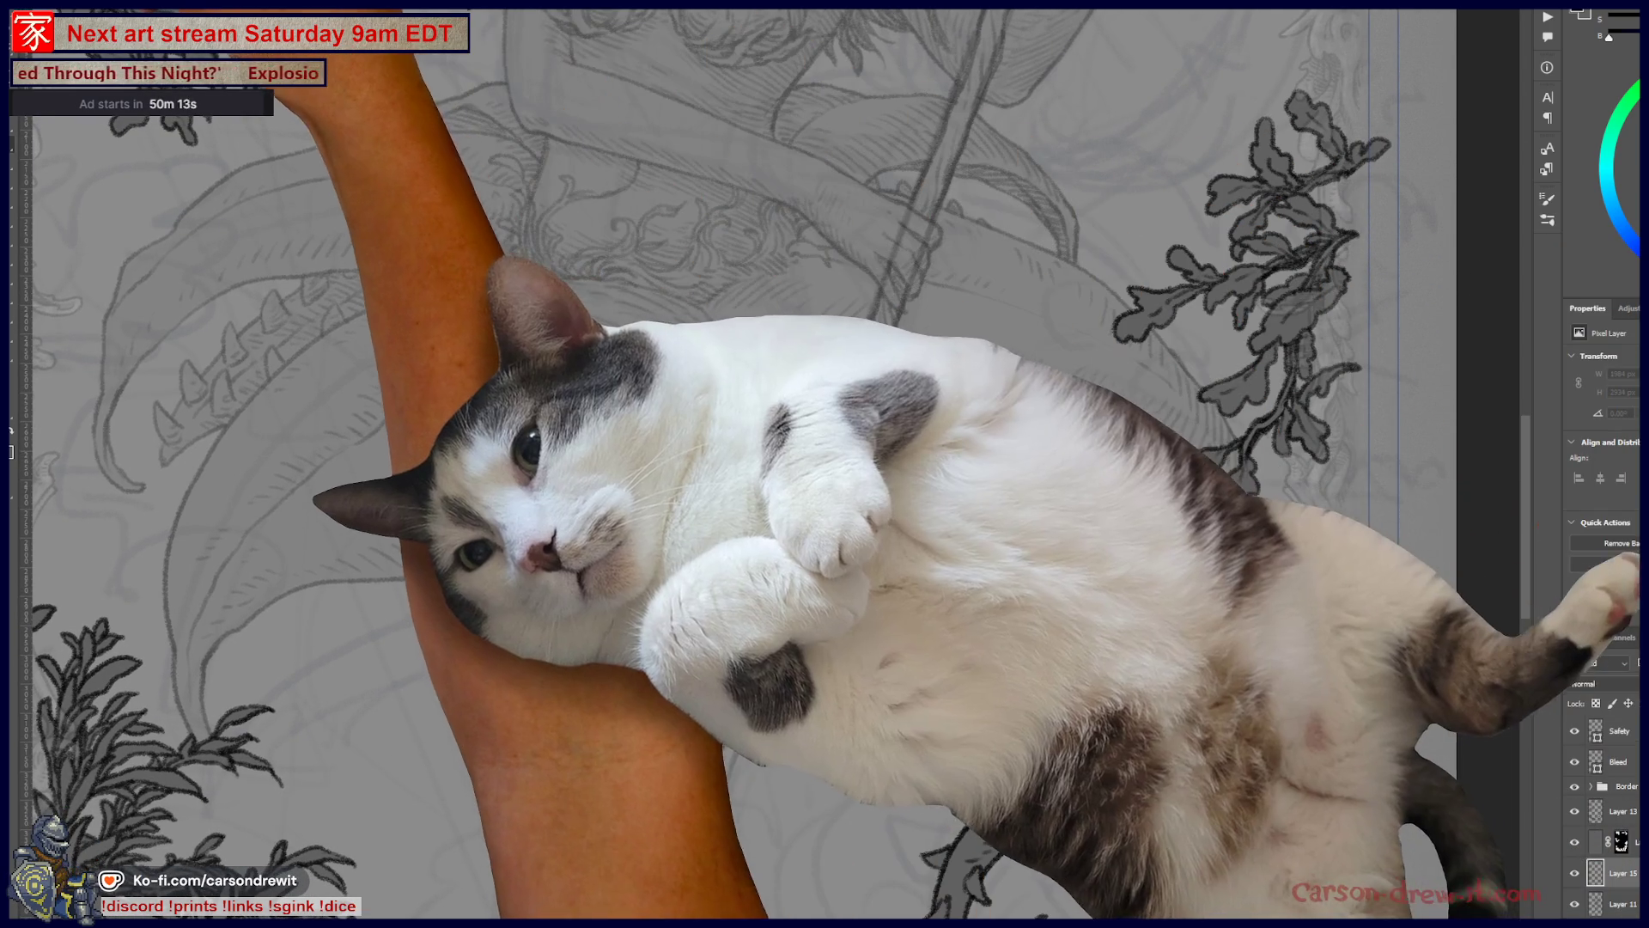
right_click(198, 137)
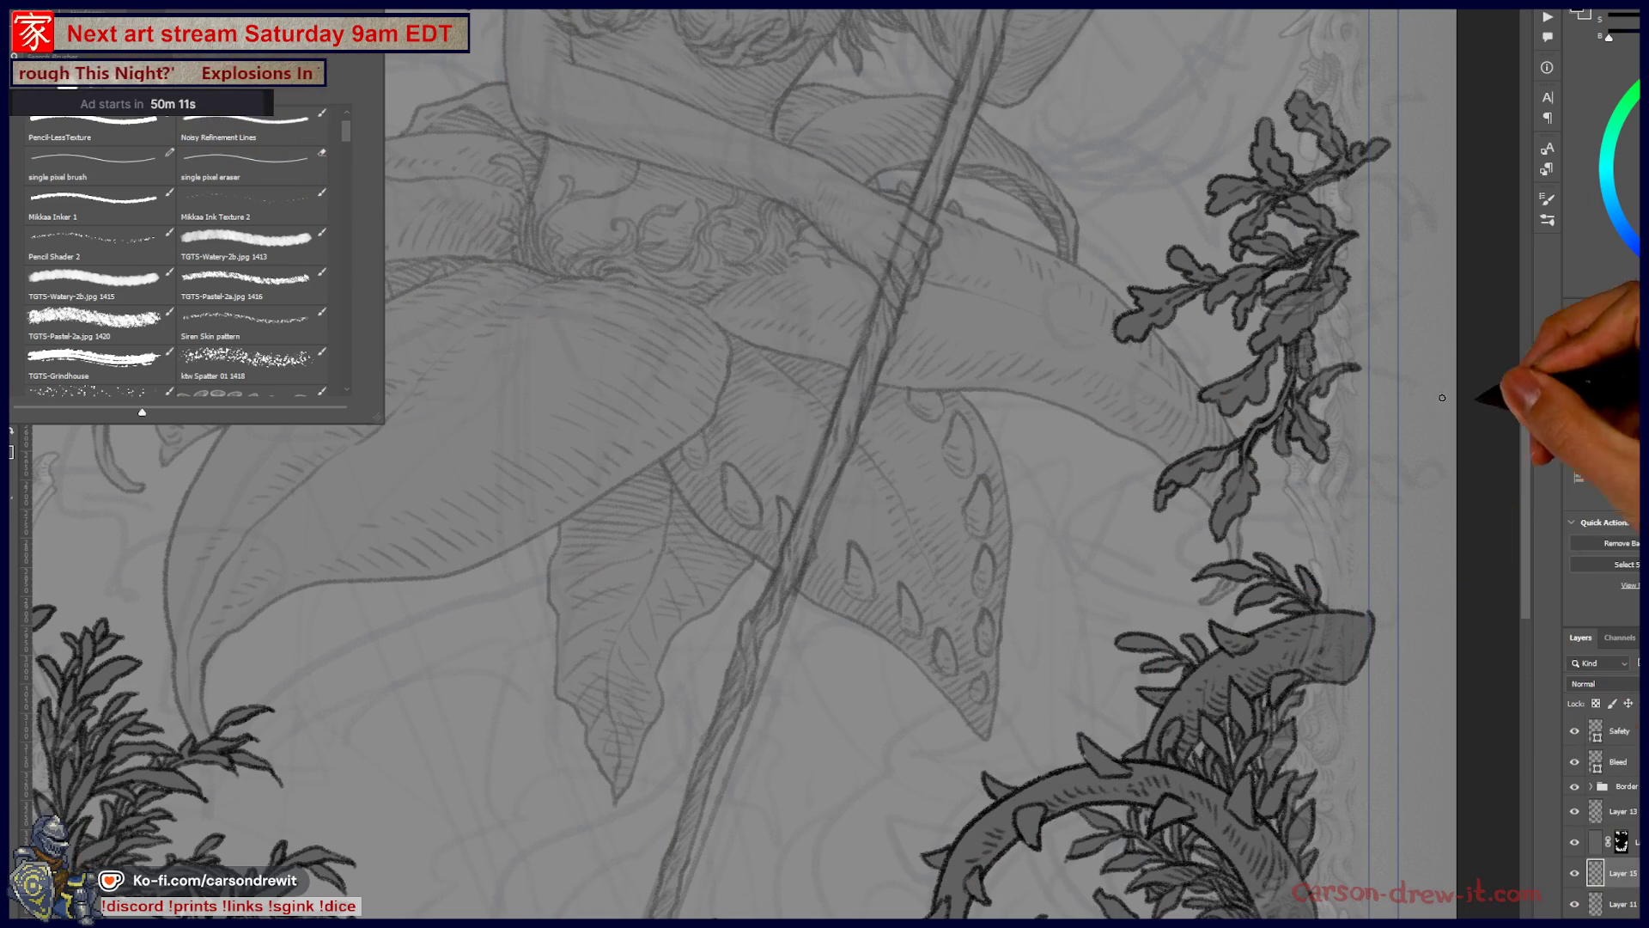
Step: Pick a brush and ink a new right-reaching branch stem with a side twig and leaf
click(1480, 395)
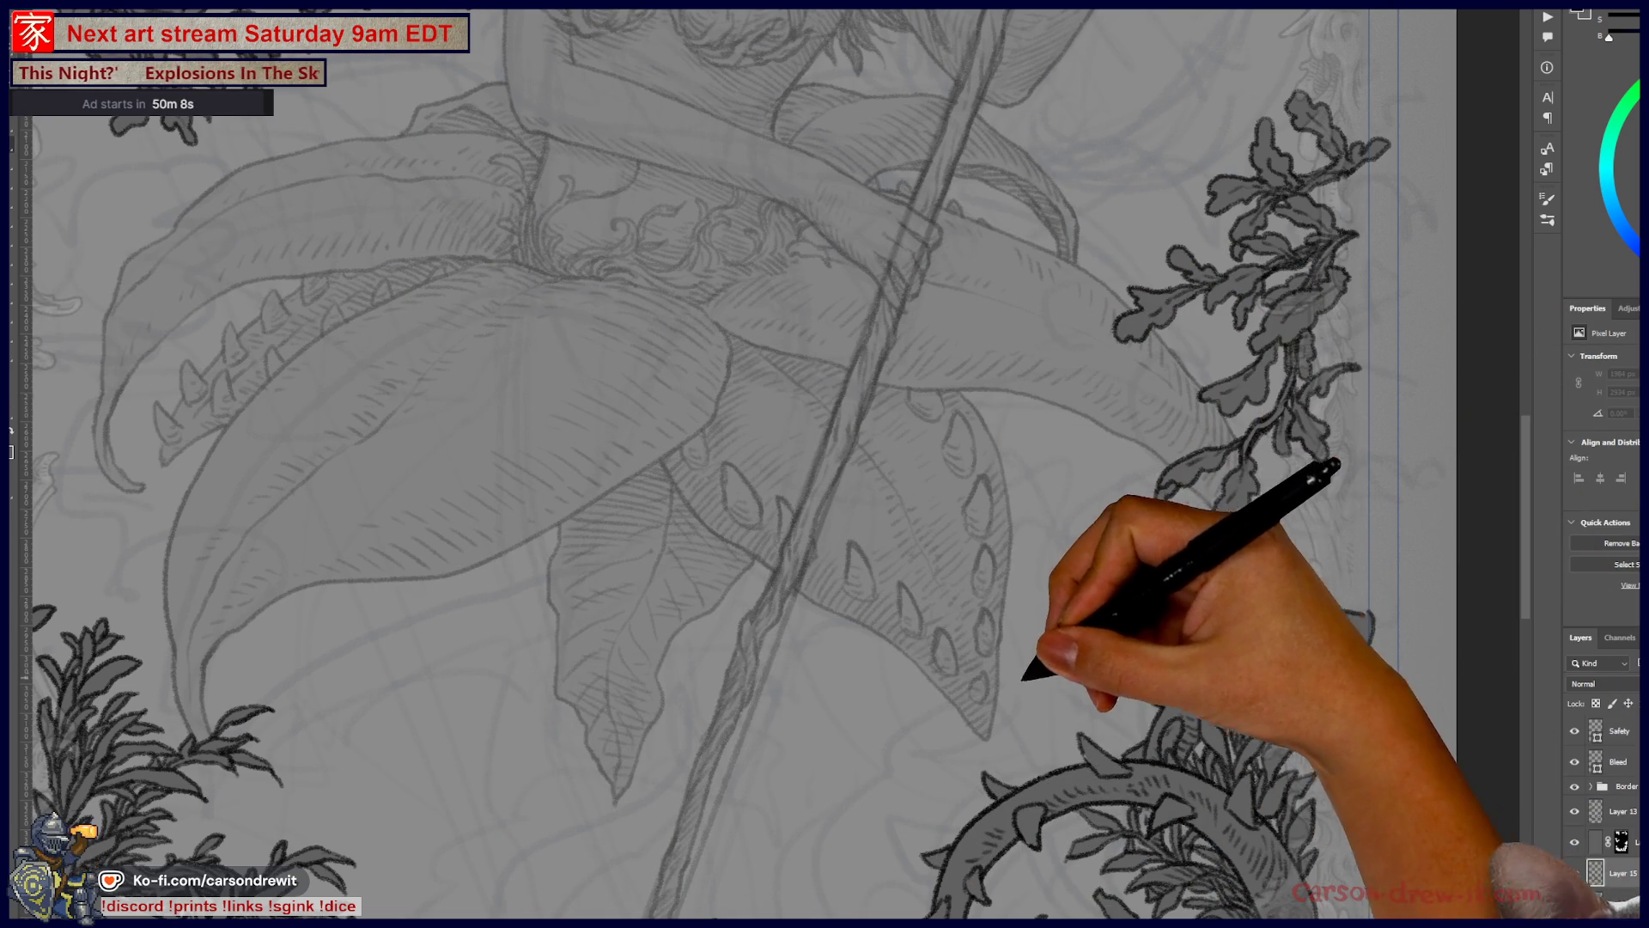
mouse_move(977, 631)
mouse_down()
mouse_move(1194, 533)
mouse_move(1211, 498)
mouse_up()
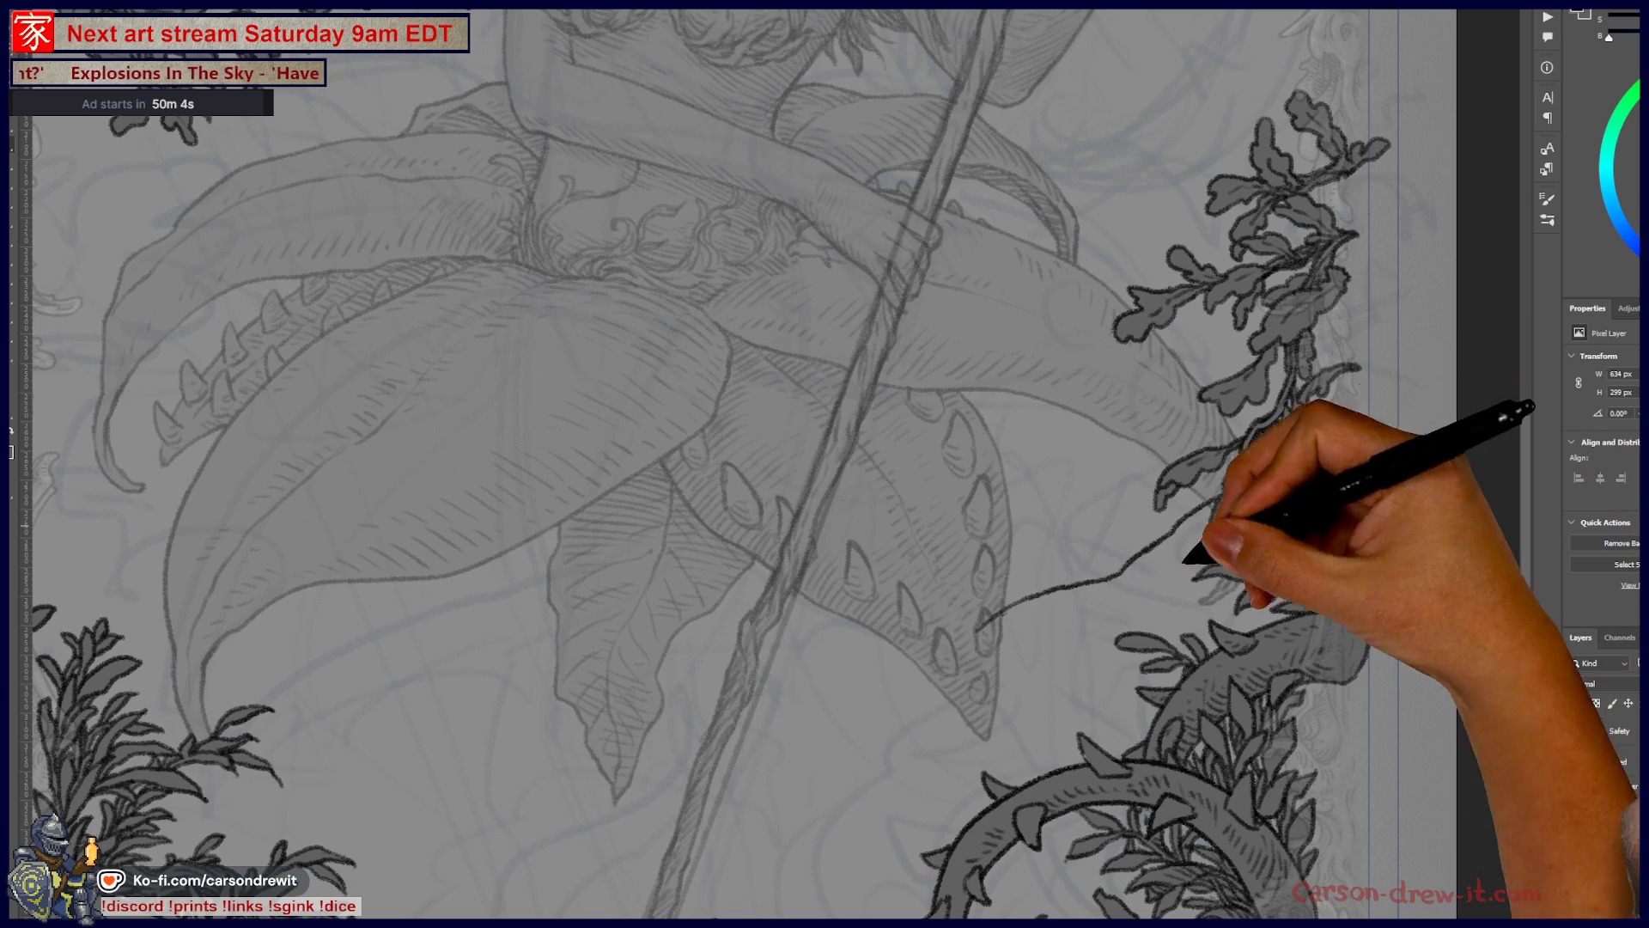
mouse_move(1092, 615)
mouse_down()
mouse_move(1269, 486)
mouse_move(1288, 479)
mouse_move(1282, 501)
mouse_move(1324, 470)
mouse_up()
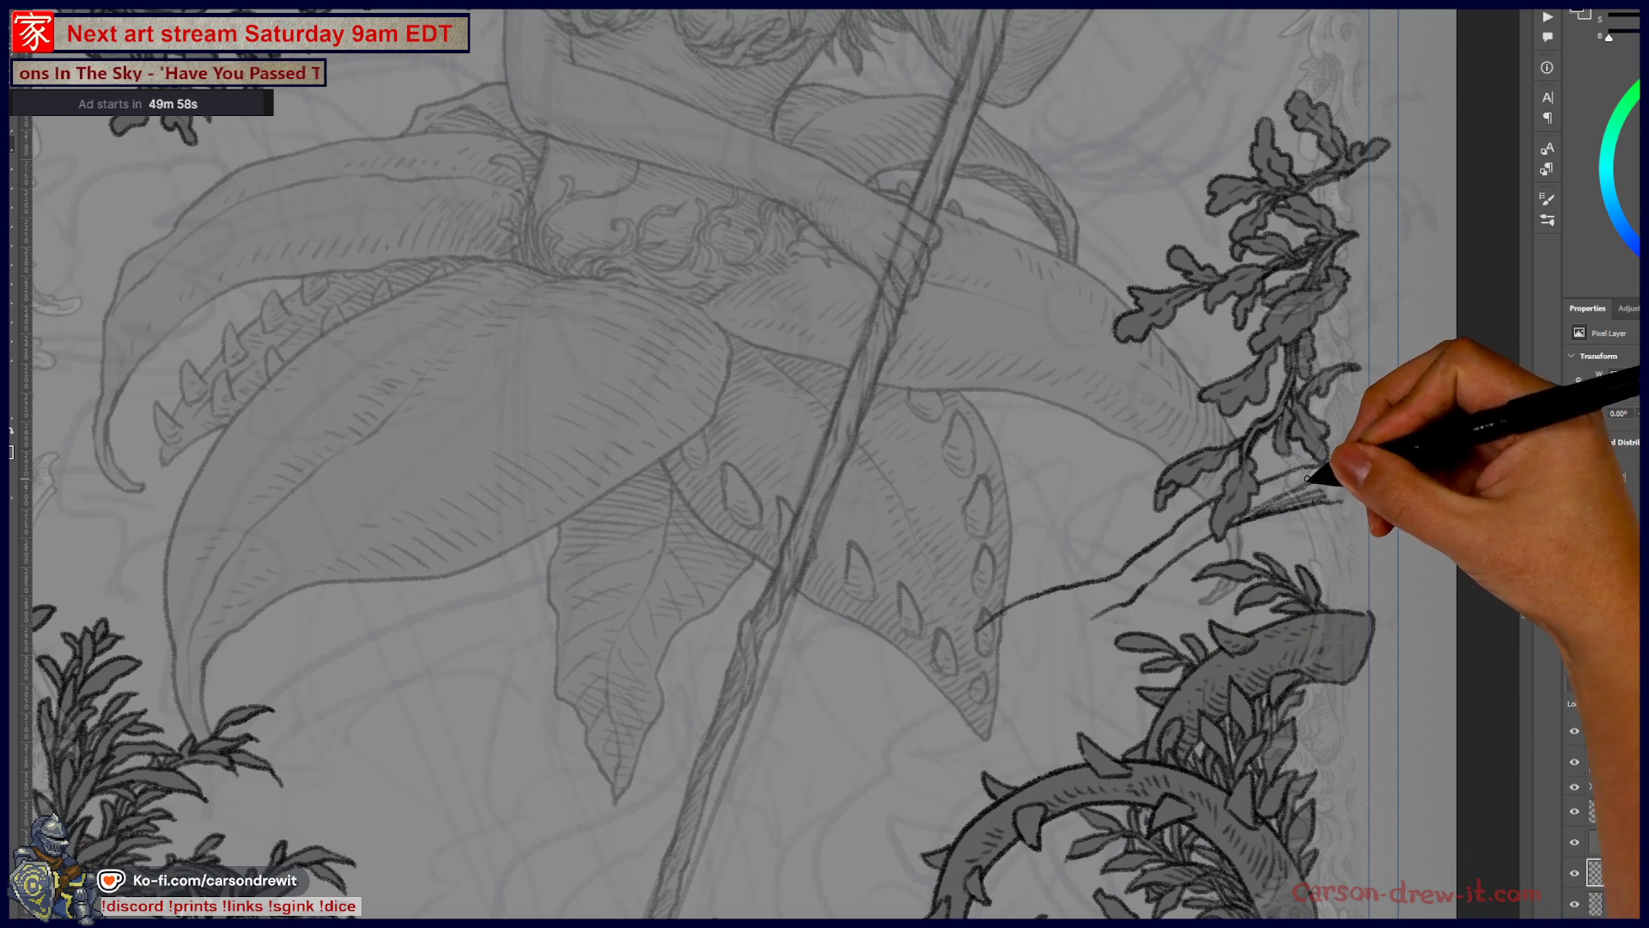
mouse_move(1296, 498)
mouse_down()
mouse_move(1344, 488)
mouse_move(1269, 490)
mouse_move(1314, 469)
mouse_move(1293, 514)
mouse_move(1297, 469)
mouse_move(1270, 490)
mouse_move(1312, 490)
mouse_move(1300, 471)
mouse_up()
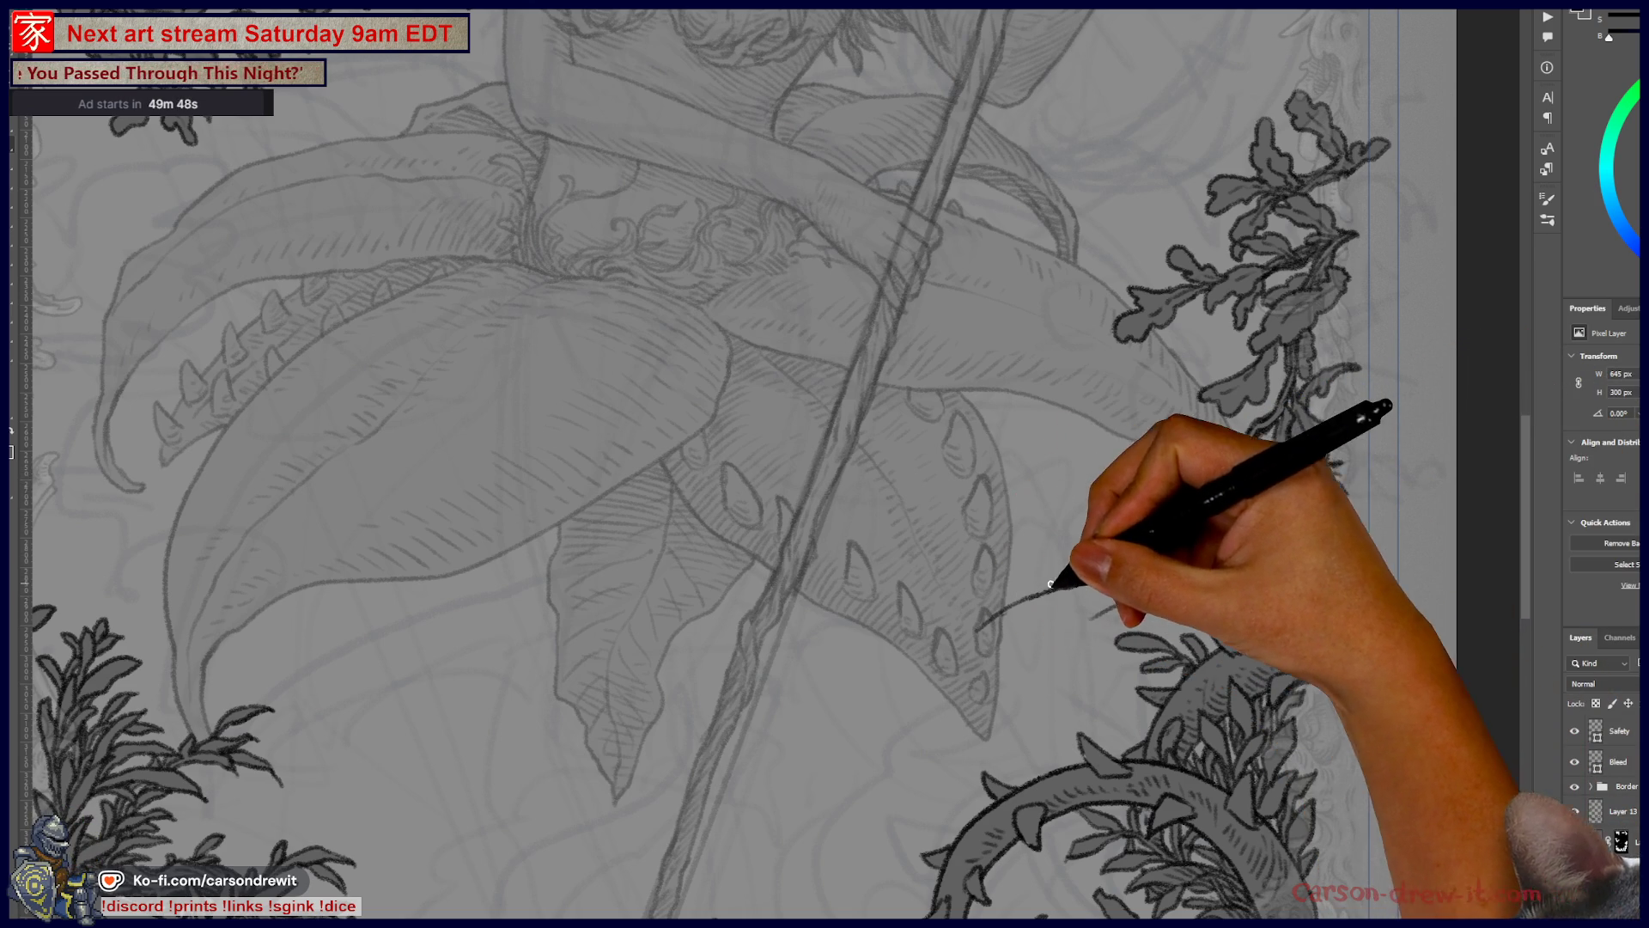
mouse_move(1042, 570)
mouse_down()
mouse_move(979, 579)
mouse_move(1042, 581)
mouse_move(1050, 562)
mouse_up()
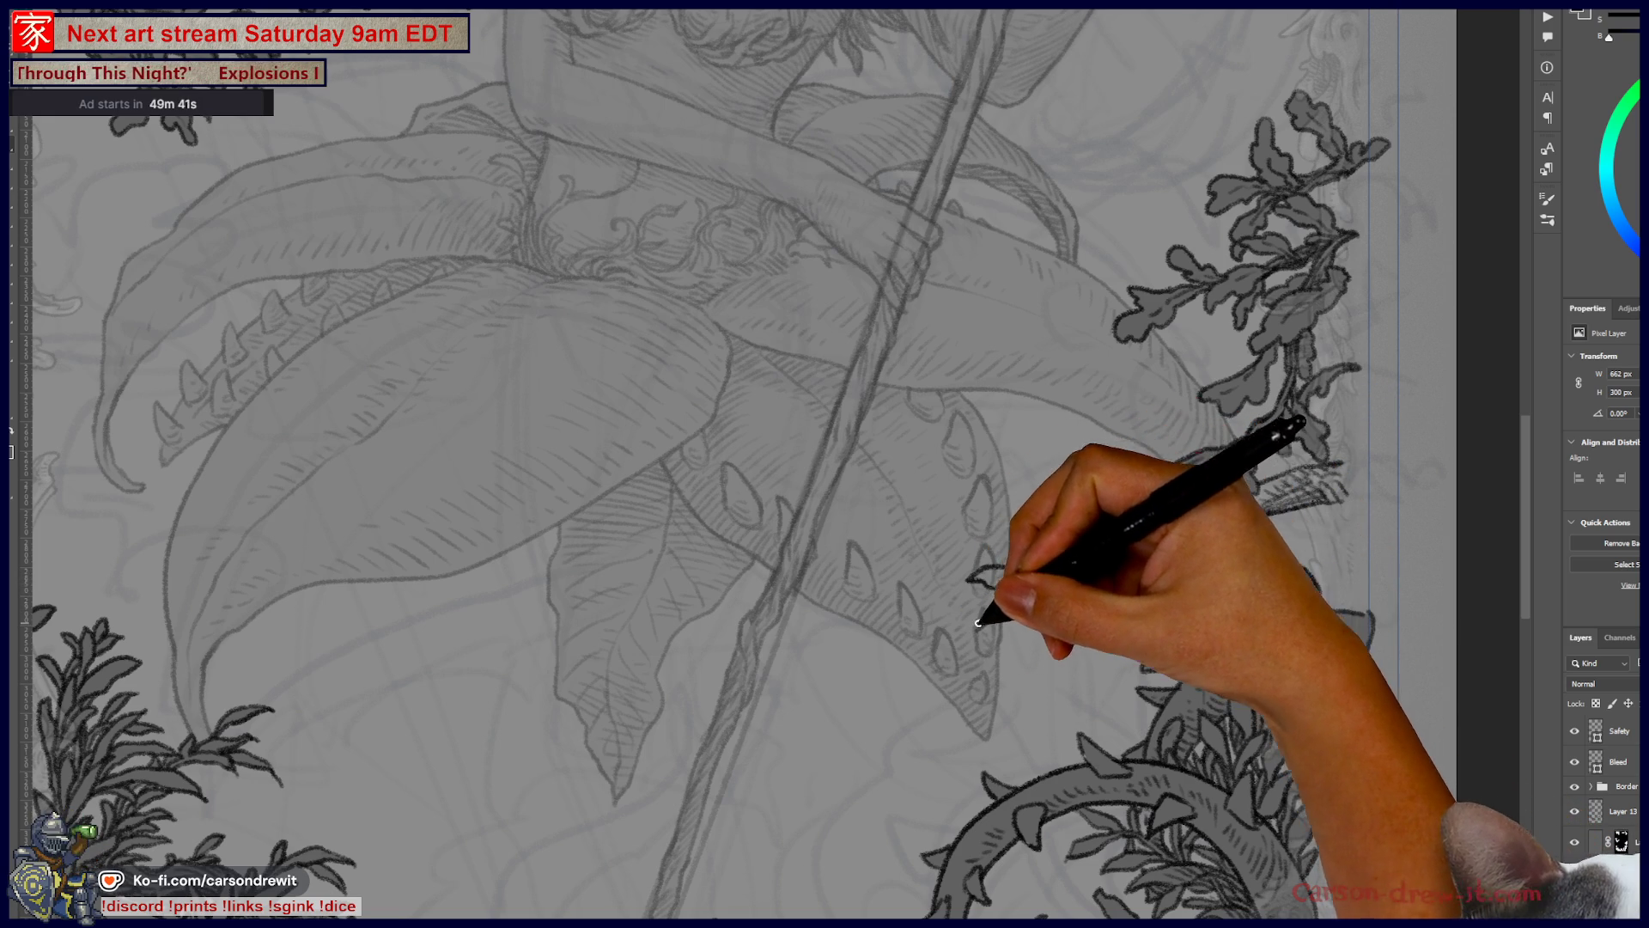
mouse_move(899, 688)
mouse_down()
mouse_move(929, 655)
mouse_move(866, 656)
mouse_up()
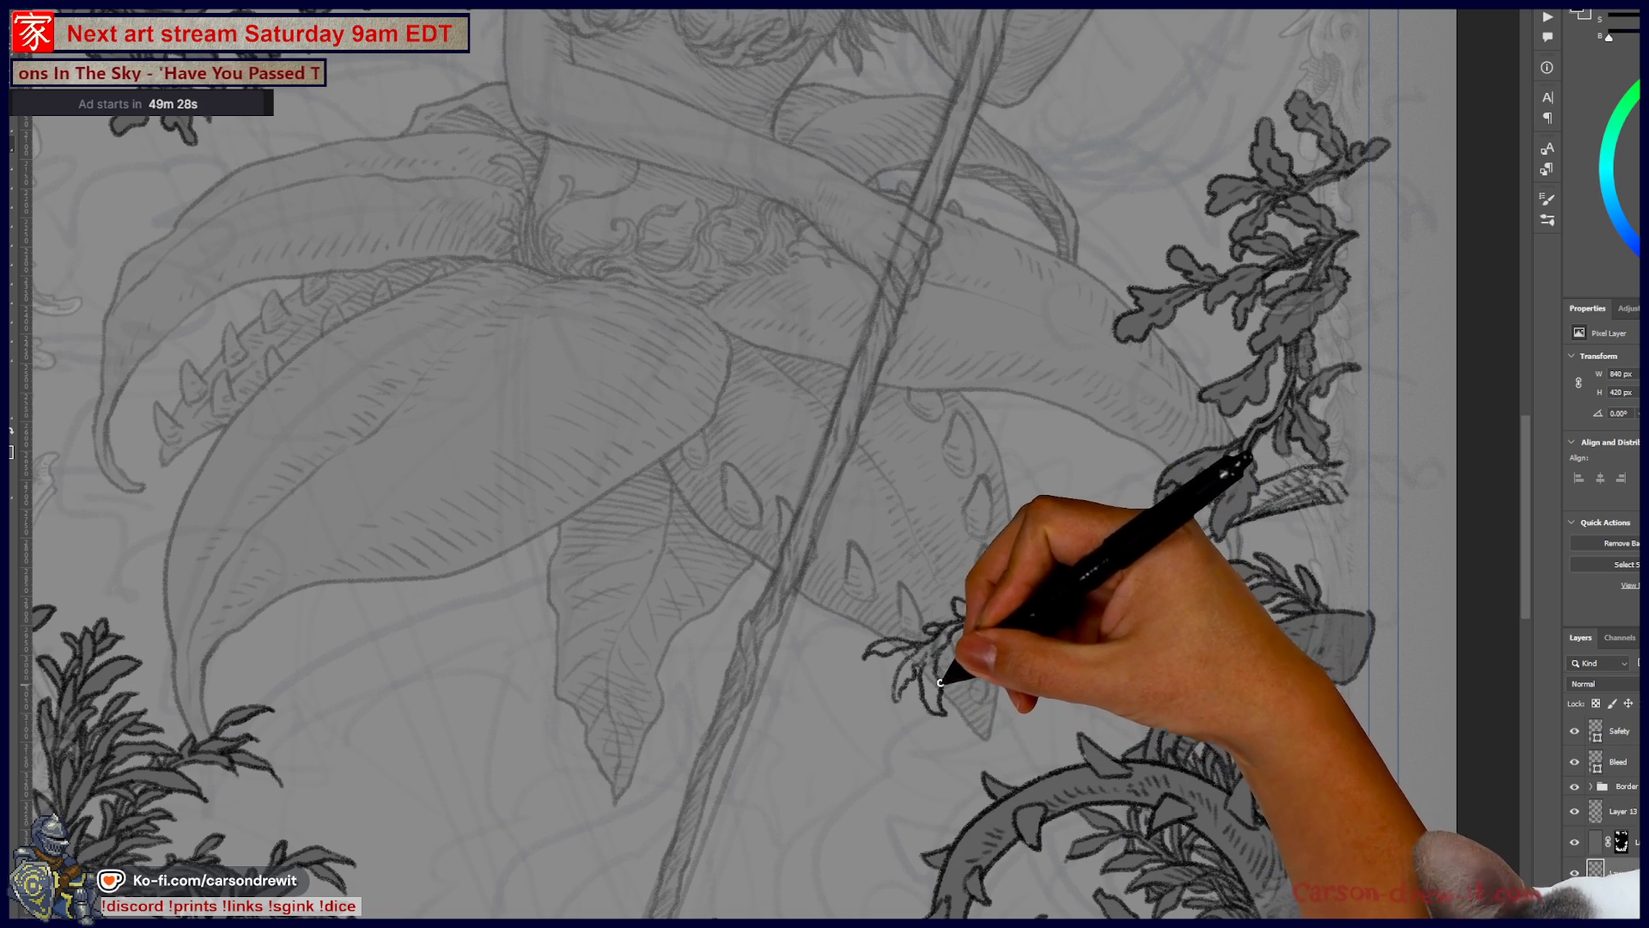
mouse_move(854, 705)
mouse_down()
mouse_move(882, 687)
mouse_move(894, 744)
mouse_move(962, 627)
mouse_move(952, 641)
mouse_up()
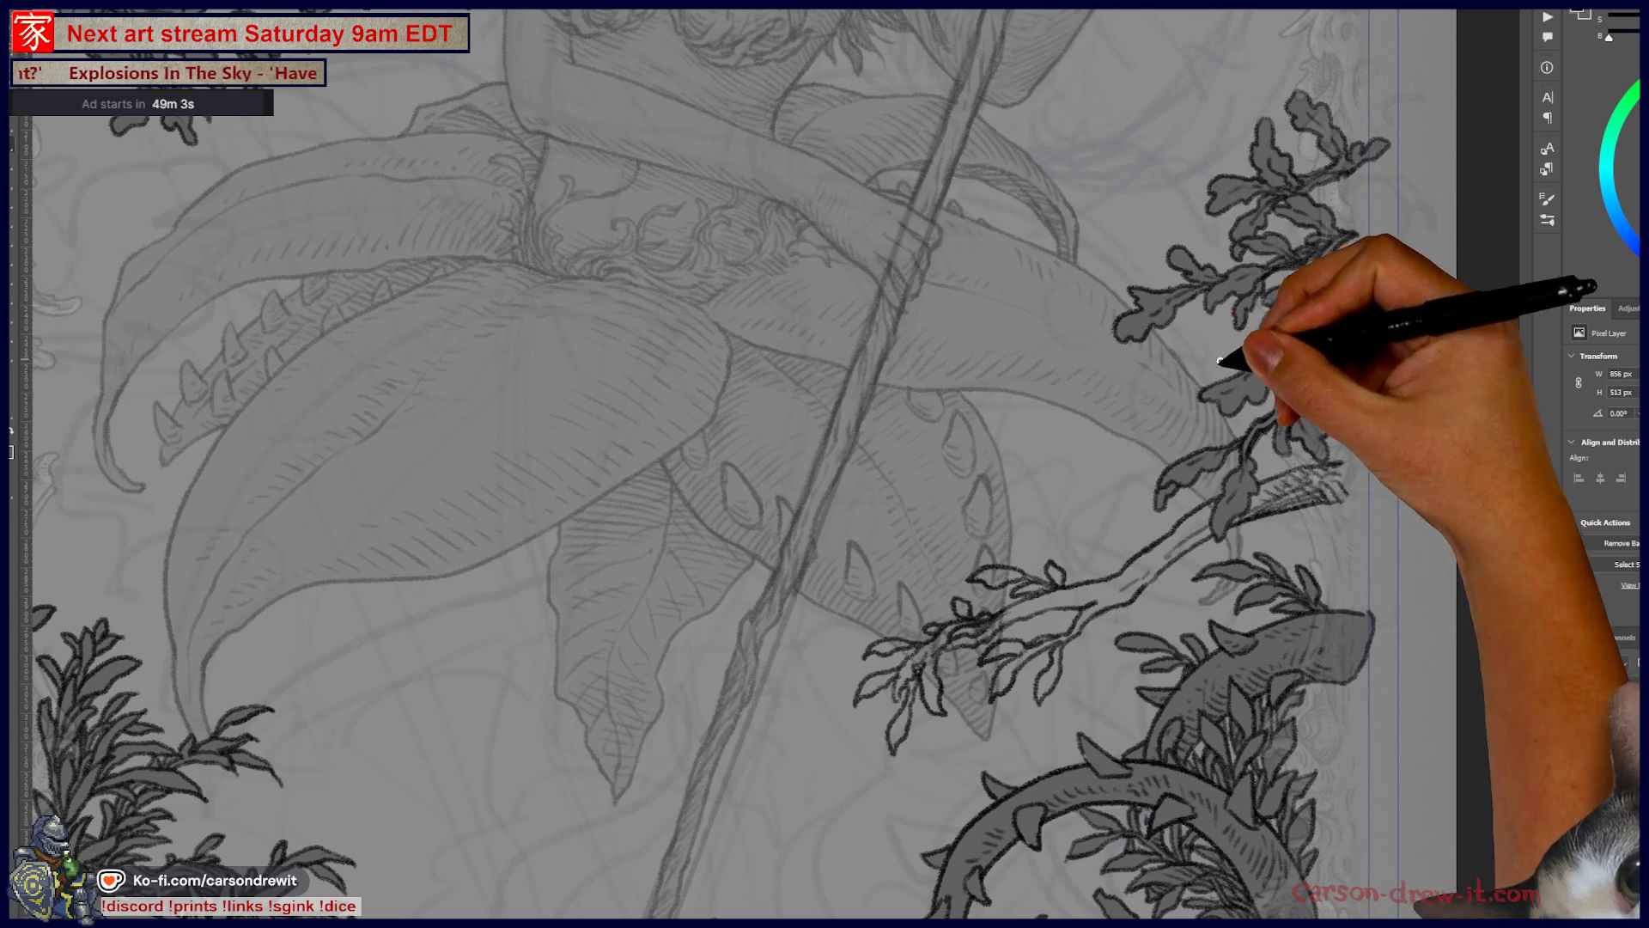
Step: Extend the branch stem and ink small leaf outlines along it and at its tip
mouse_move(1084, 589)
mouse_down()
mouse_move(1116, 578)
mouse_move(1112, 596)
mouse_move(1146, 576)
mouse_move(1171, 523)
mouse_move(1214, 526)
mouse_move(1355, 446)
mouse_move(1340, 481)
mouse_move(1364, 468)
mouse_move(1327, 494)
mouse_up()
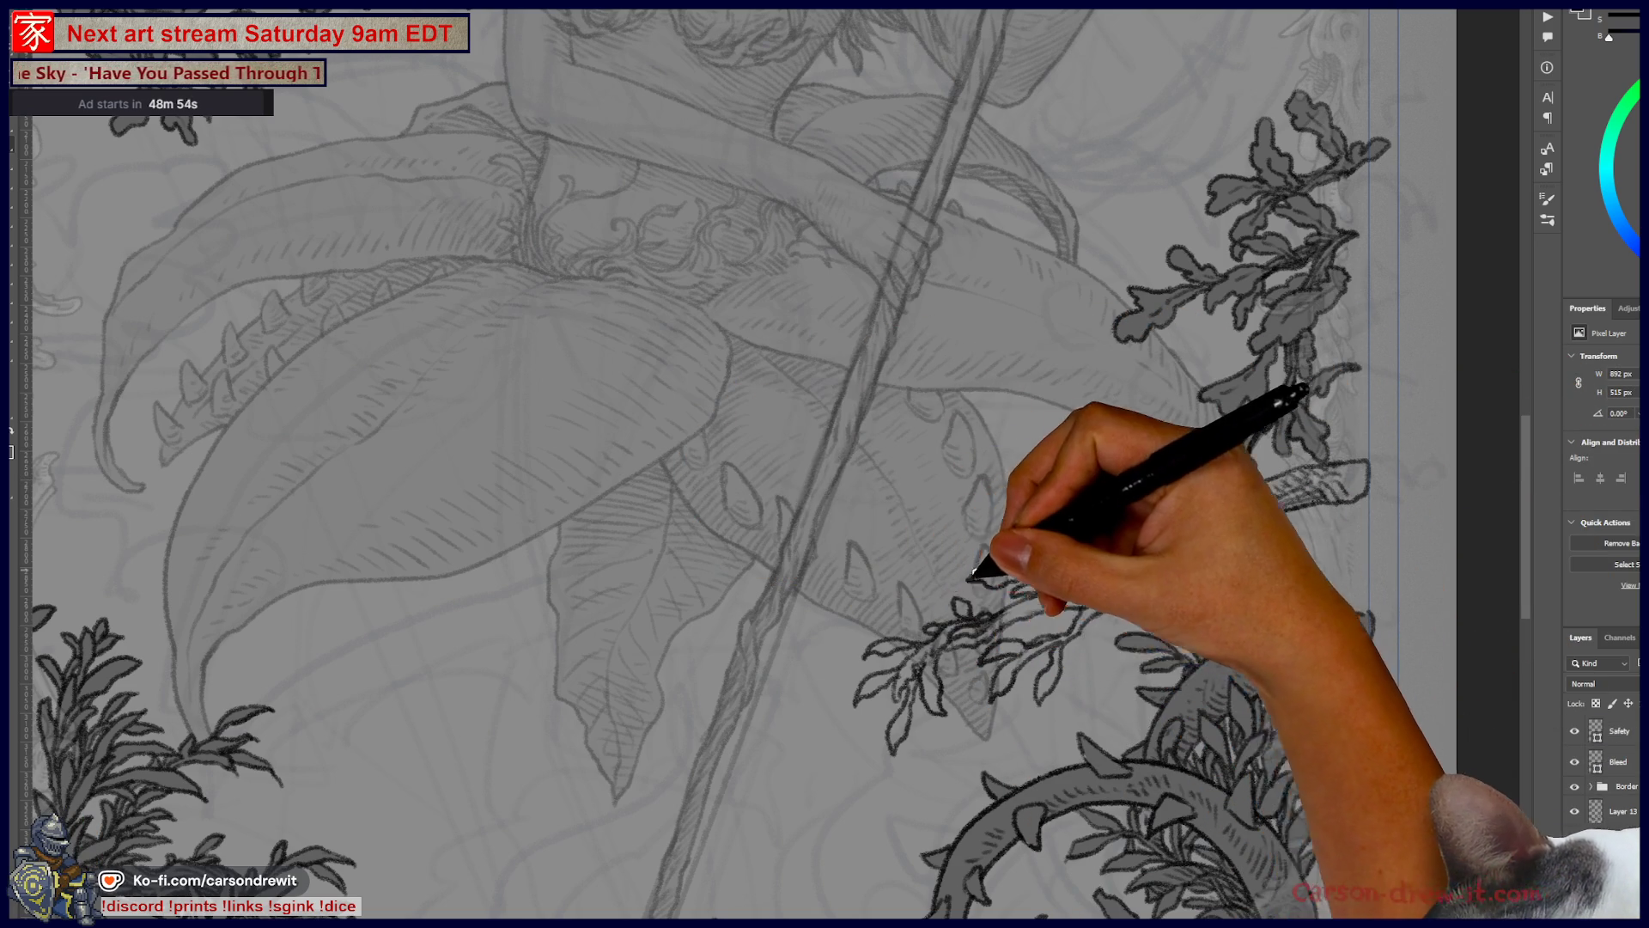
mouse_move(890, 582)
mouse_down()
mouse_move(936, 613)
mouse_move(1058, 568)
mouse_move(1050, 622)
mouse_up()
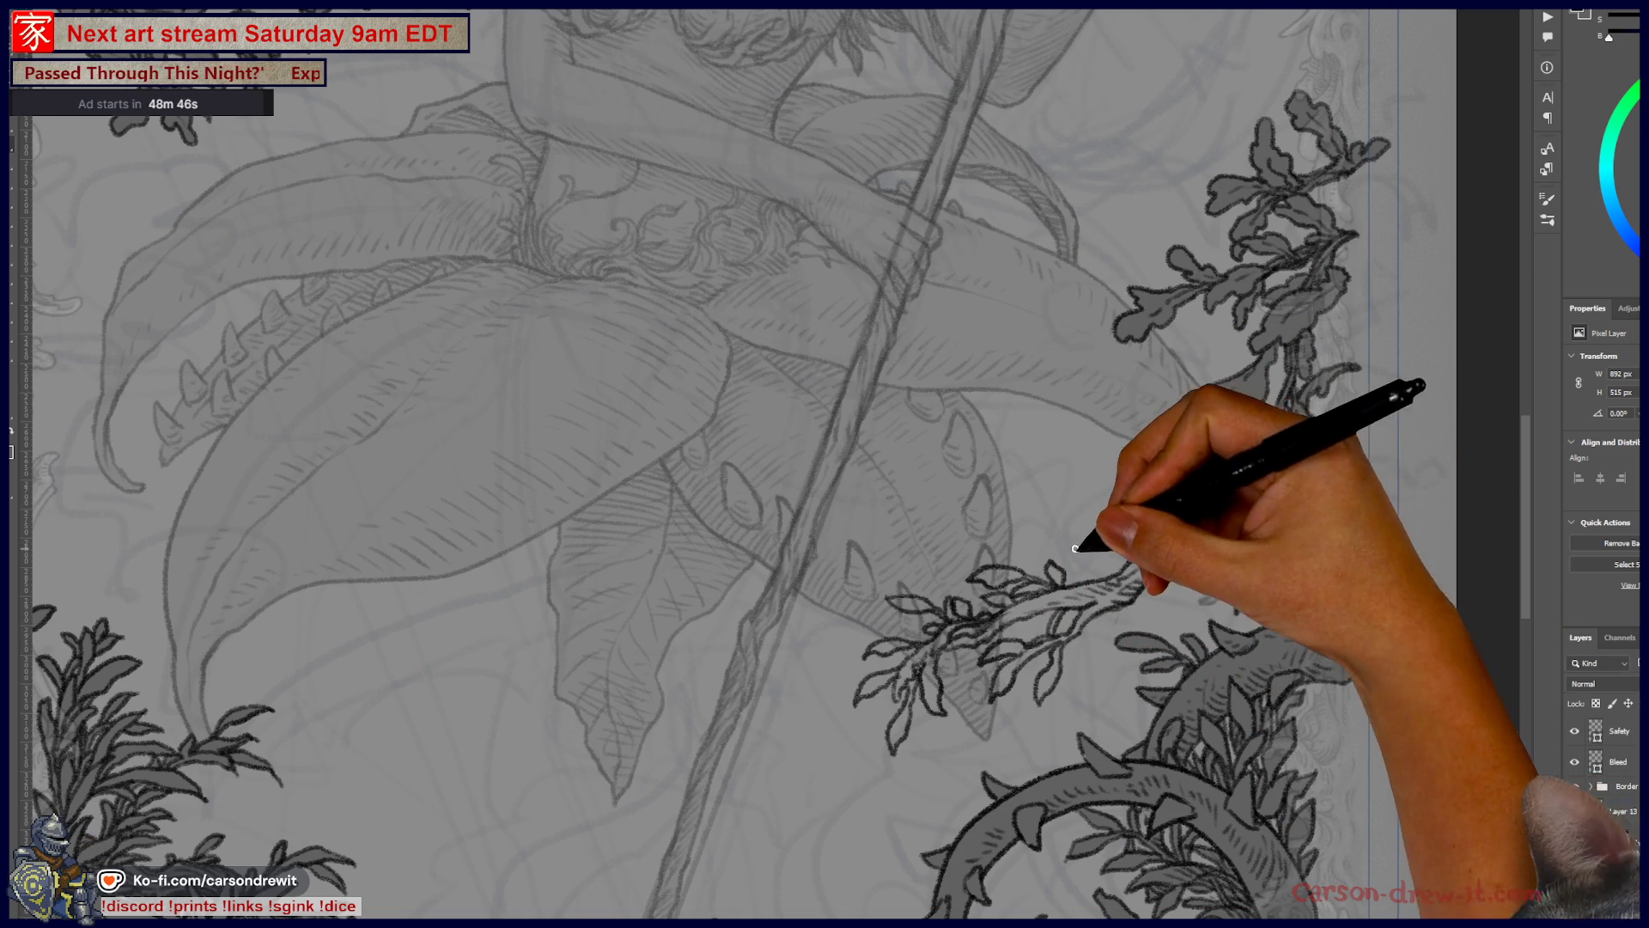
drag(1079, 548, 1132, 557)
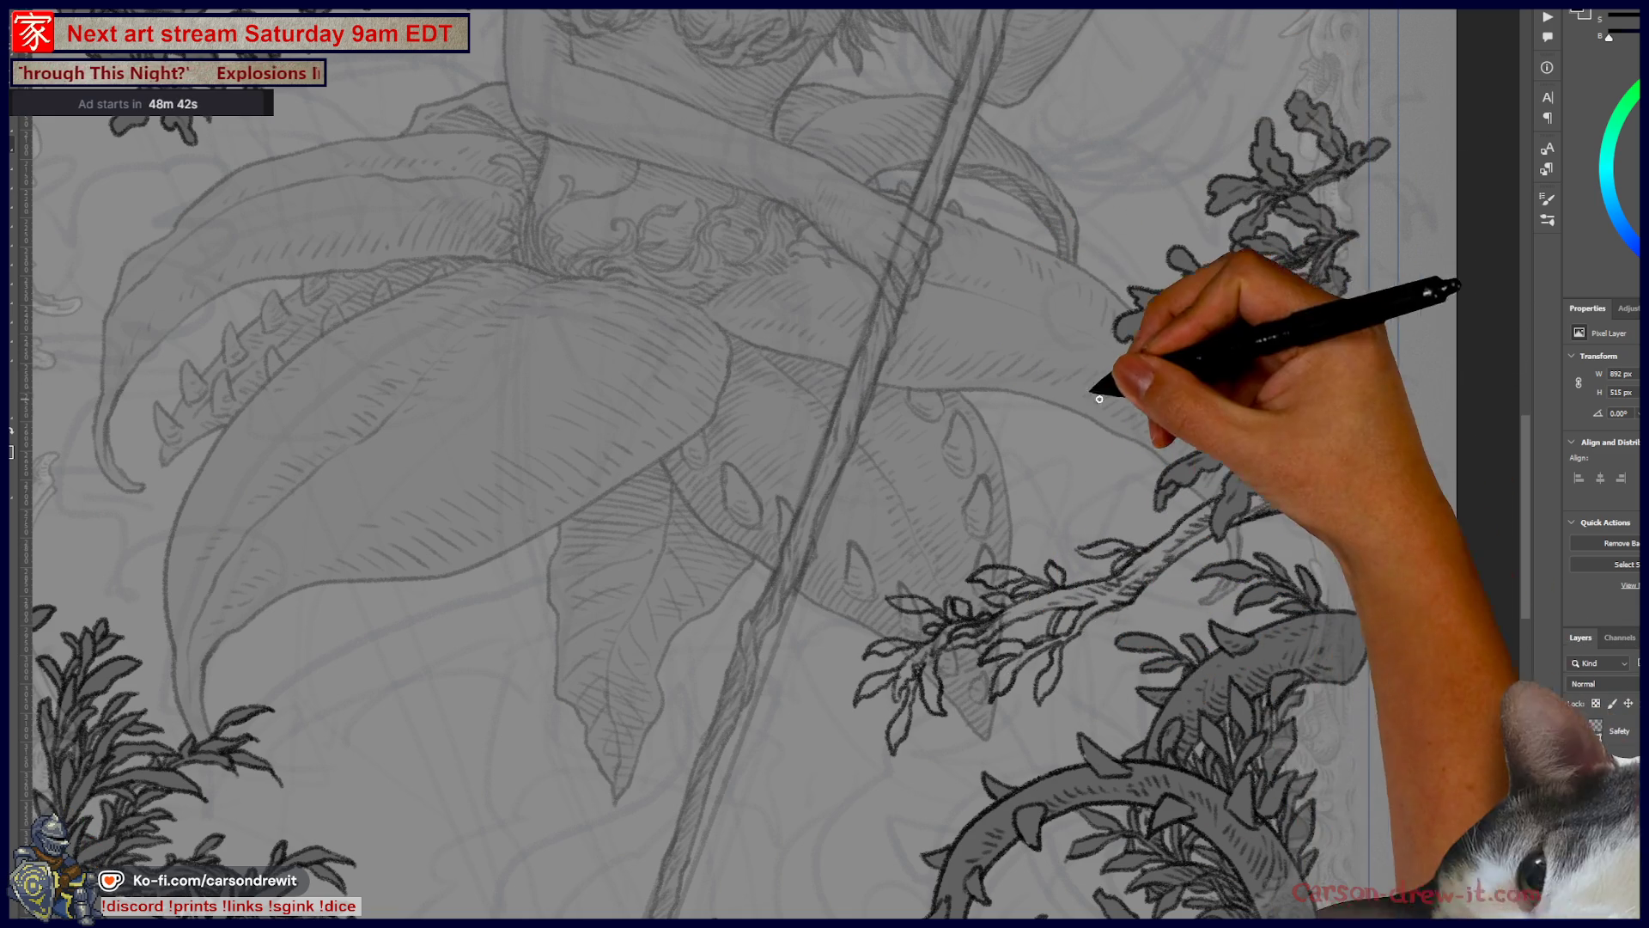
drag(1050, 594, 913, 504)
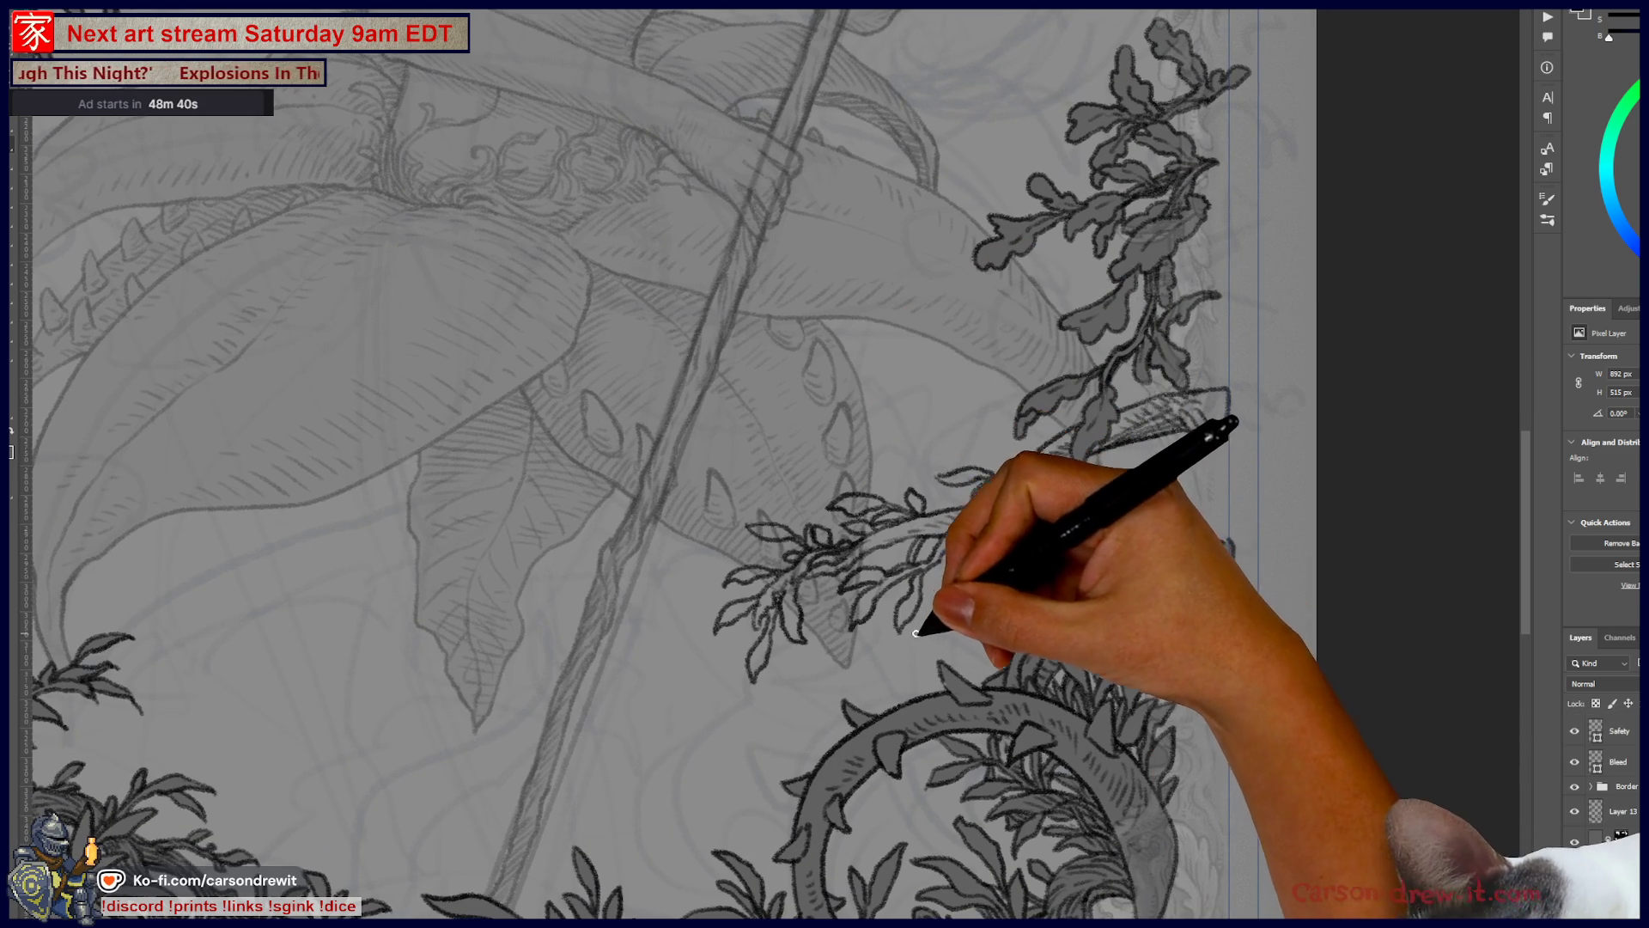
drag(933, 629, 959, 608)
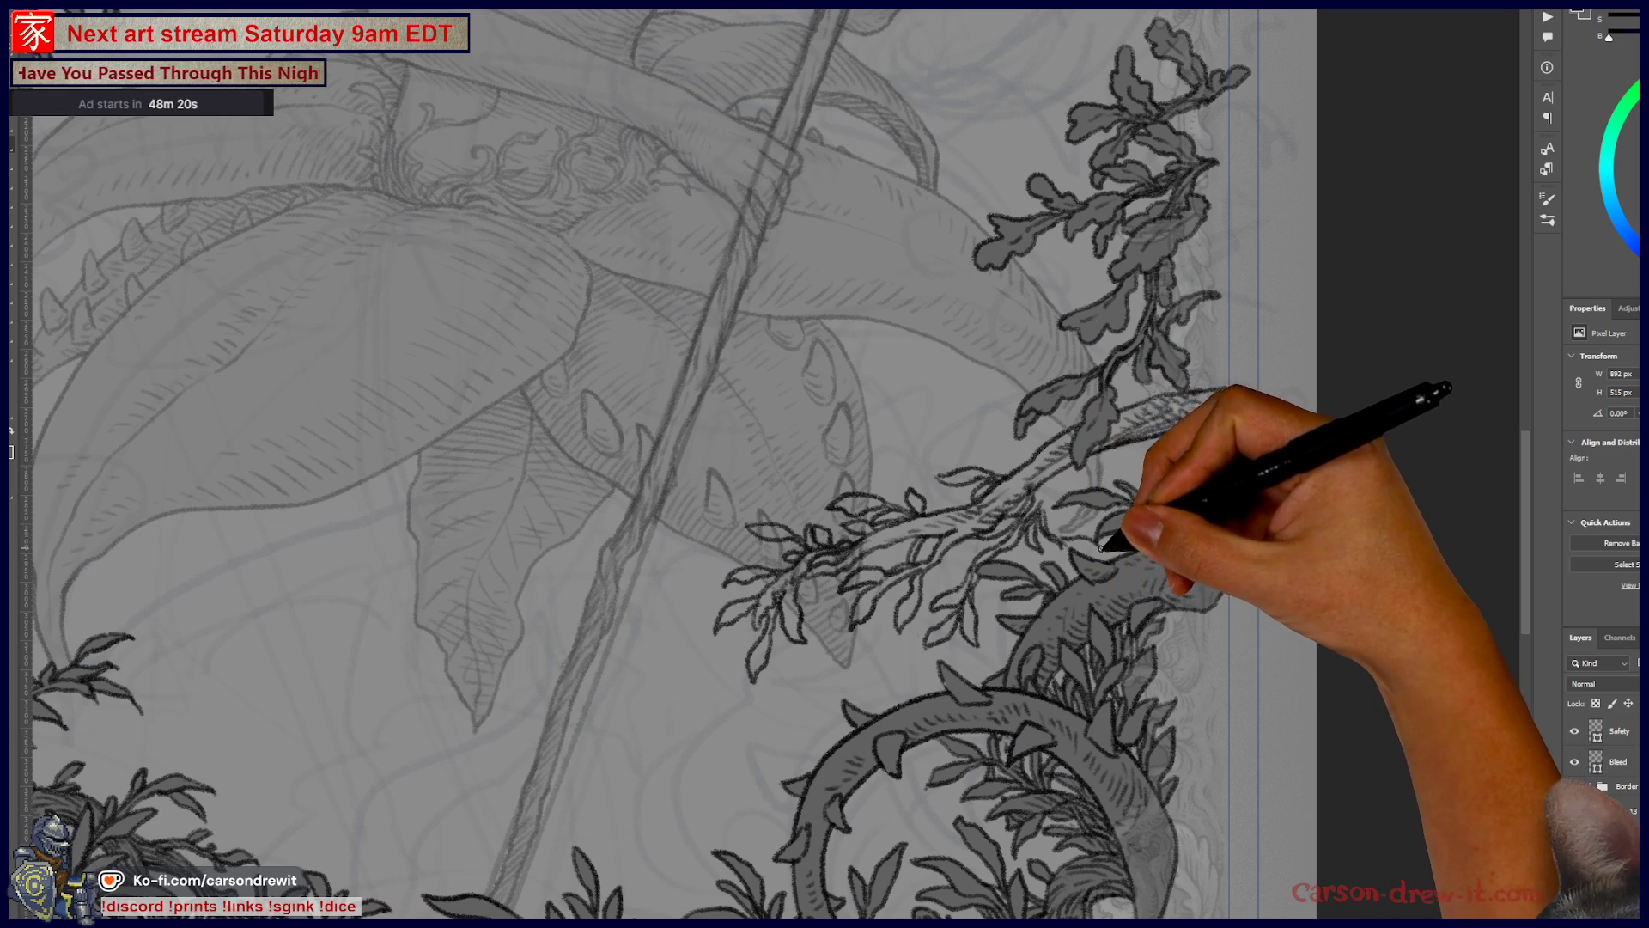
key(ctrl)
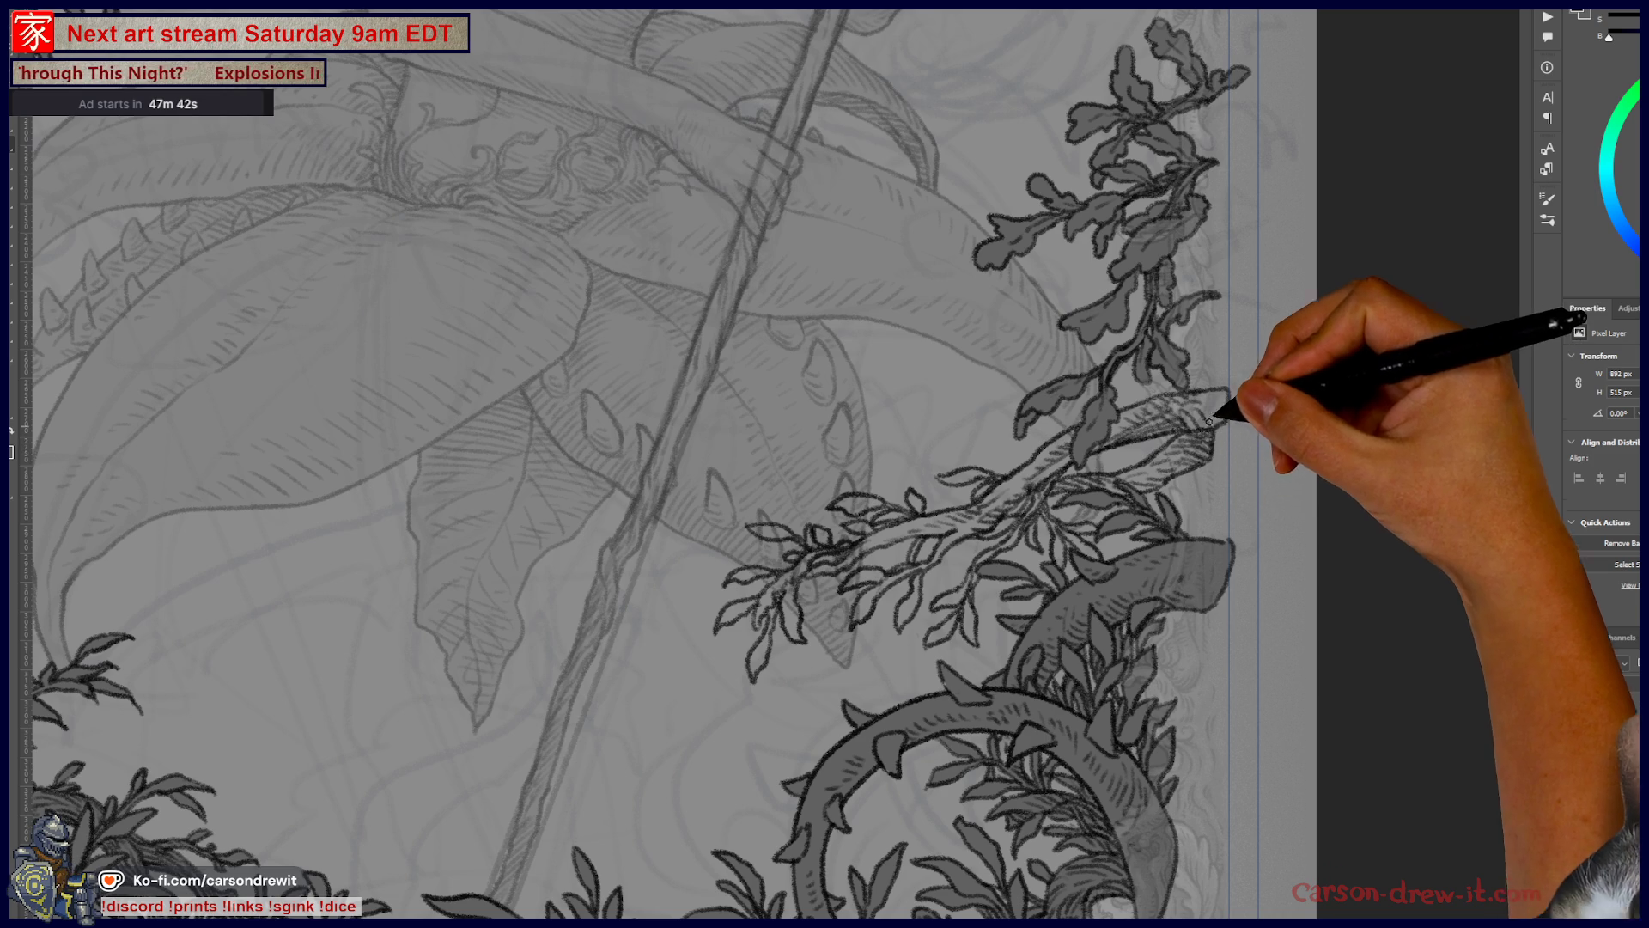
mouse_move(967, 387)
mouse_down()
mouse_move(819, 522)
mouse_move(1086, 339)
mouse_up()
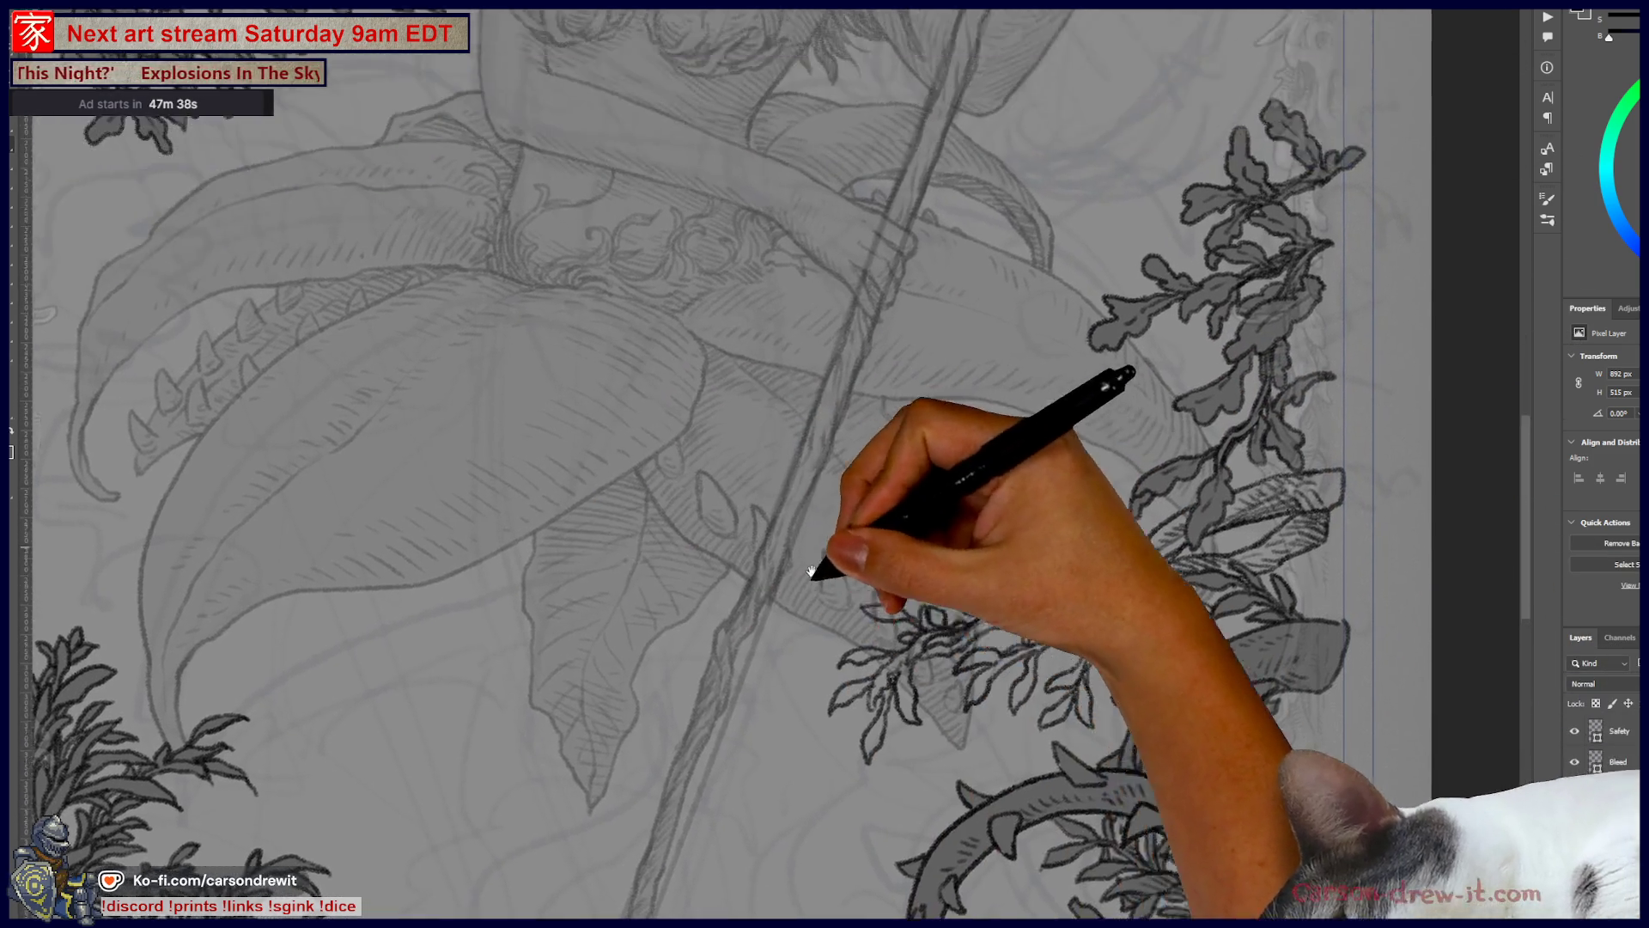
mouse_move(811, 572)
mouse_down()
mouse_move(791, 737)
mouse_move(894, 430)
mouse_move(989, 438)
mouse_move(1104, 369)
mouse_move(950, 338)
mouse_move(1042, 618)
mouse_move(1022, 617)
mouse_move(1214, 369)
mouse_move(507, 390)
mouse_move(276, 589)
mouse_move(609, 669)
mouse_up()
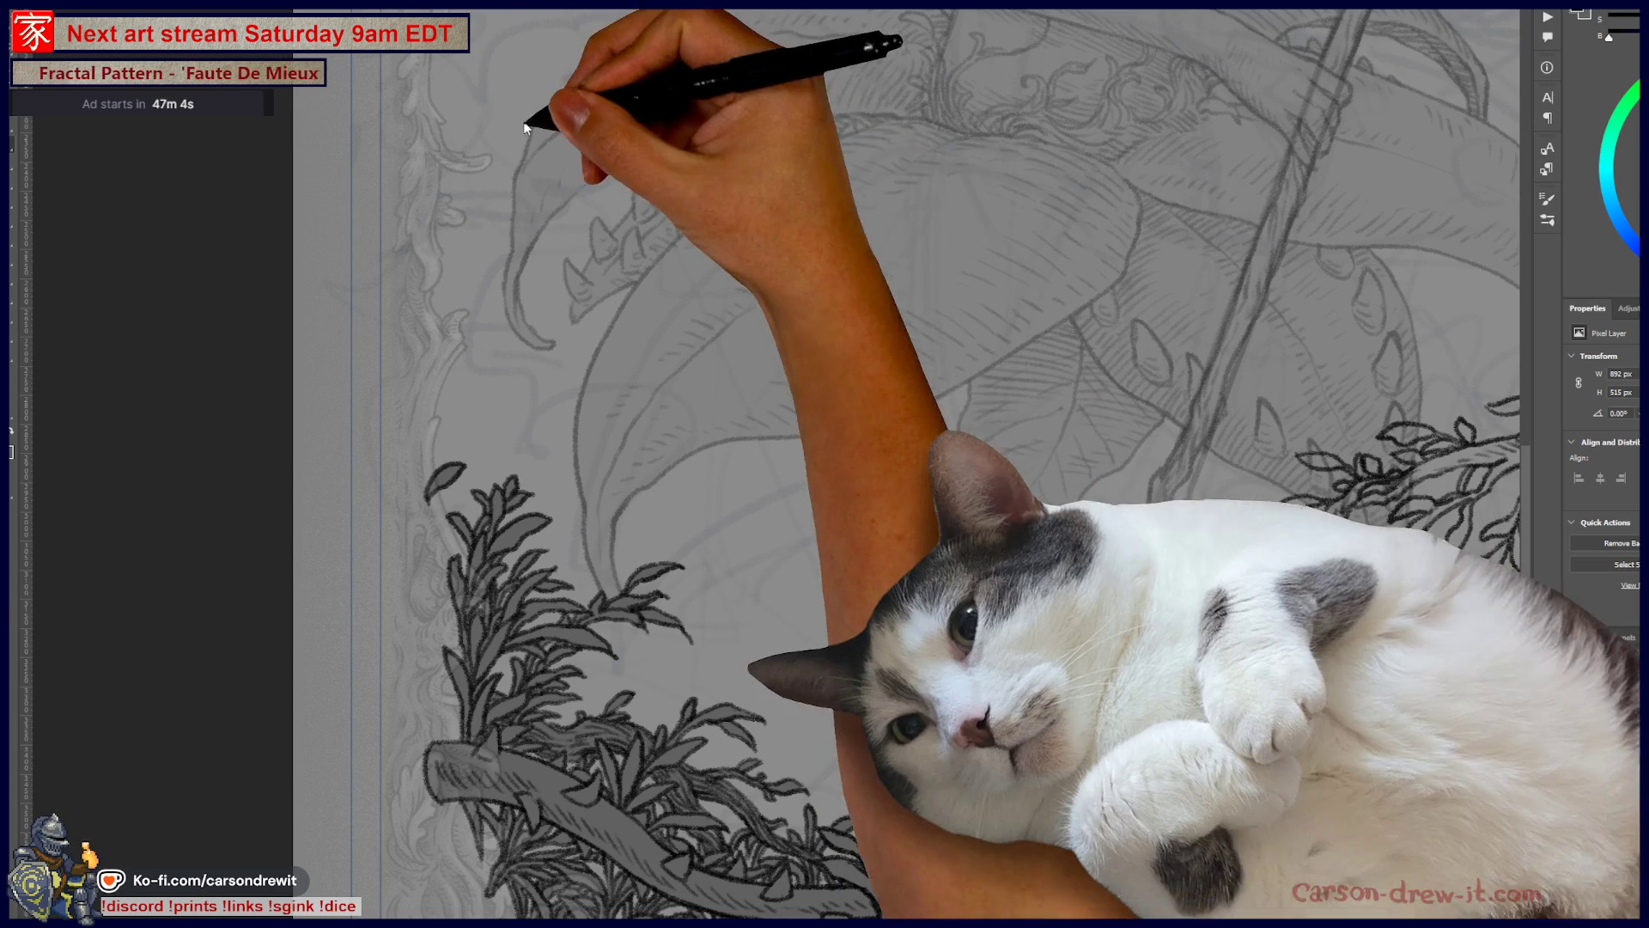
Step: Ink a wavy branch rightward from the lower-left leaves, adding small leaf outlines along it
scroll(449, 463, up, 2)
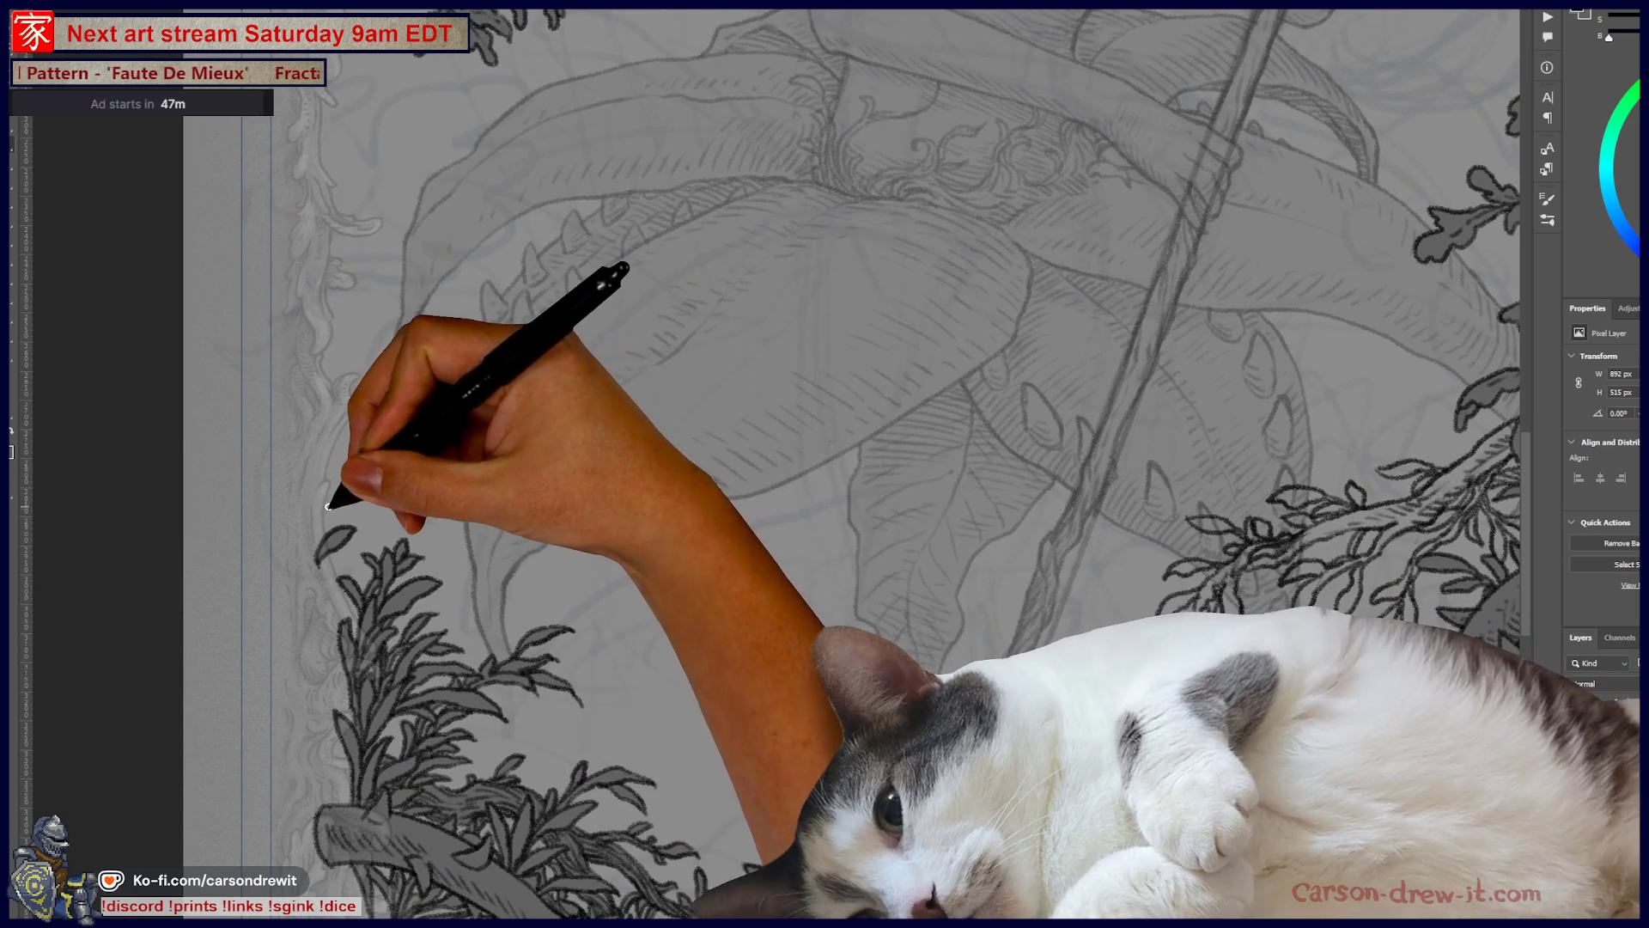
drag(322, 514, 415, 548)
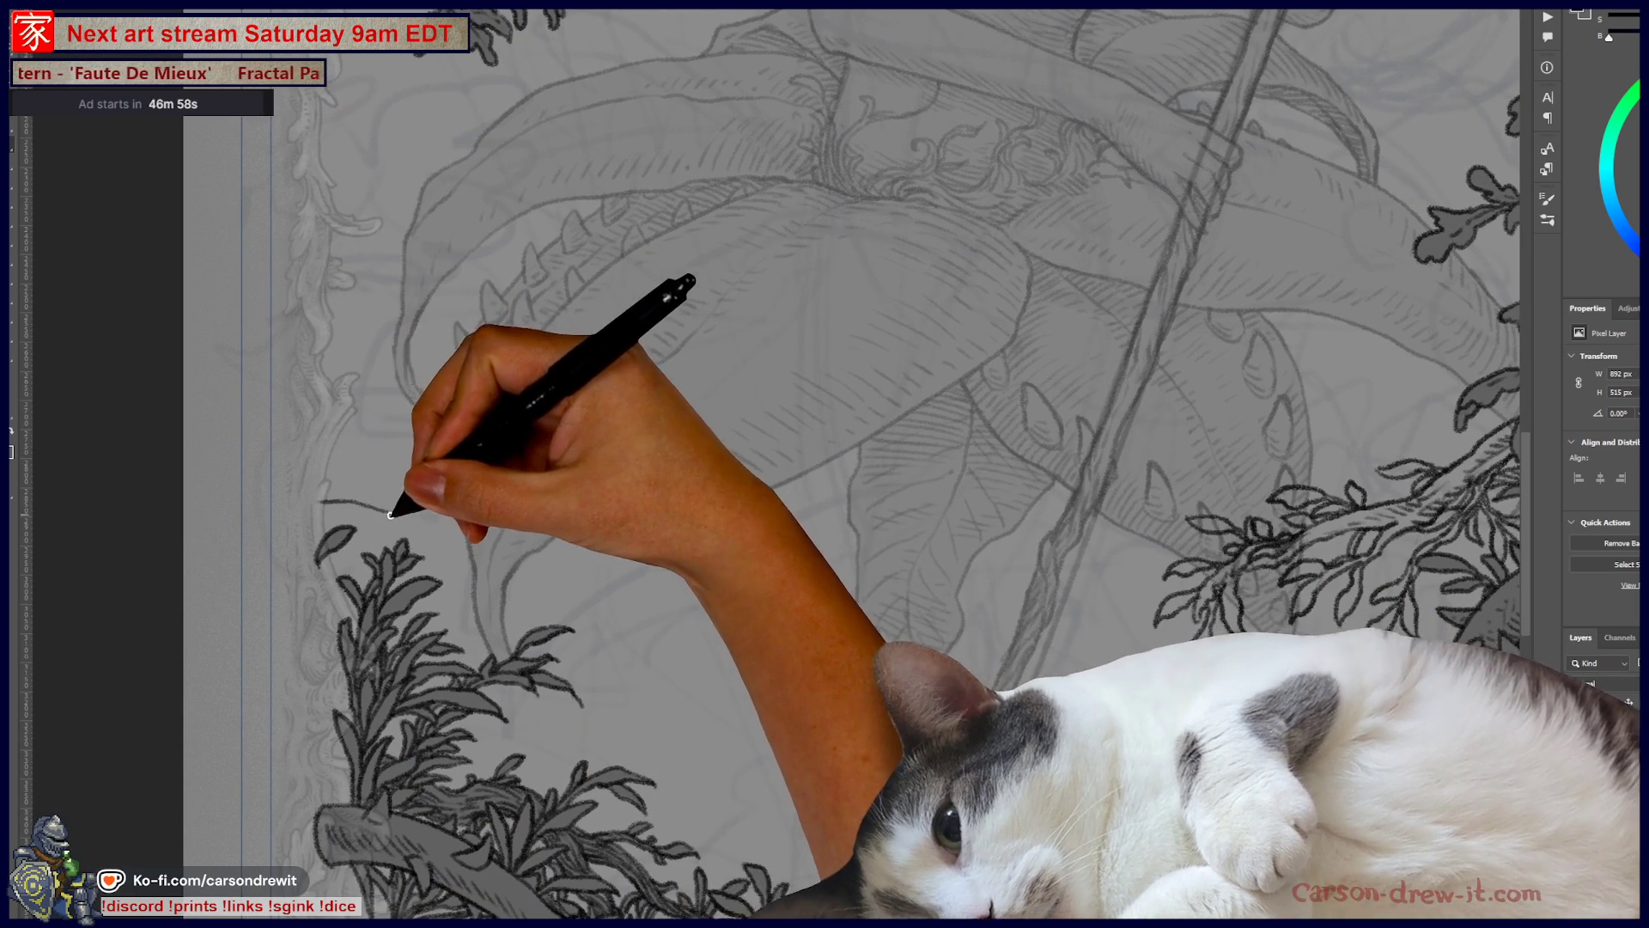
drag(300, 504, 383, 516)
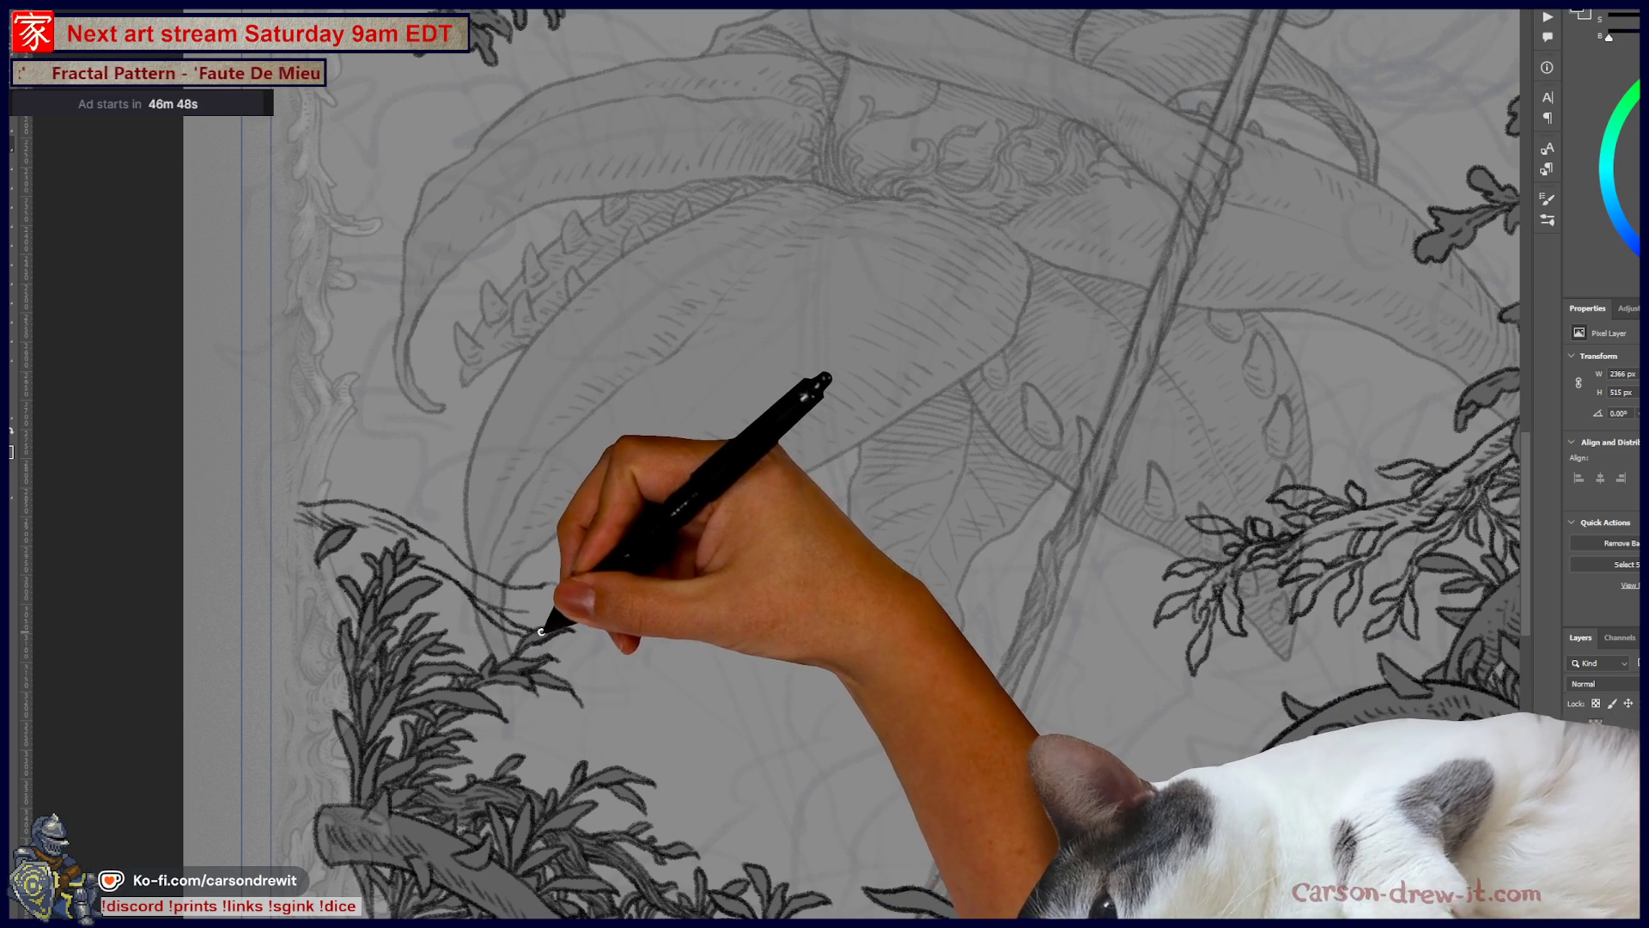
drag(618, 685, 633, 669)
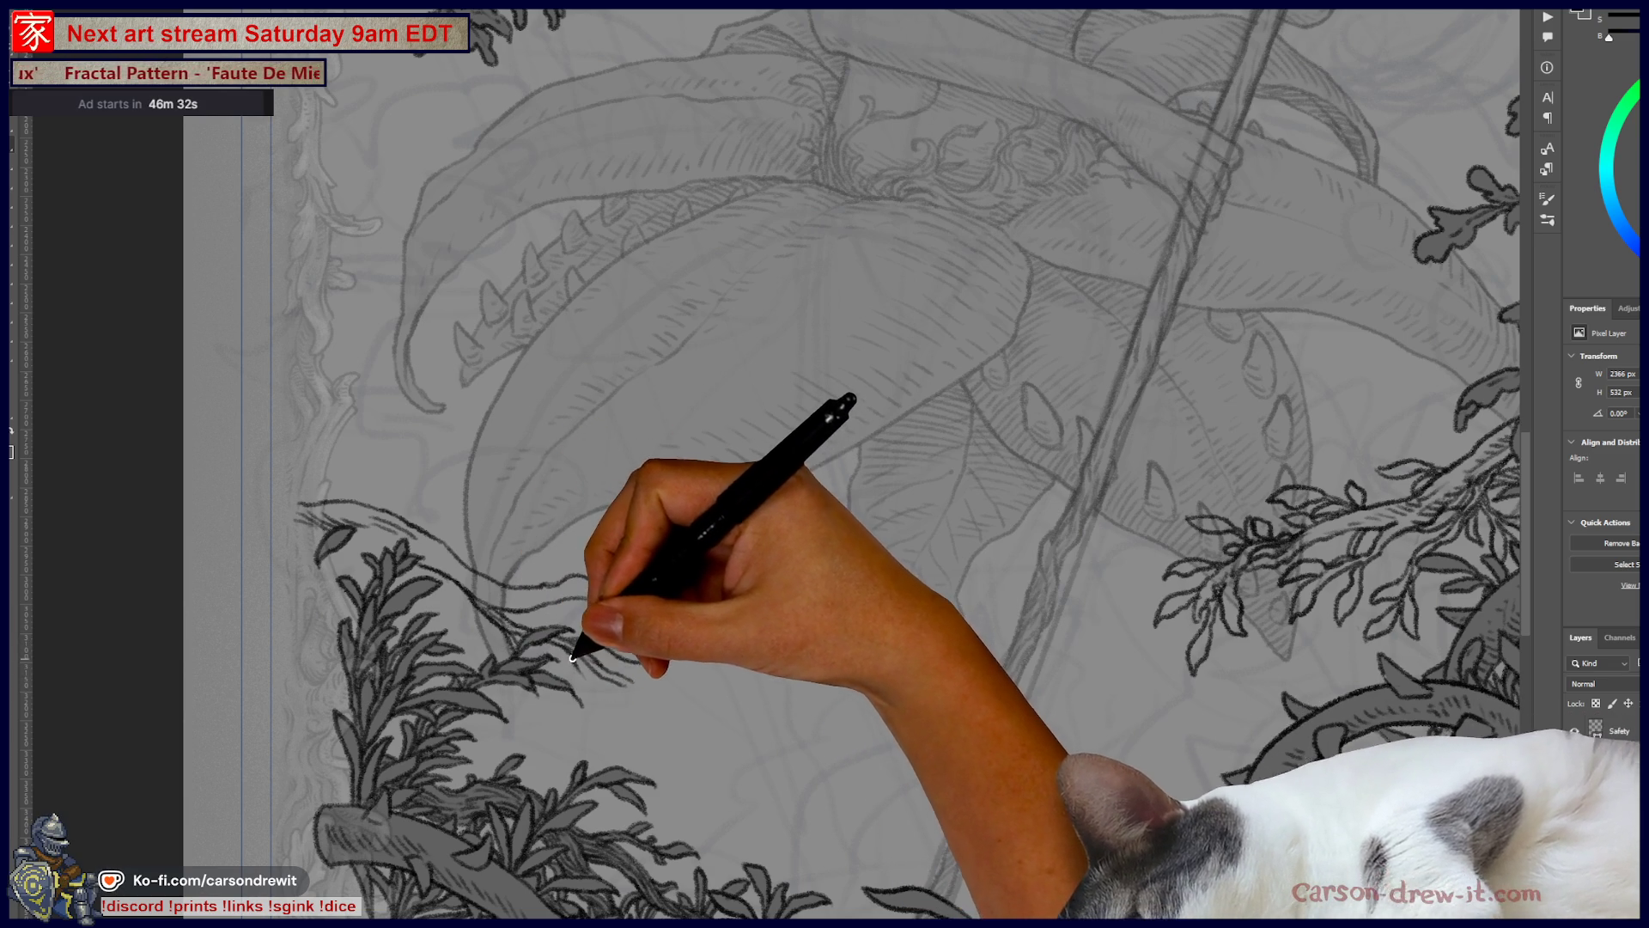
drag(591, 706, 603, 673)
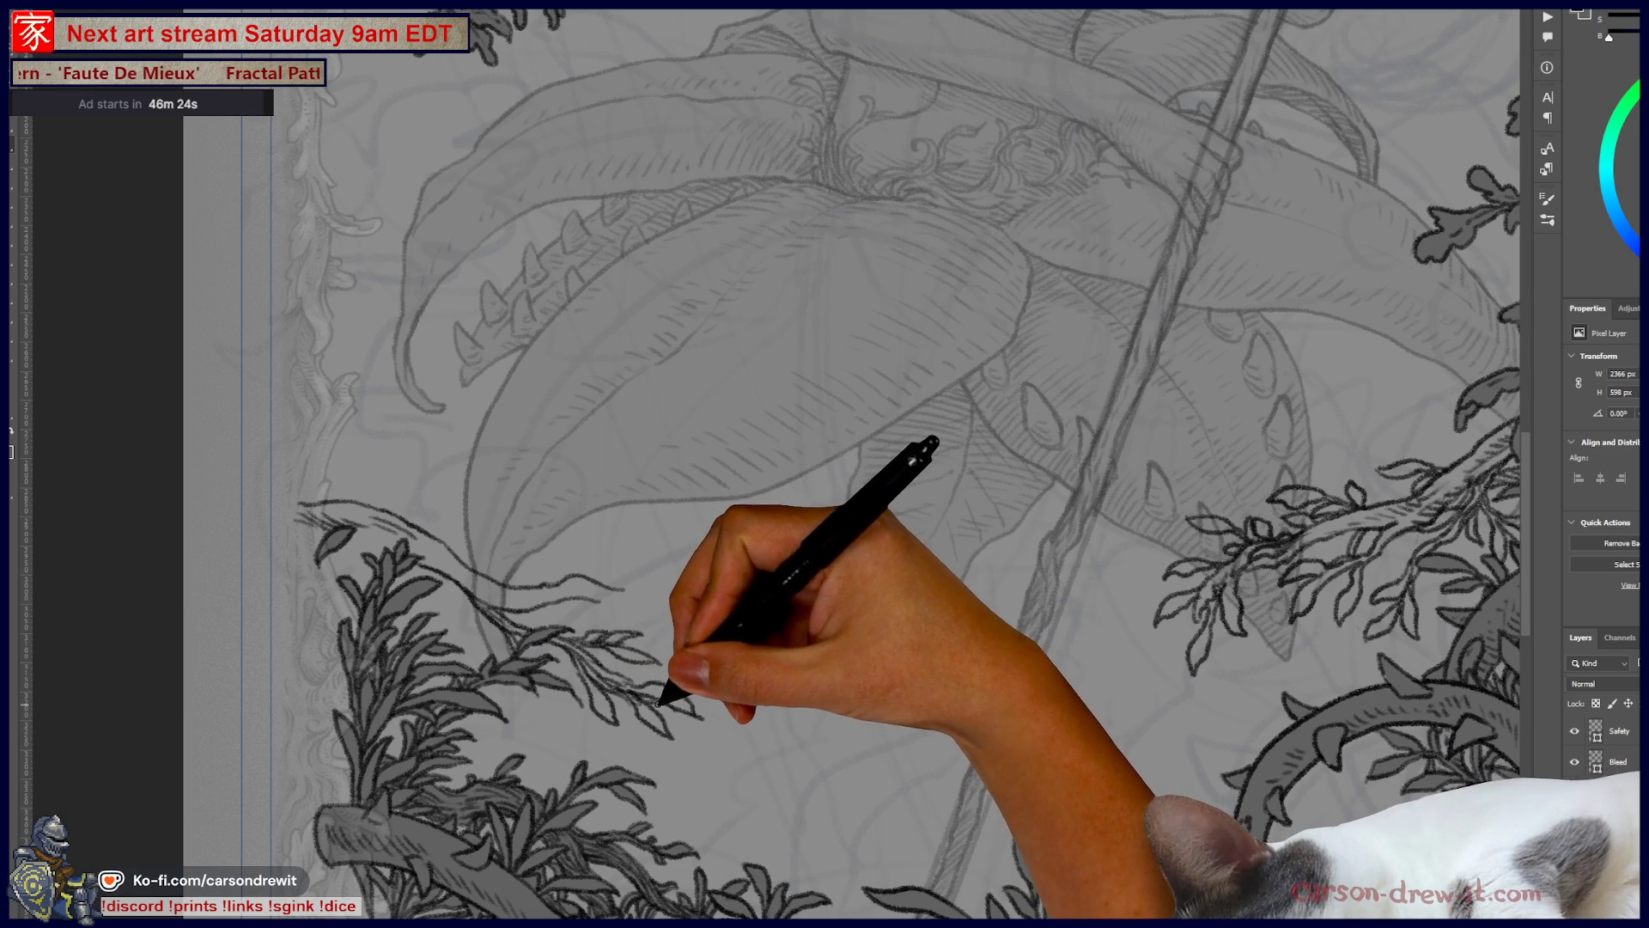
drag(688, 694, 713, 689)
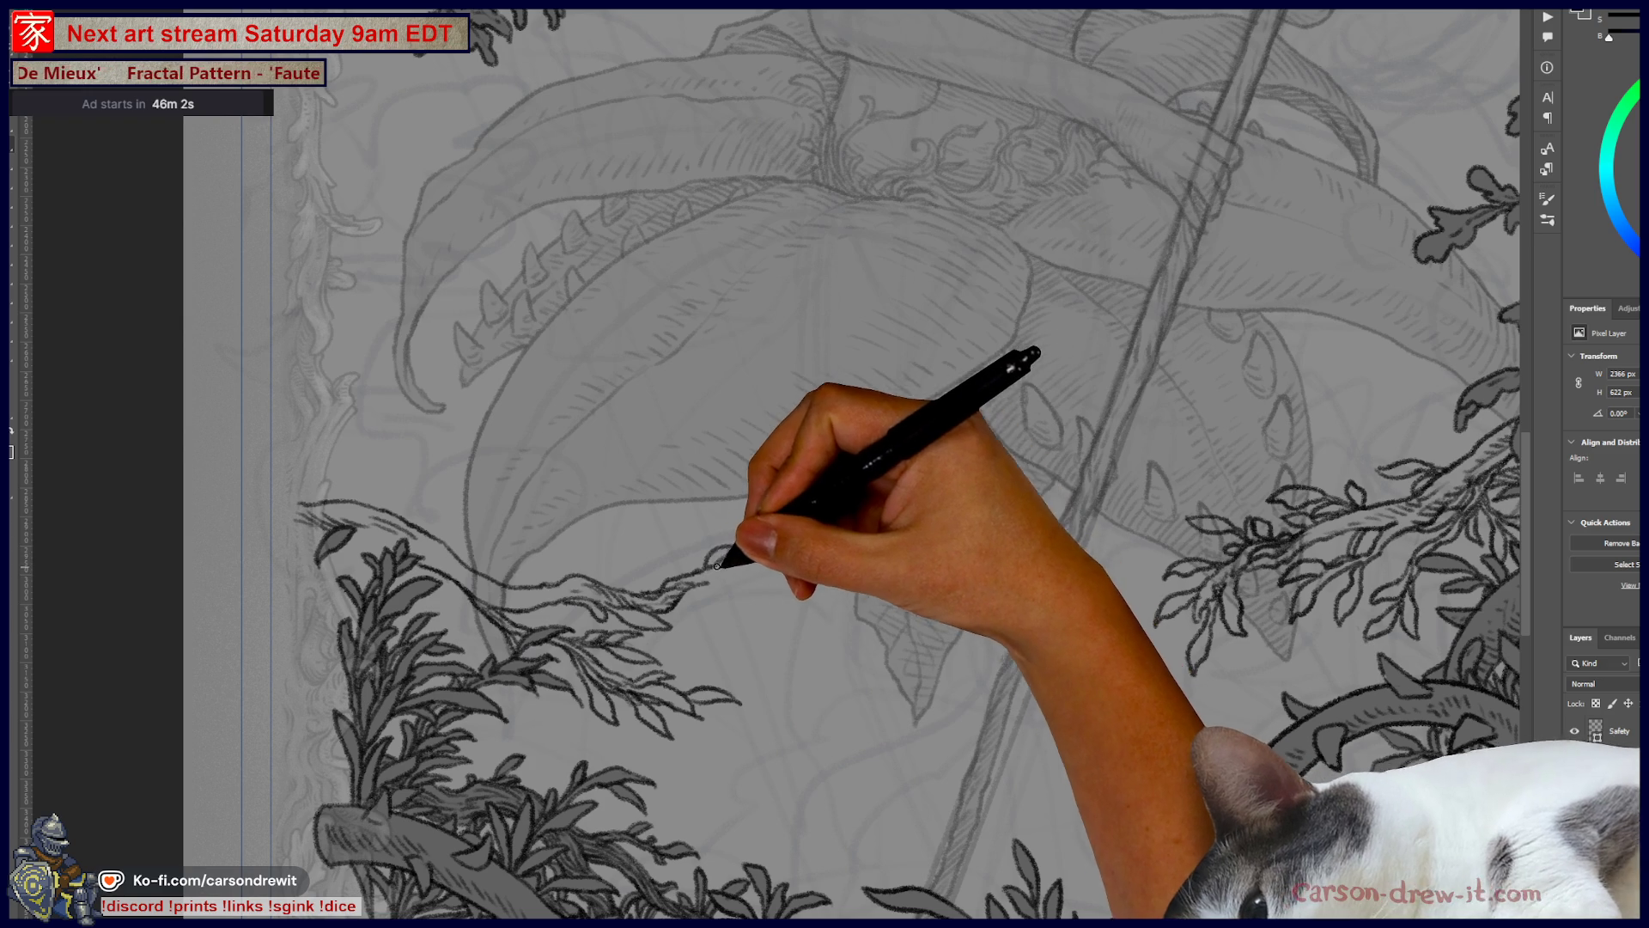
drag(732, 563, 788, 536)
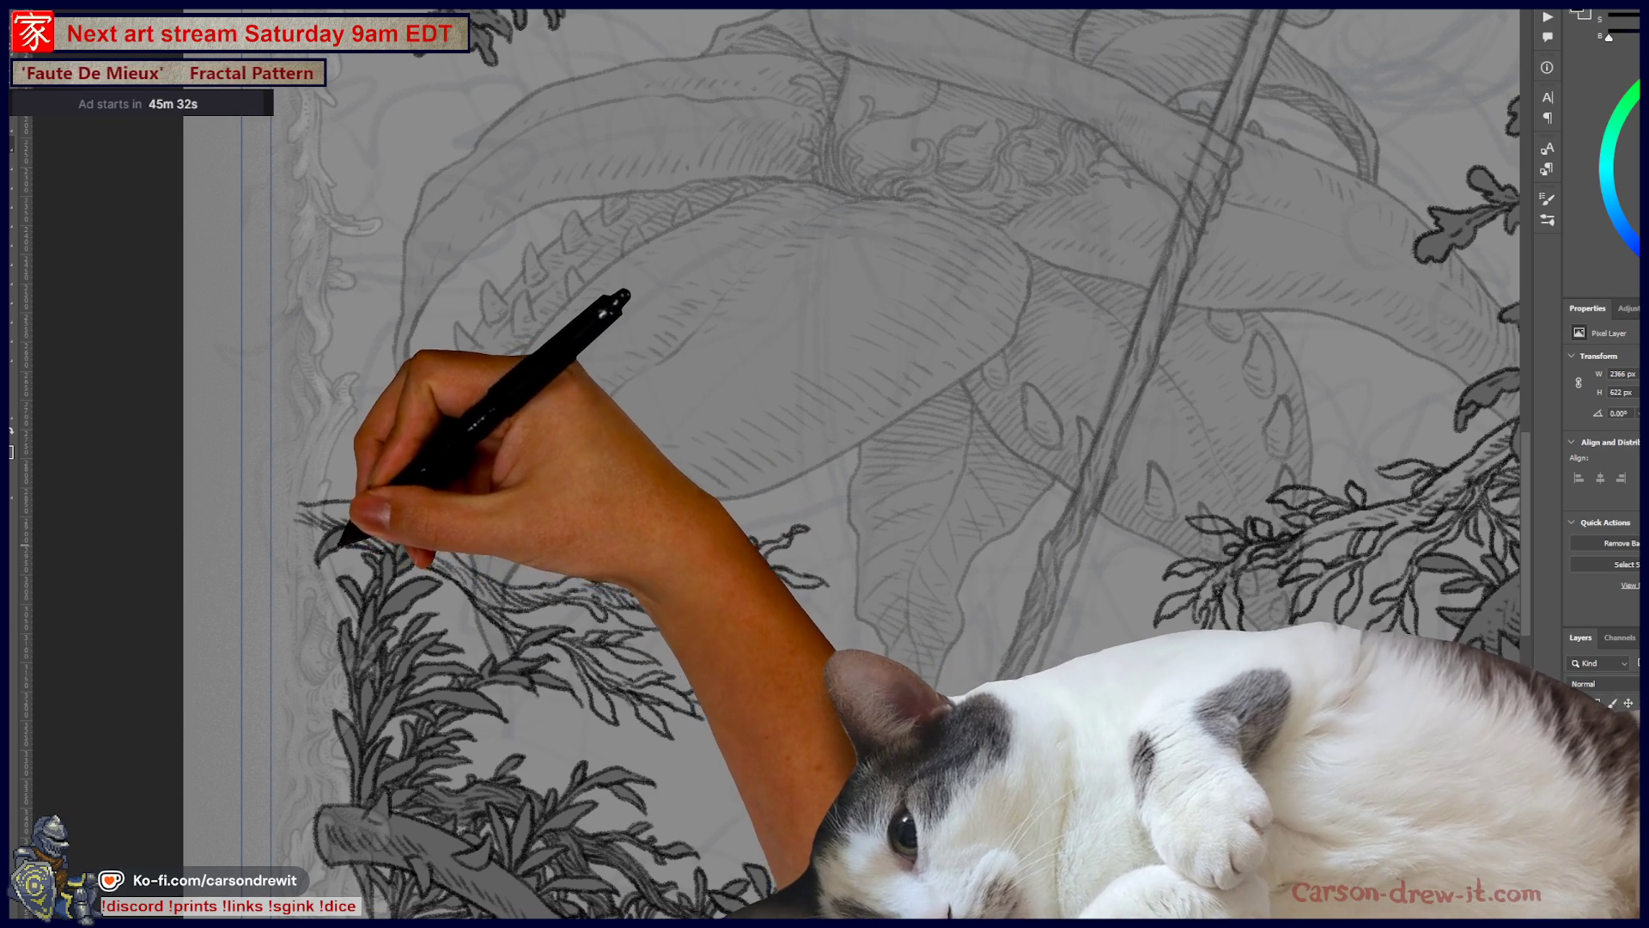
drag(292, 515, 355, 540)
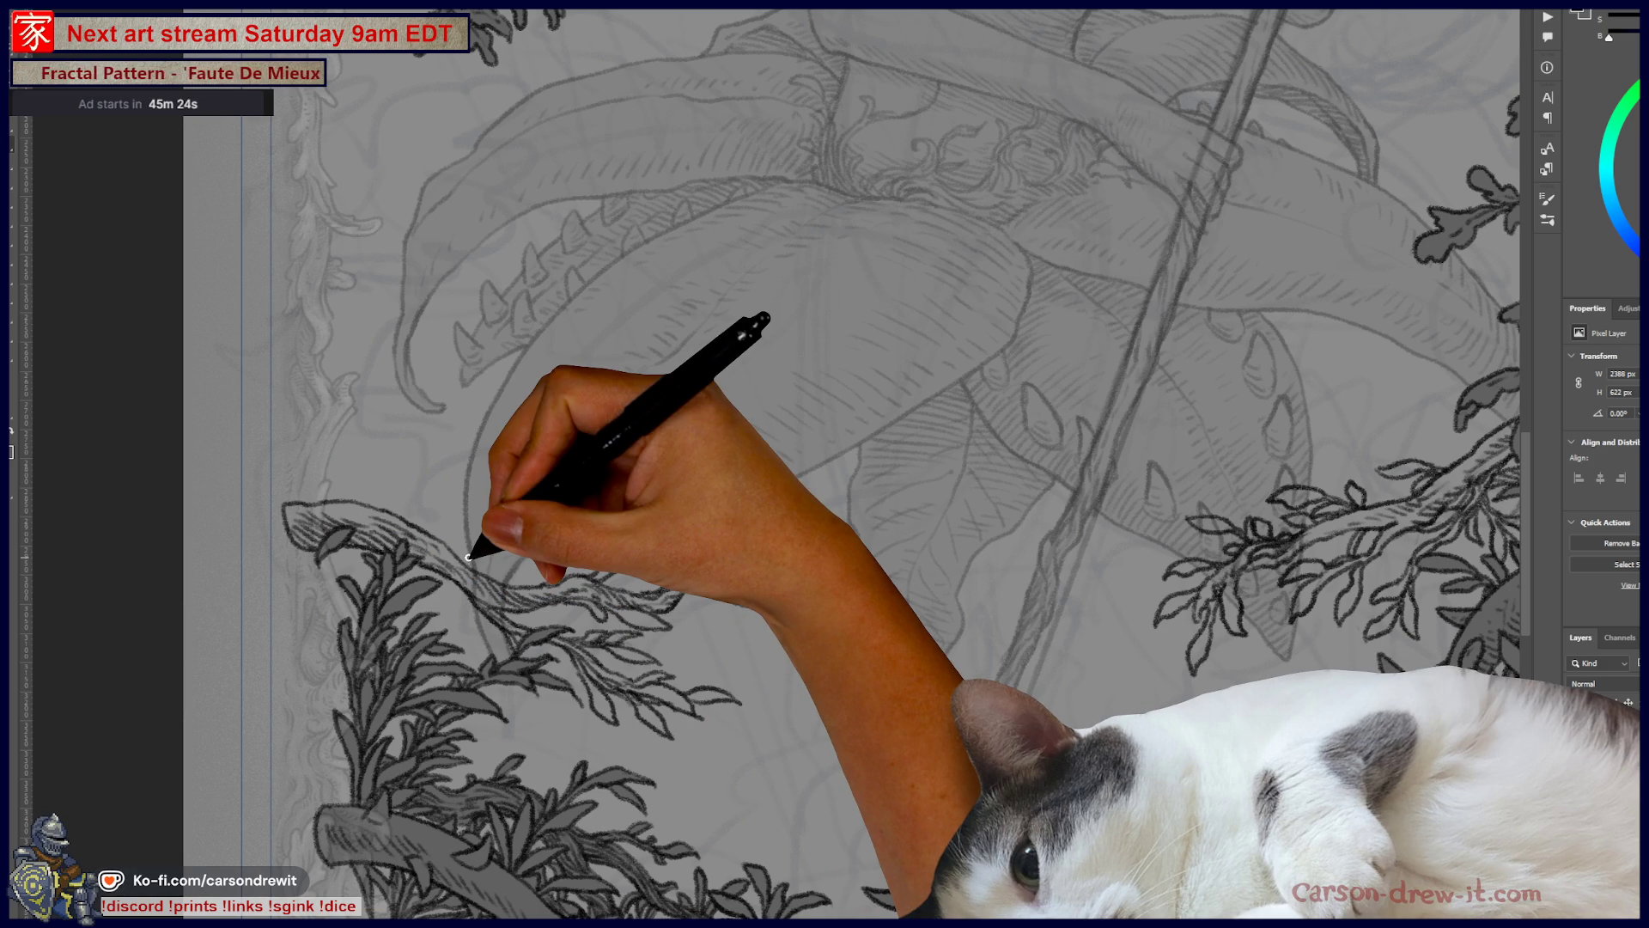
mouse_move(633, 502)
mouse_down()
mouse_move(542, 369)
mouse_move(607, 434)
mouse_move(443, 522)
mouse_up()
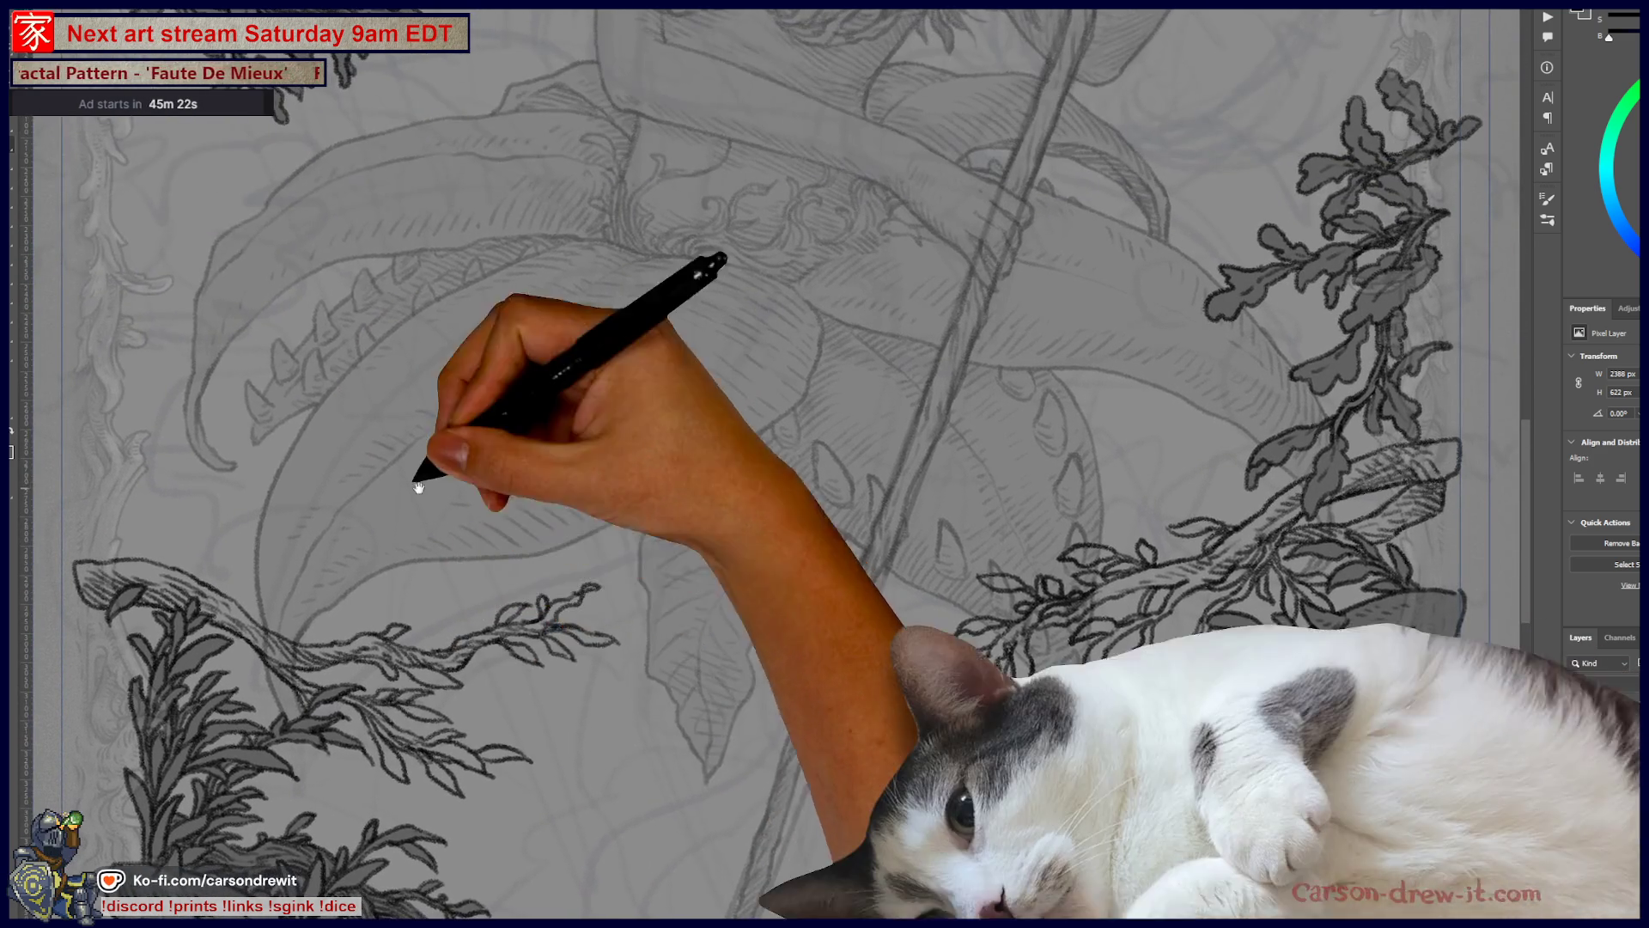
drag(70, 445, 481, 515)
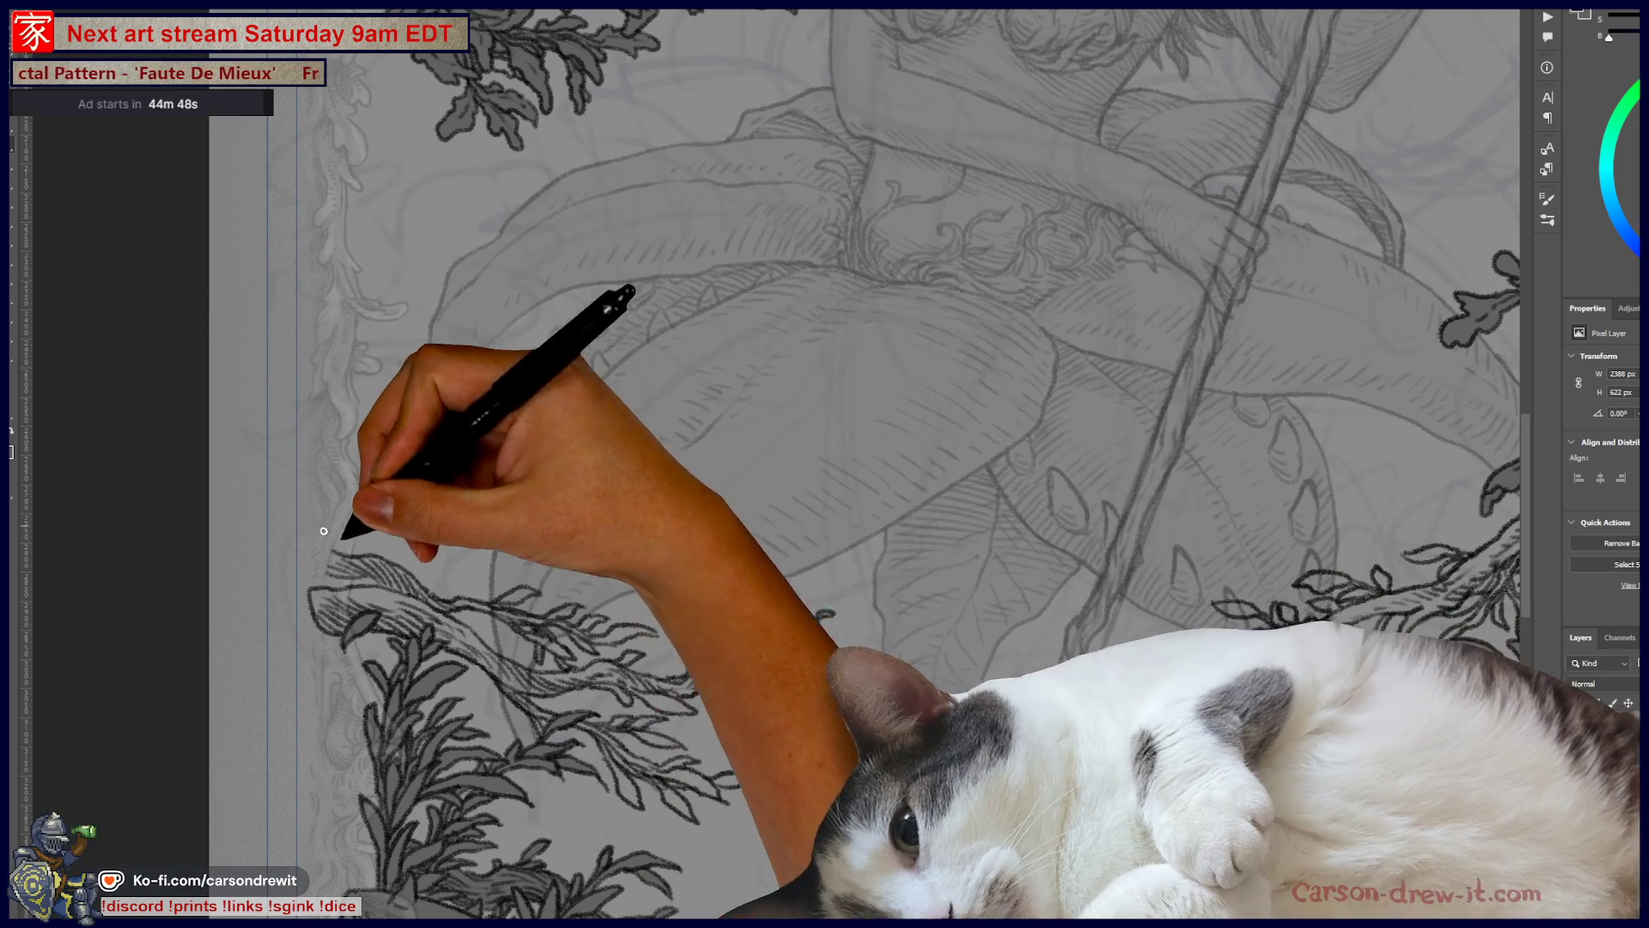
scroll(469, 574, left, 2)
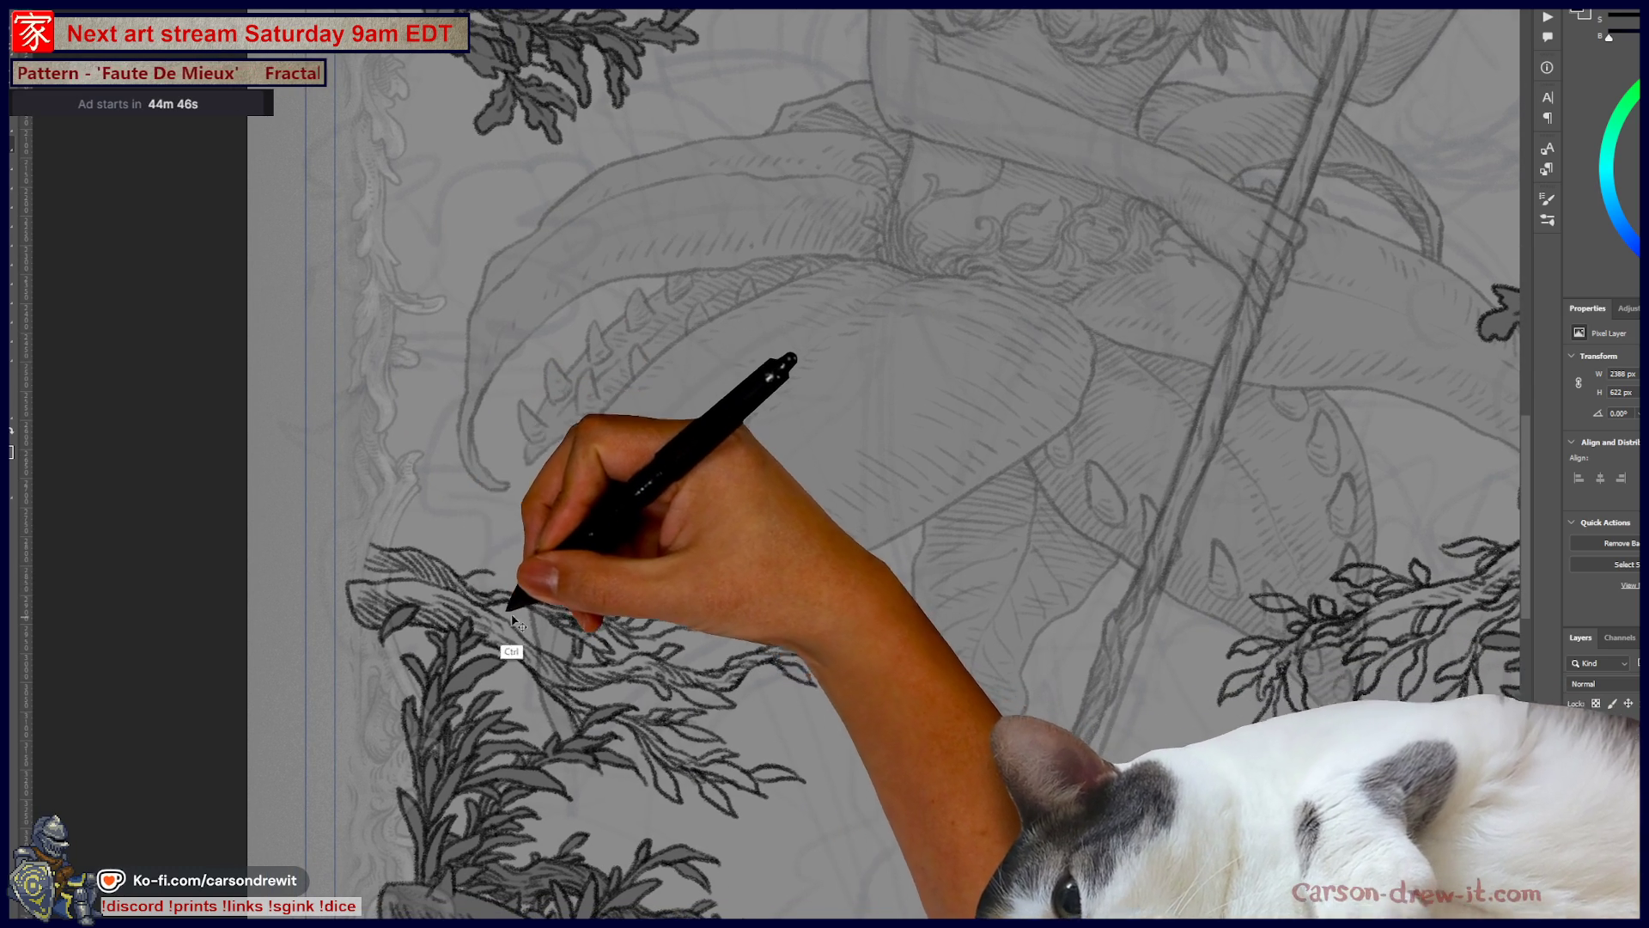
mouse_move(538, 613)
mouse_down()
mouse_move(354, 529)
mouse_move(276, 630)
mouse_up()
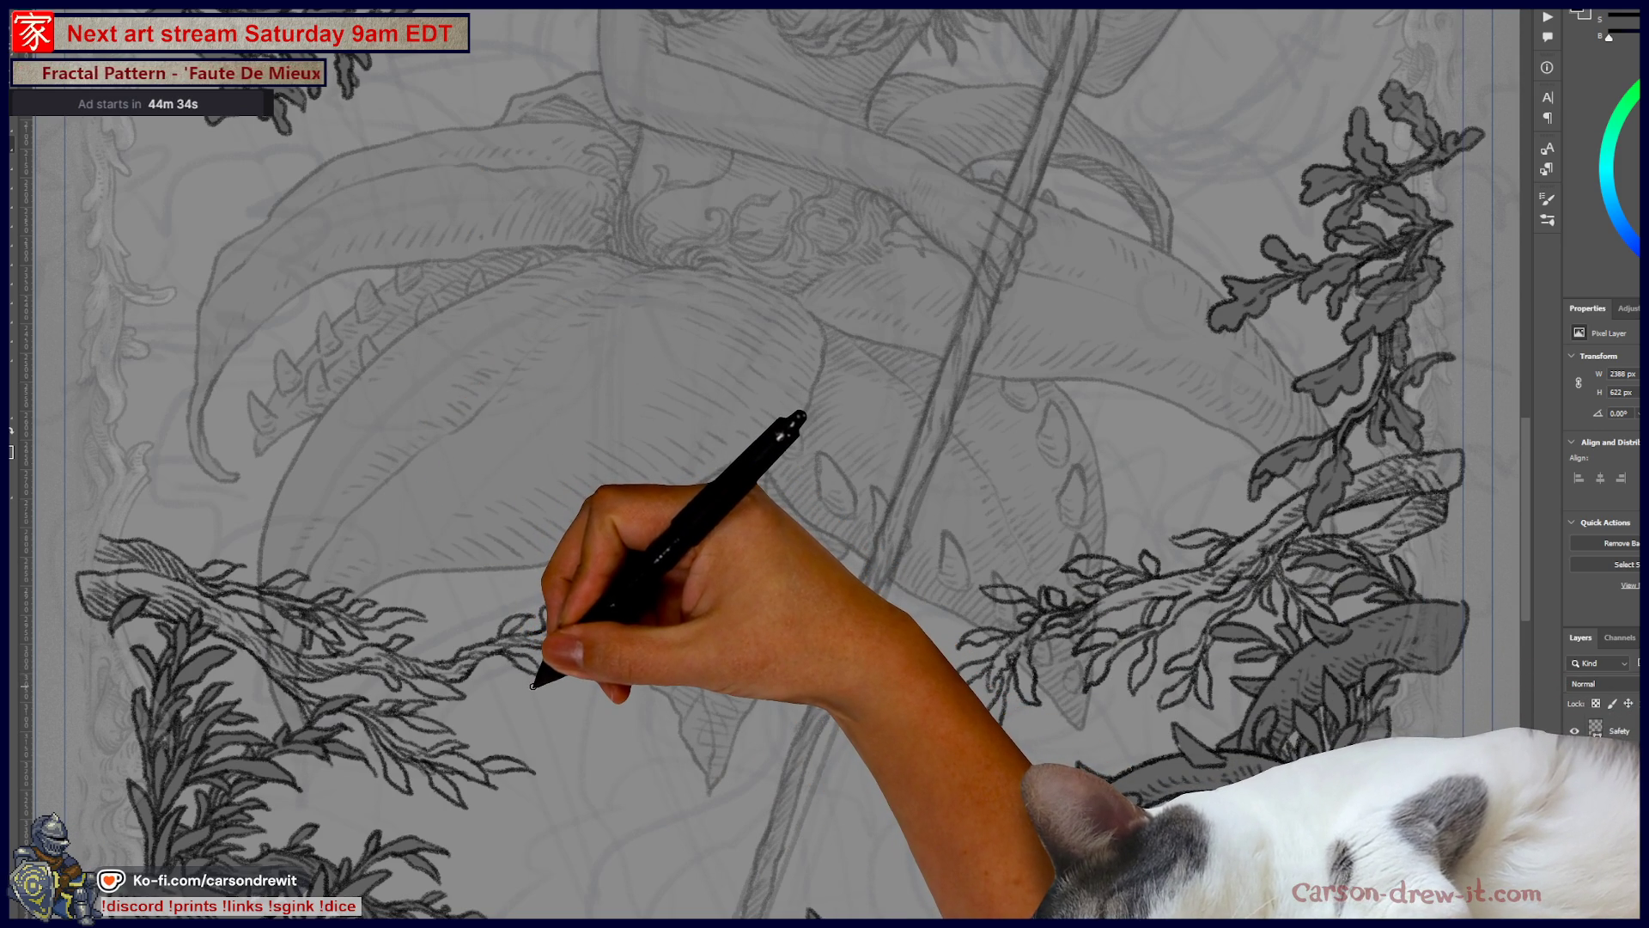
mouse_move(551, 687)
mouse_down()
mouse_move(640, 571)
mouse_move(775, 613)
mouse_up()
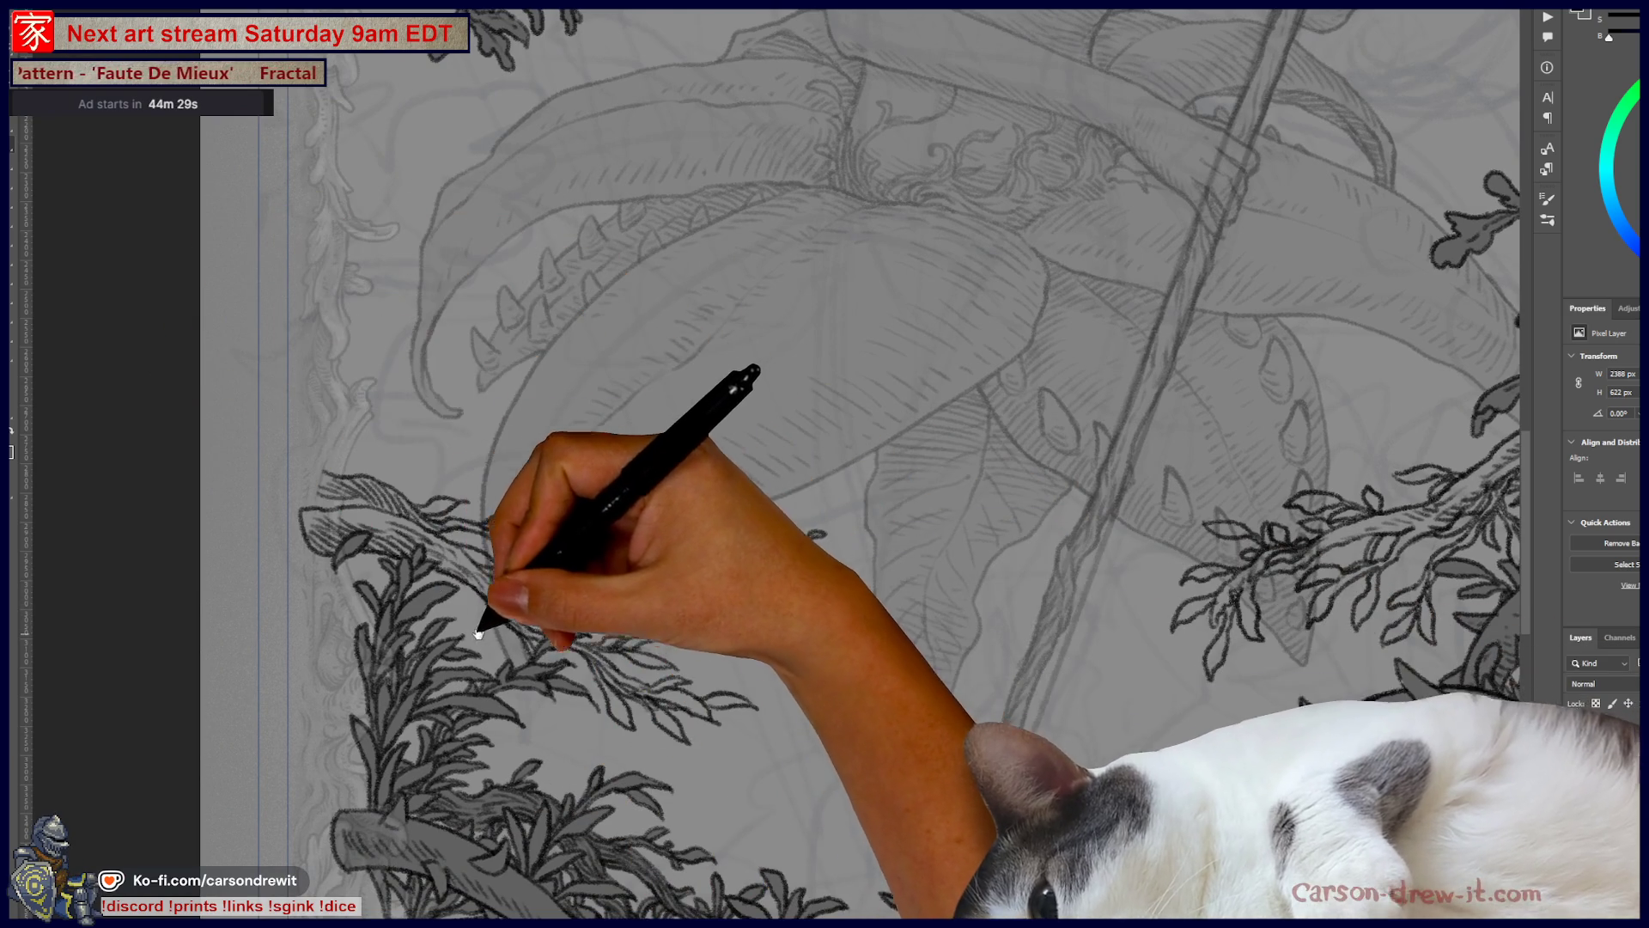
mouse_move(449, 579)
mouse_down()
mouse_move(462, 628)
mouse_move(443, 676)
mouse_up()
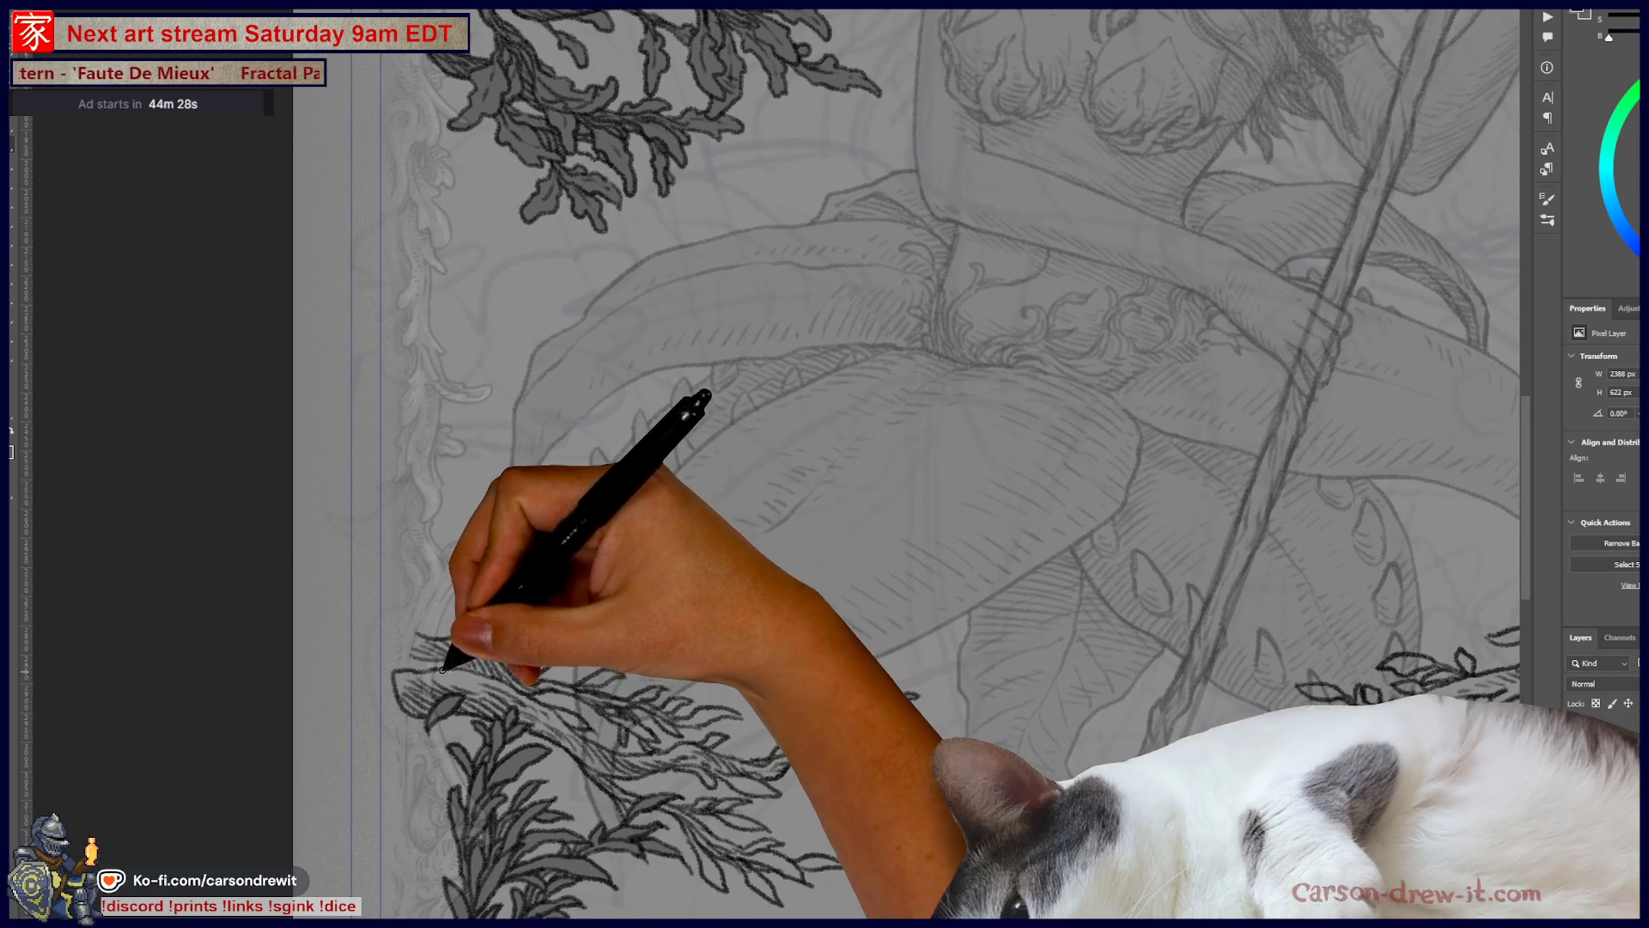
drag(552, 633, 430, 707)
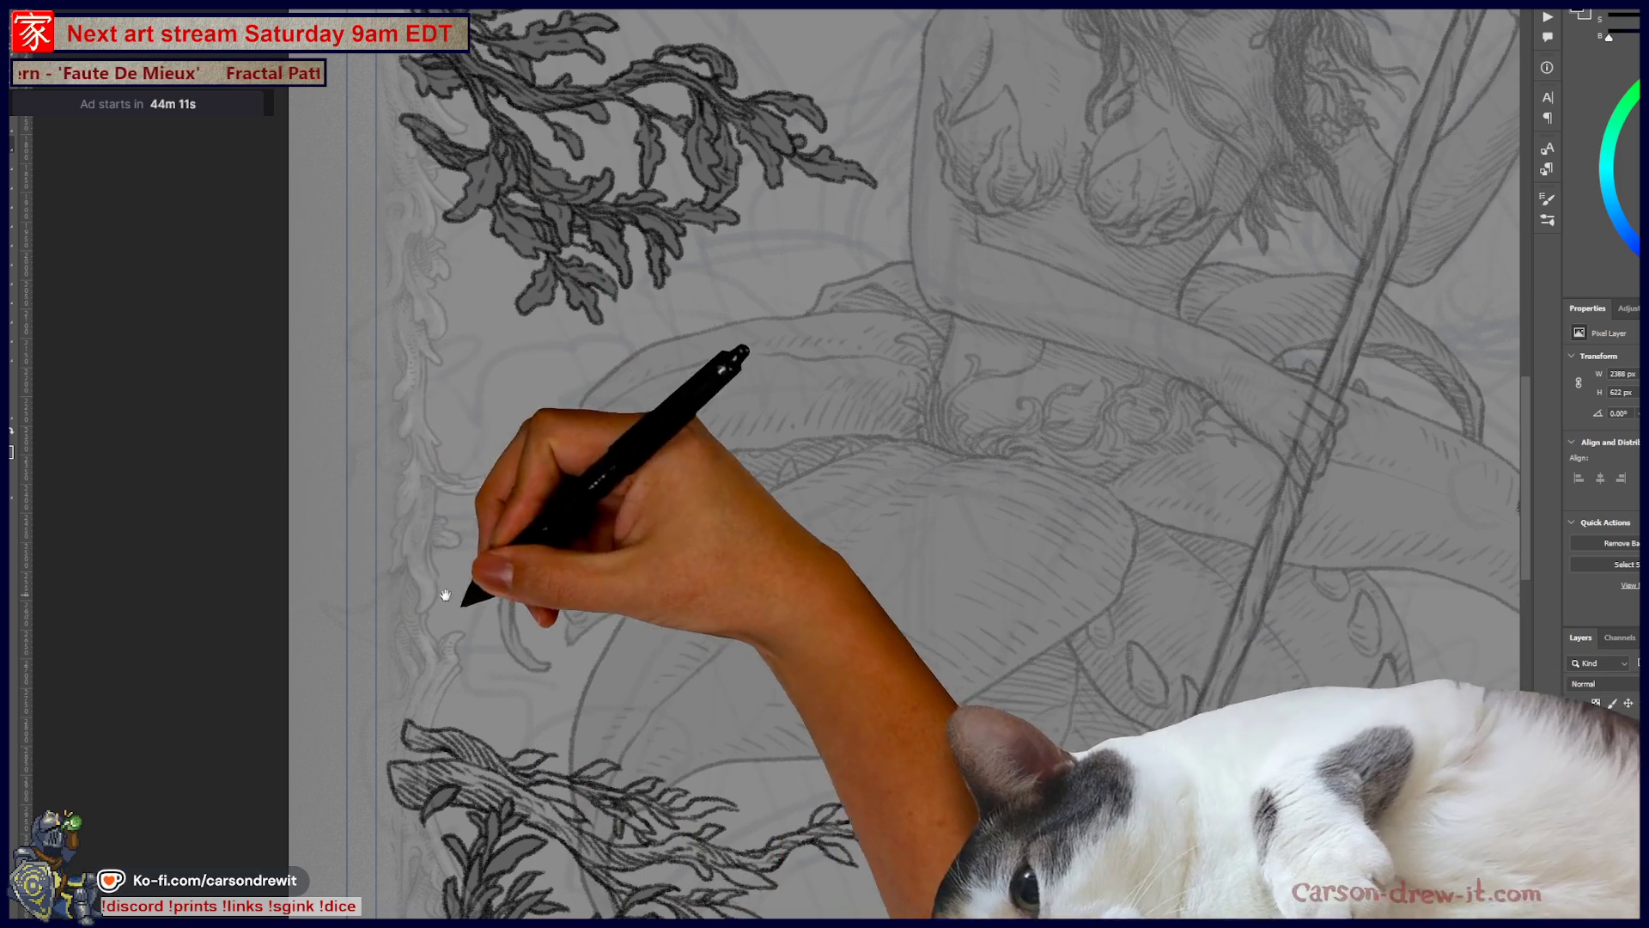
drag(449, 590, 241, 484)
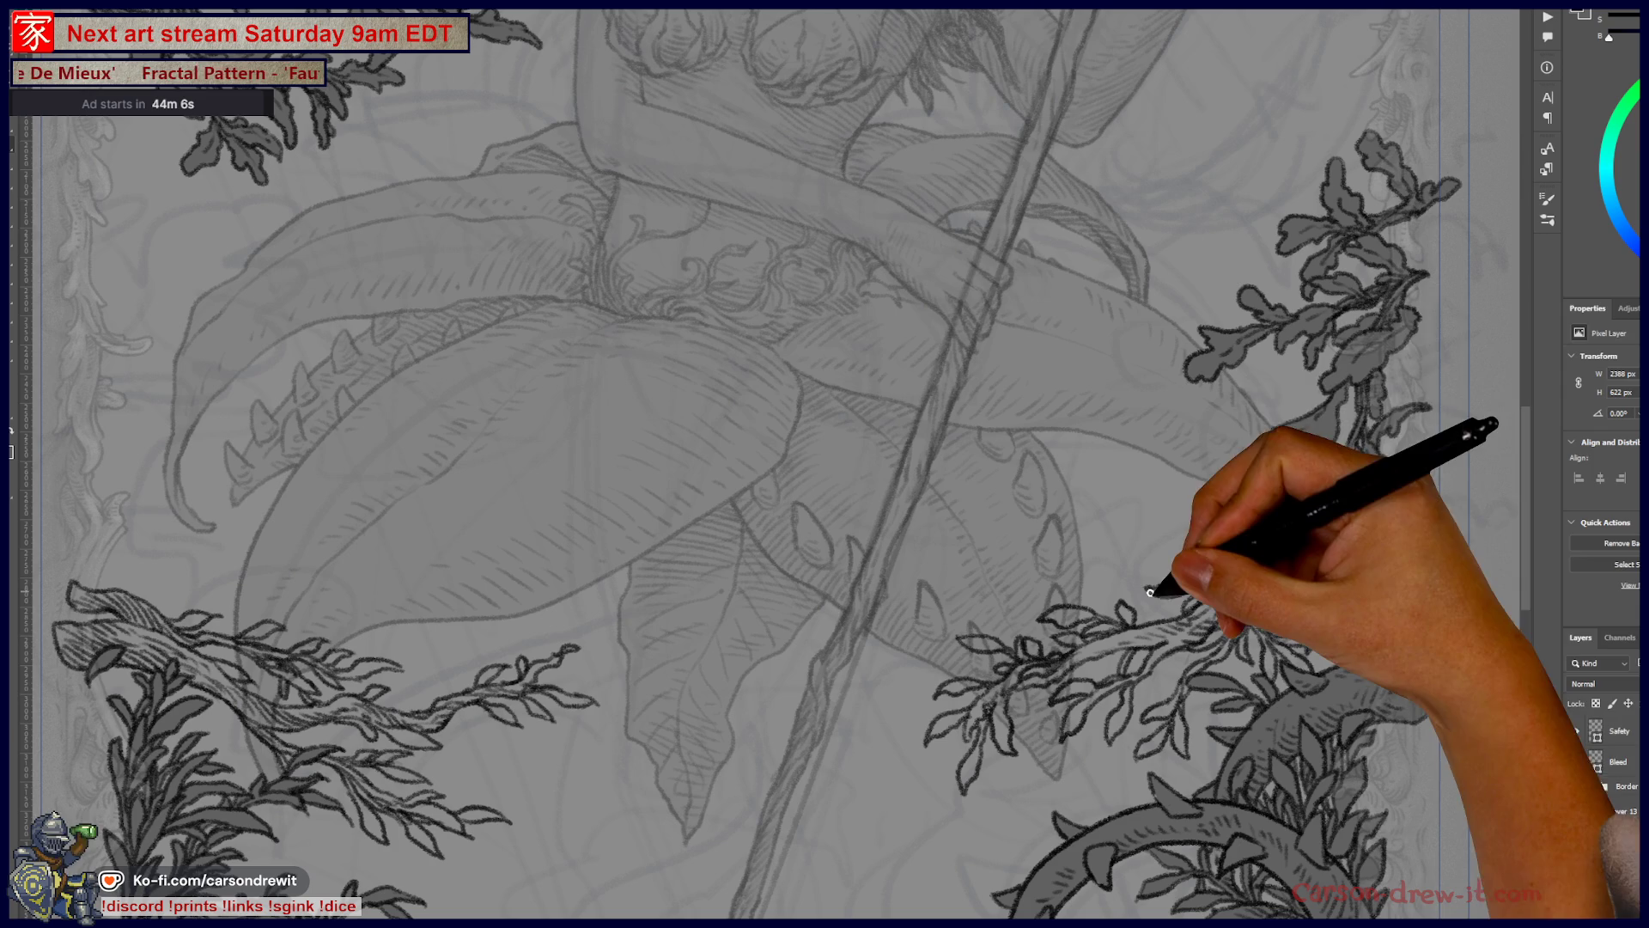
Step: Select the upper-right branch layer and ink two more leaf outlines on it
ctrl+click(1215, 488)
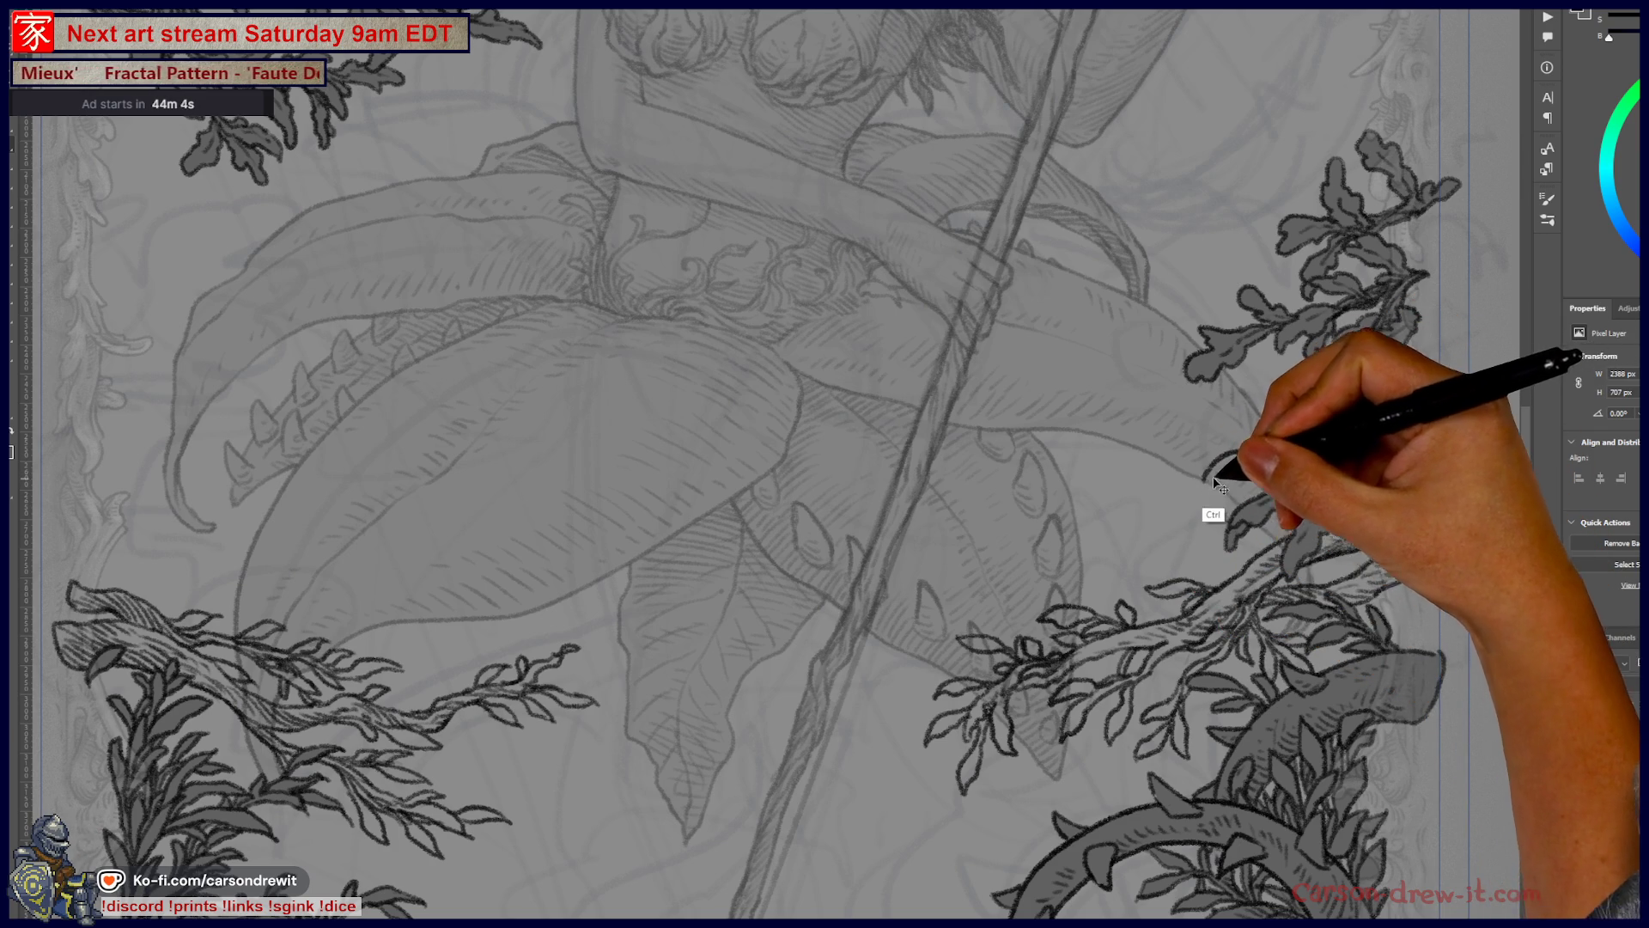
ctrl+click(1215, 488)
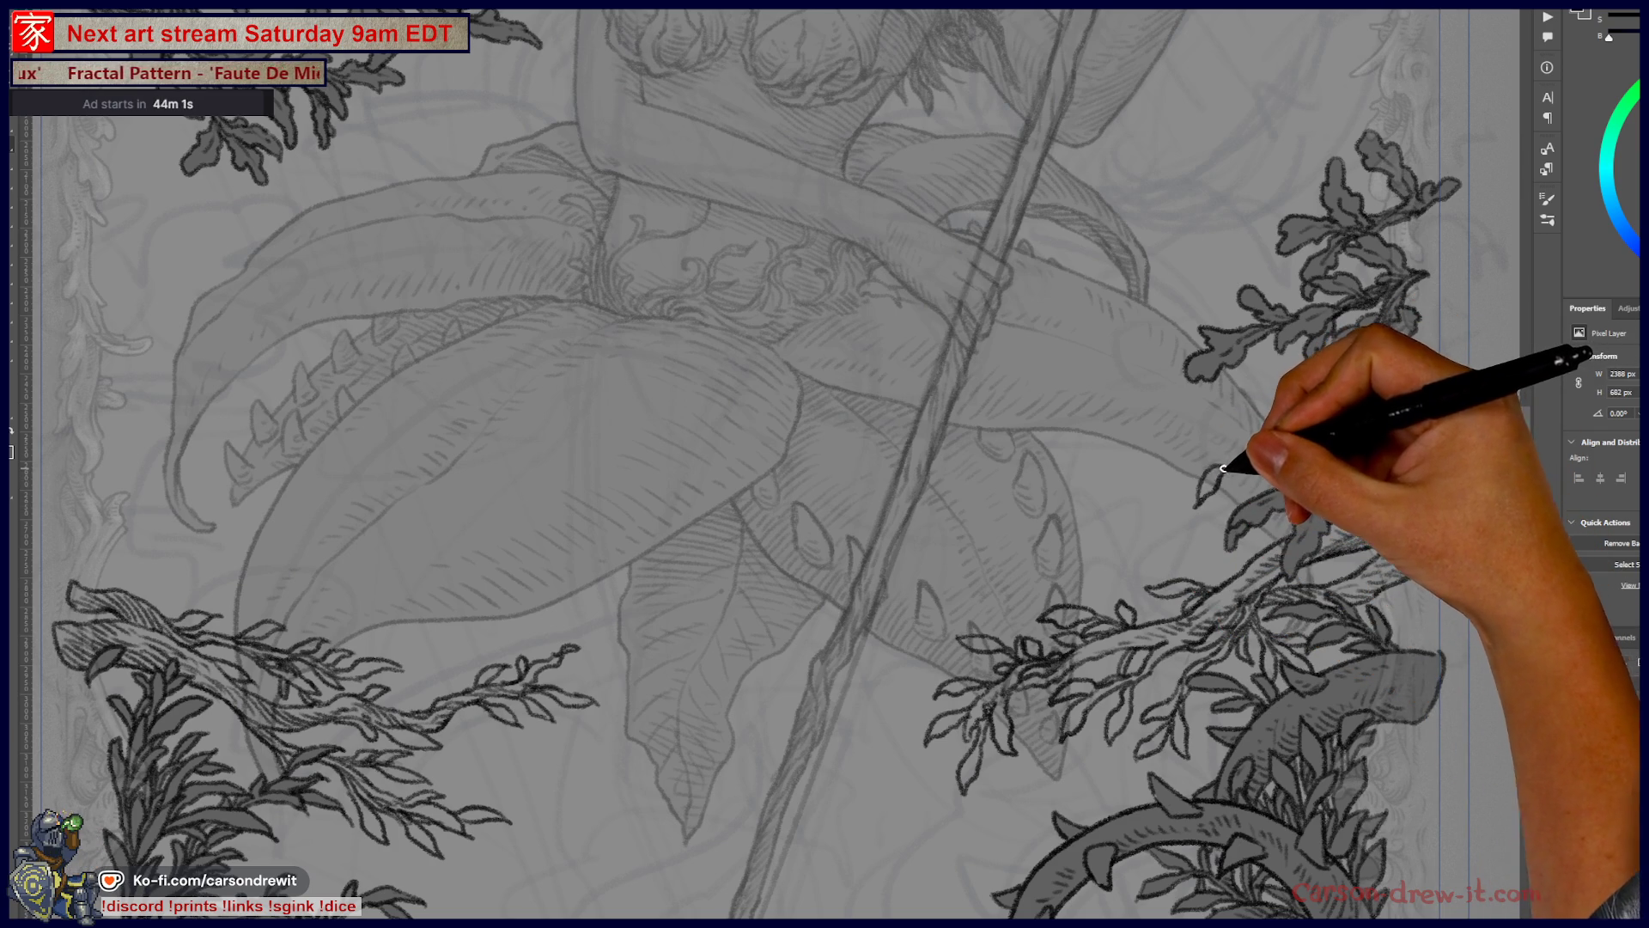
drag(1225, 468, 1260, 471)
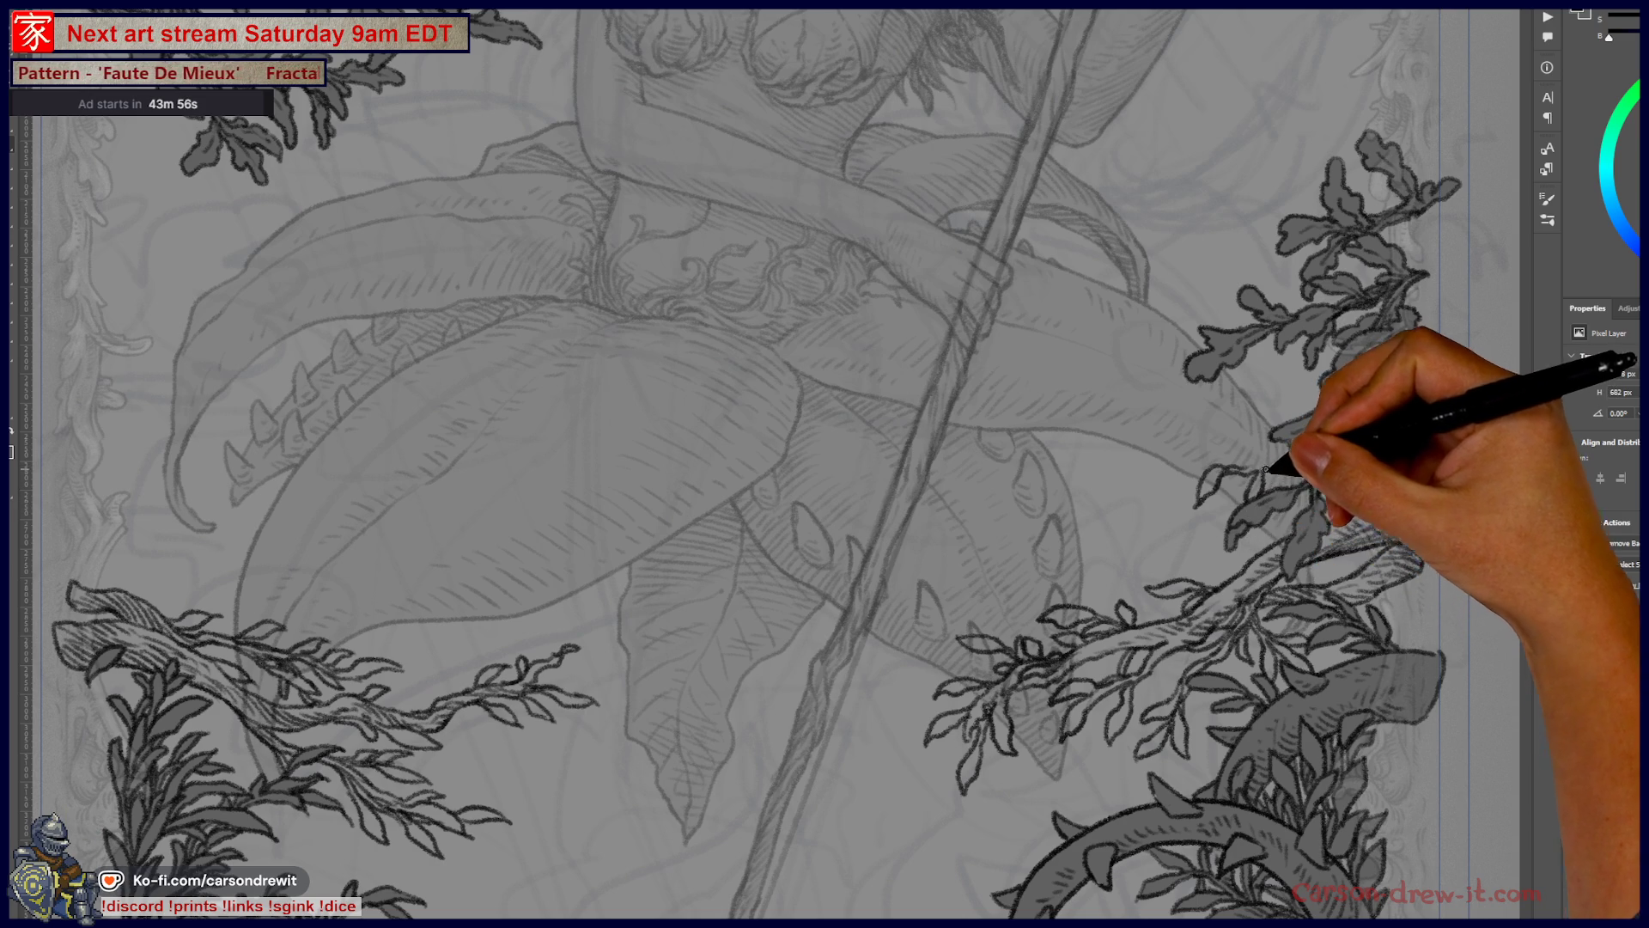
drag(1262, 488, 1284, 457)
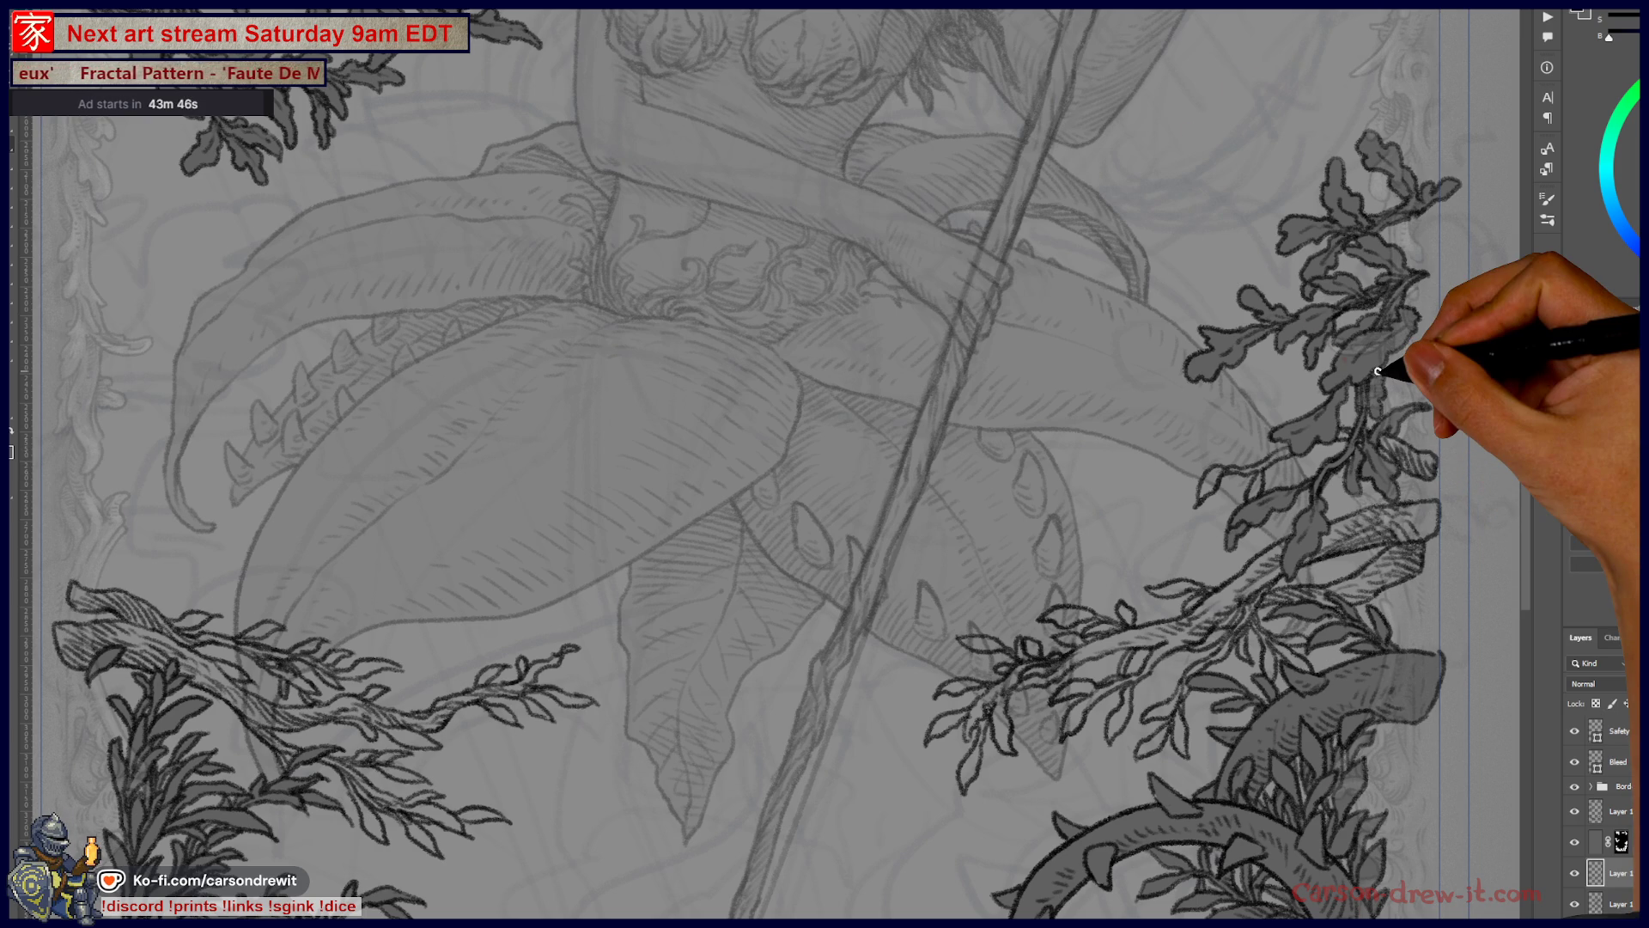
Step: Ink three more small lobed leaves on the branch's lower part, discarding one bad stroke
drag(1065, 290, 1113, 315)
drag(1297, 417, 1244, 437)
key(ctrl+z)
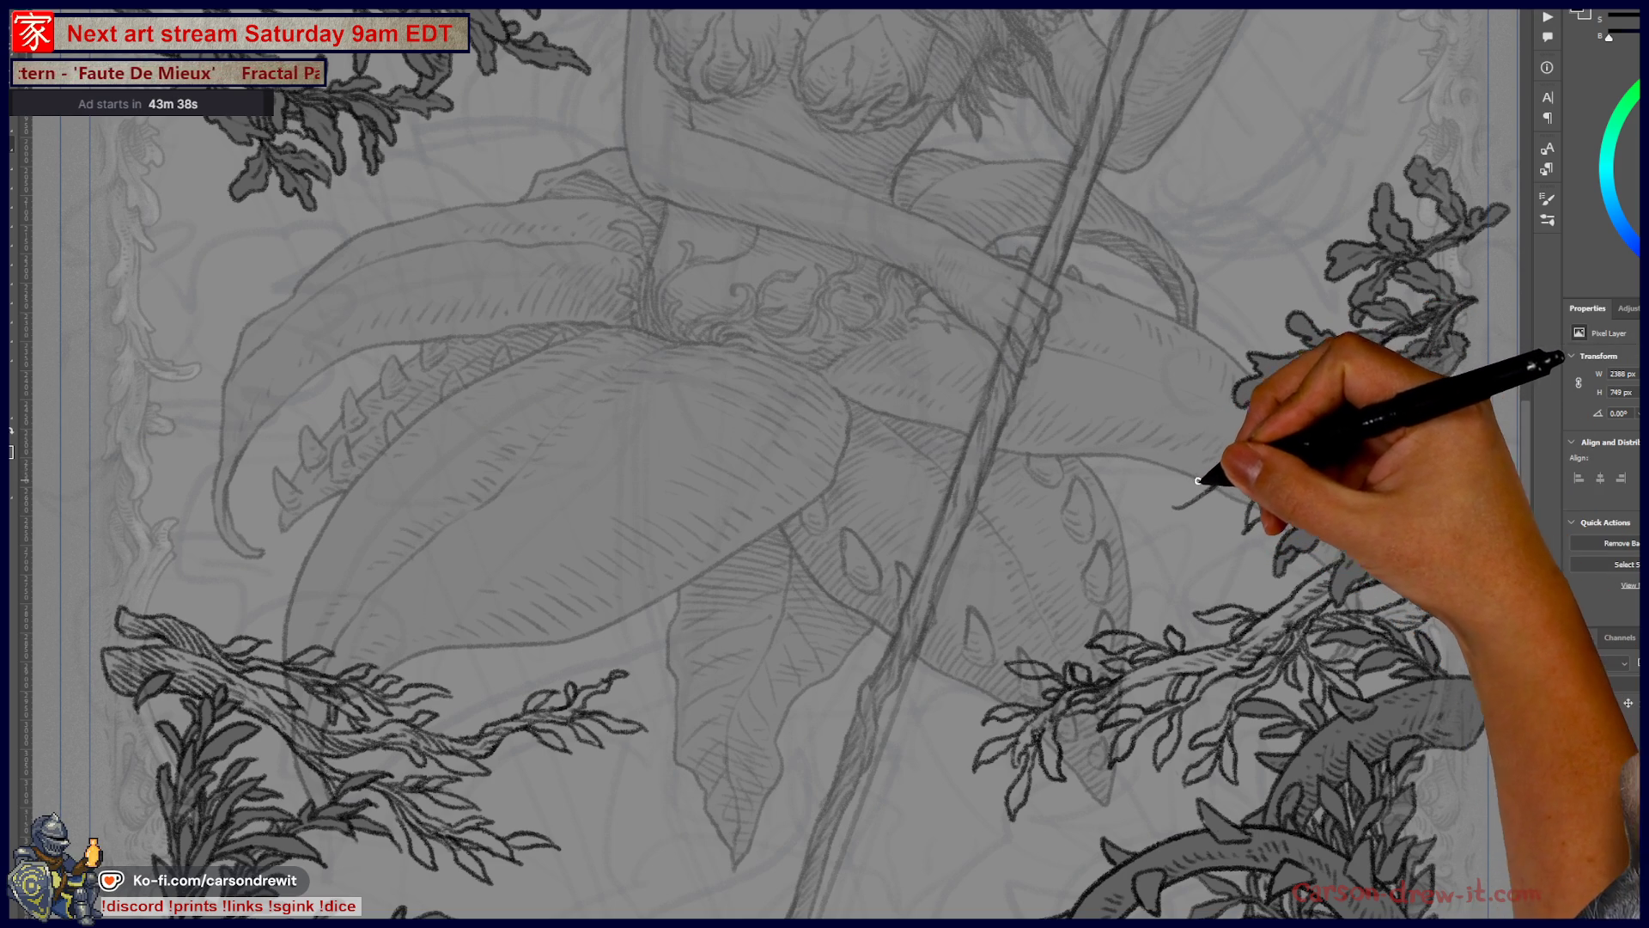
drag(1155, 503, 1213, 505)
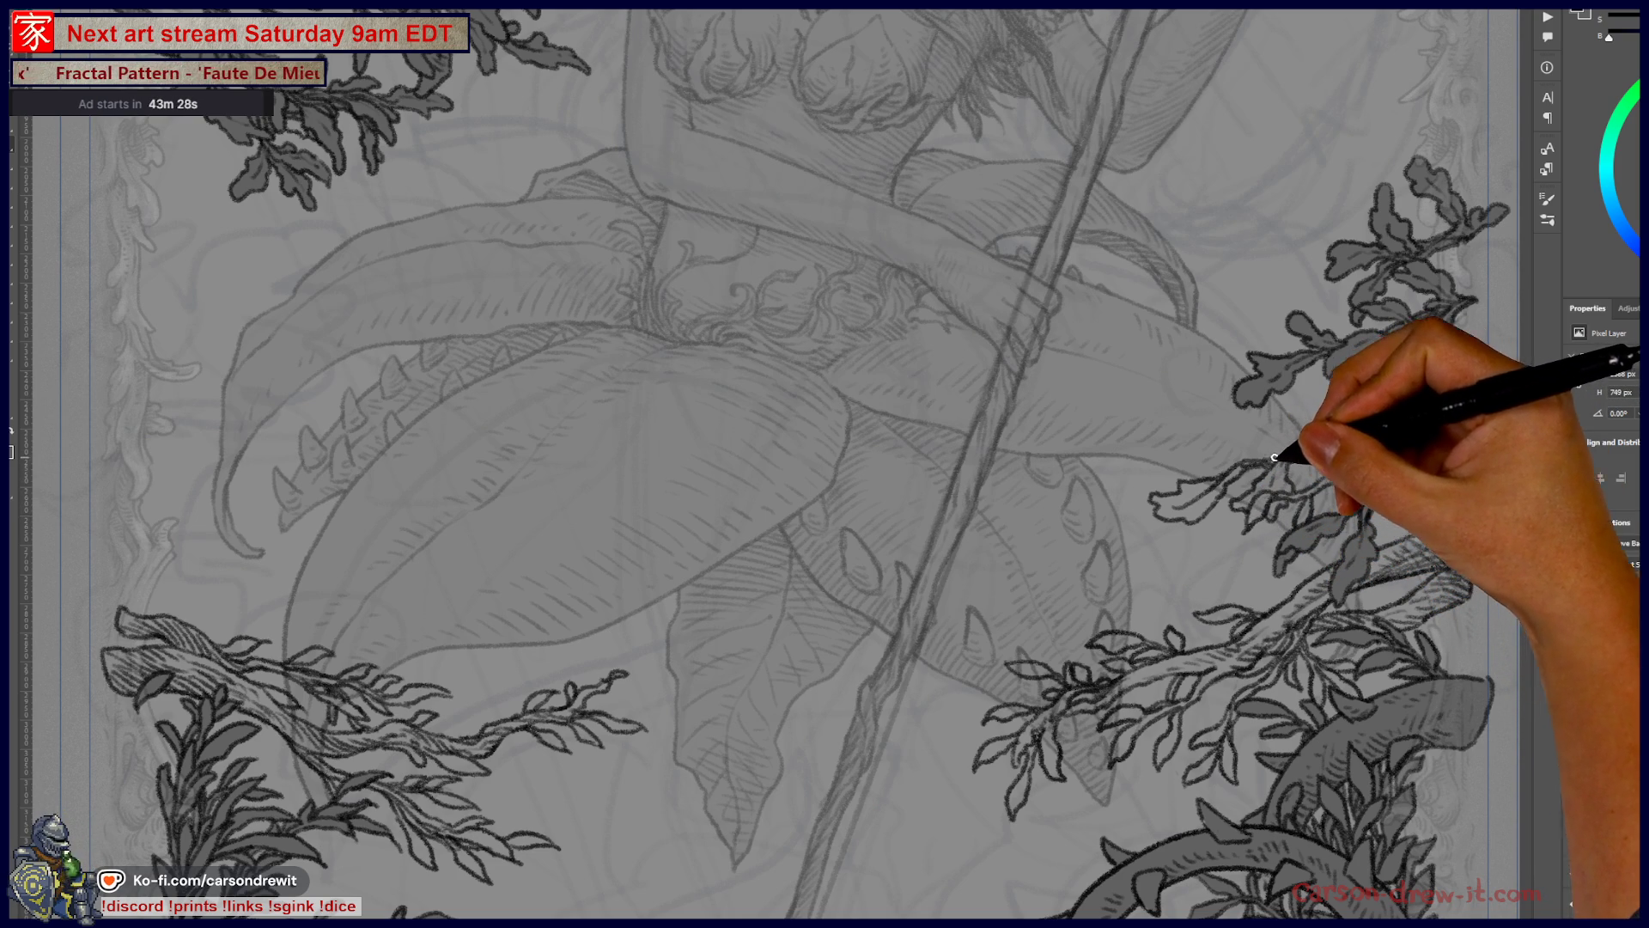
drag(1234, 443, 1260, 442)
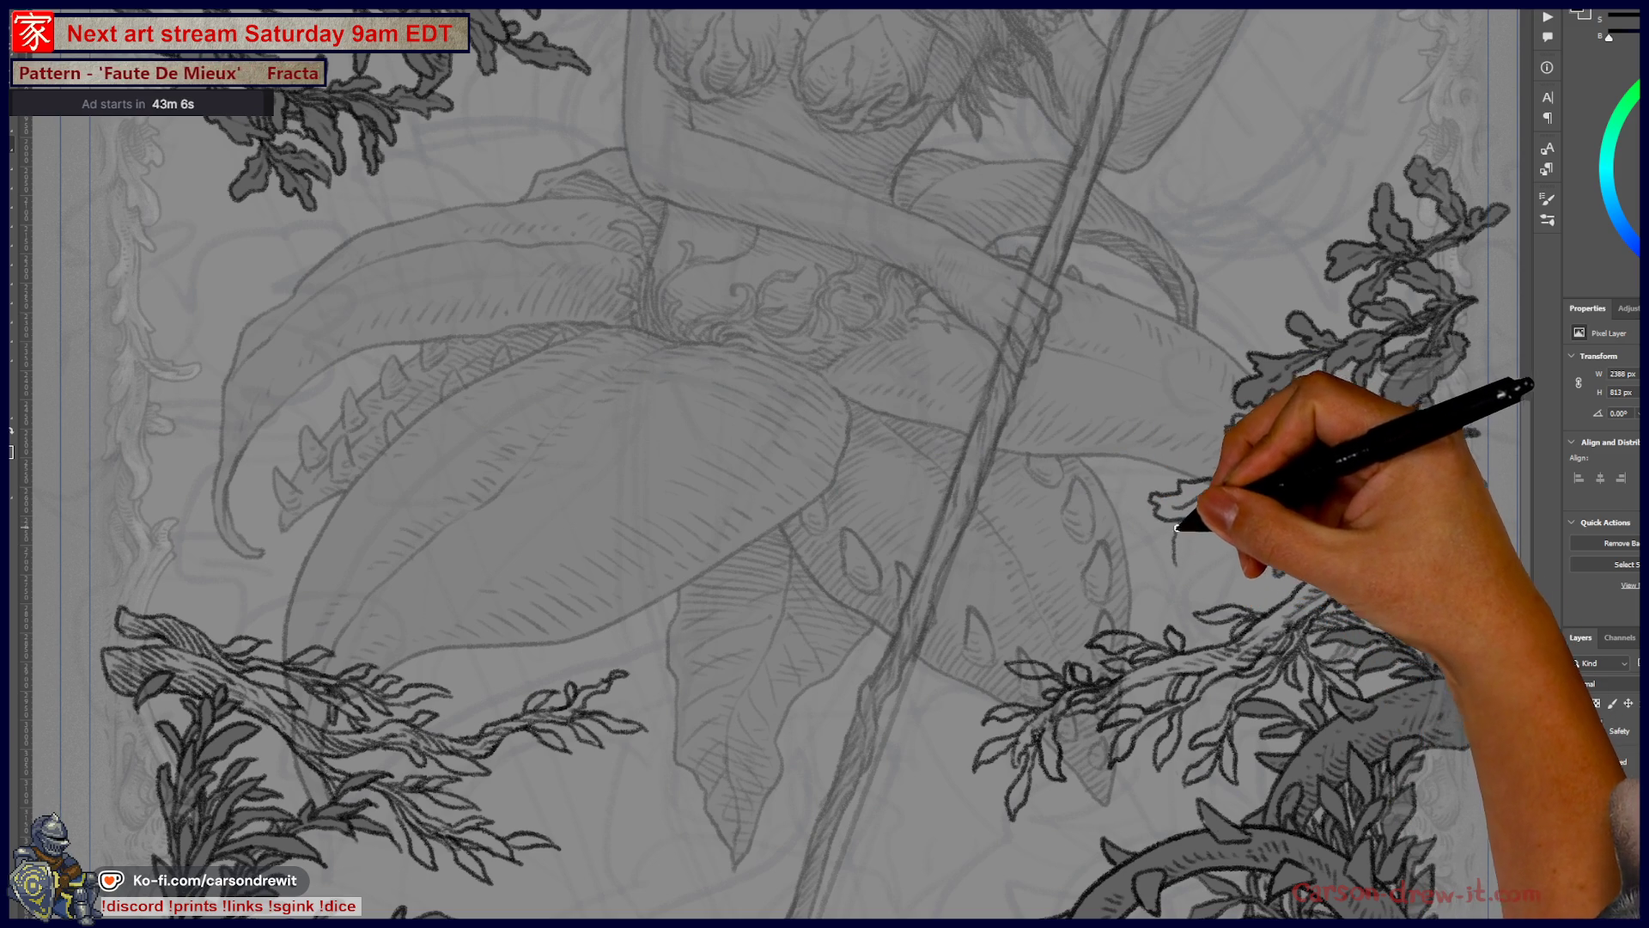
drag(1157, 563, 1189, 565)
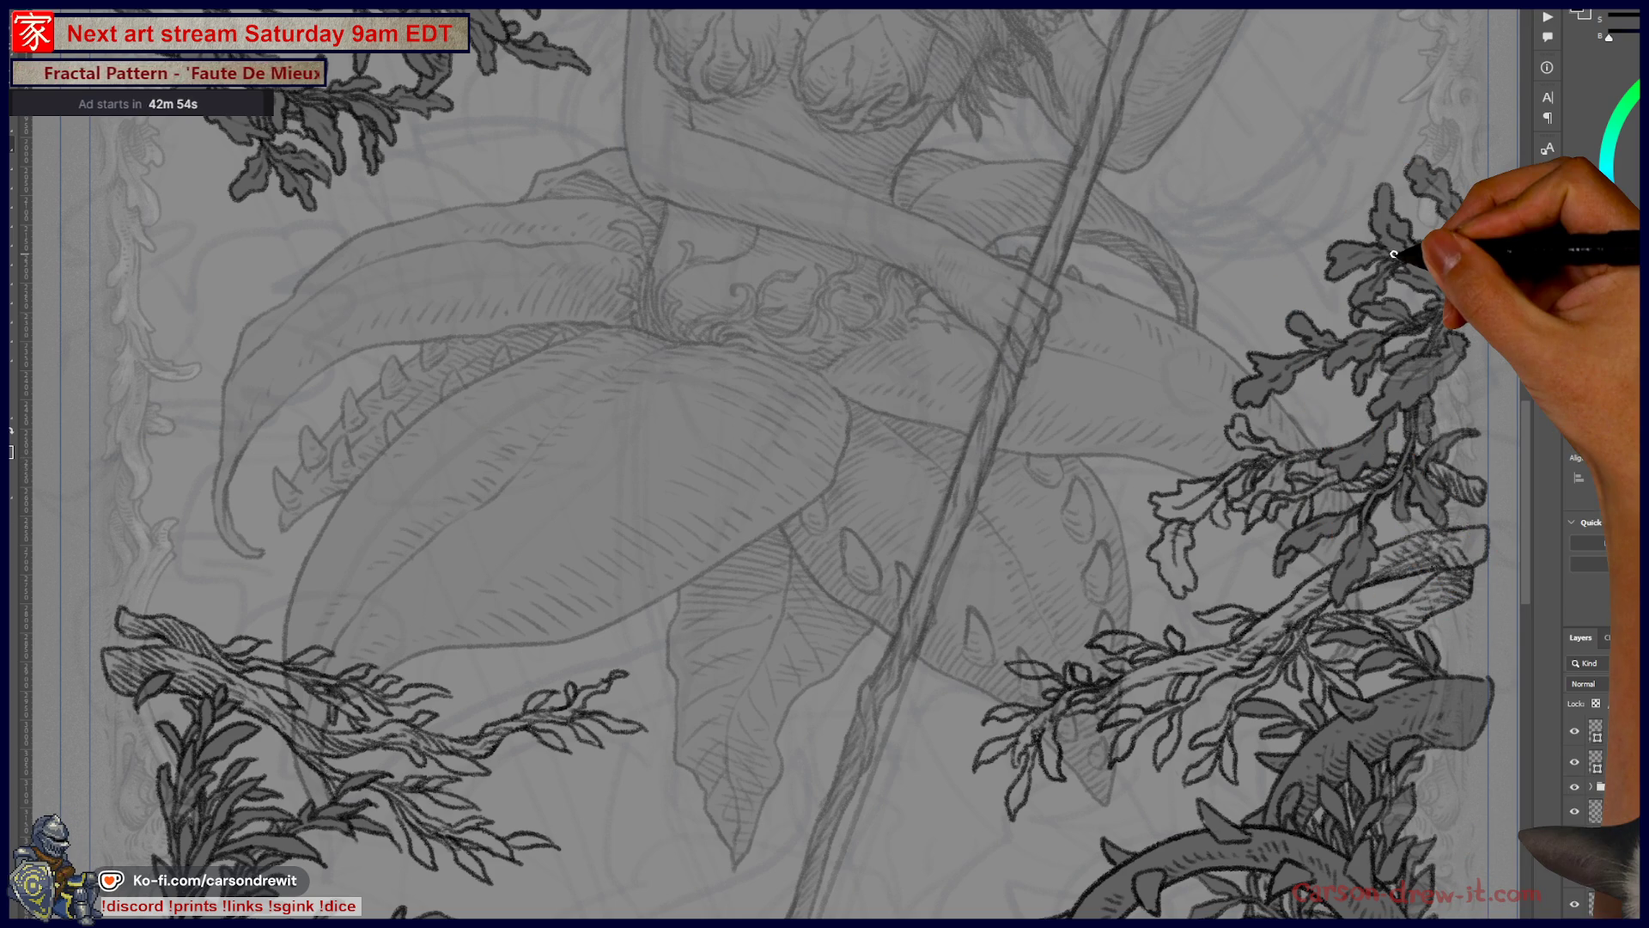
key(ctrl+minus)
key(ctrl+minus)
key(ctrl+minus)
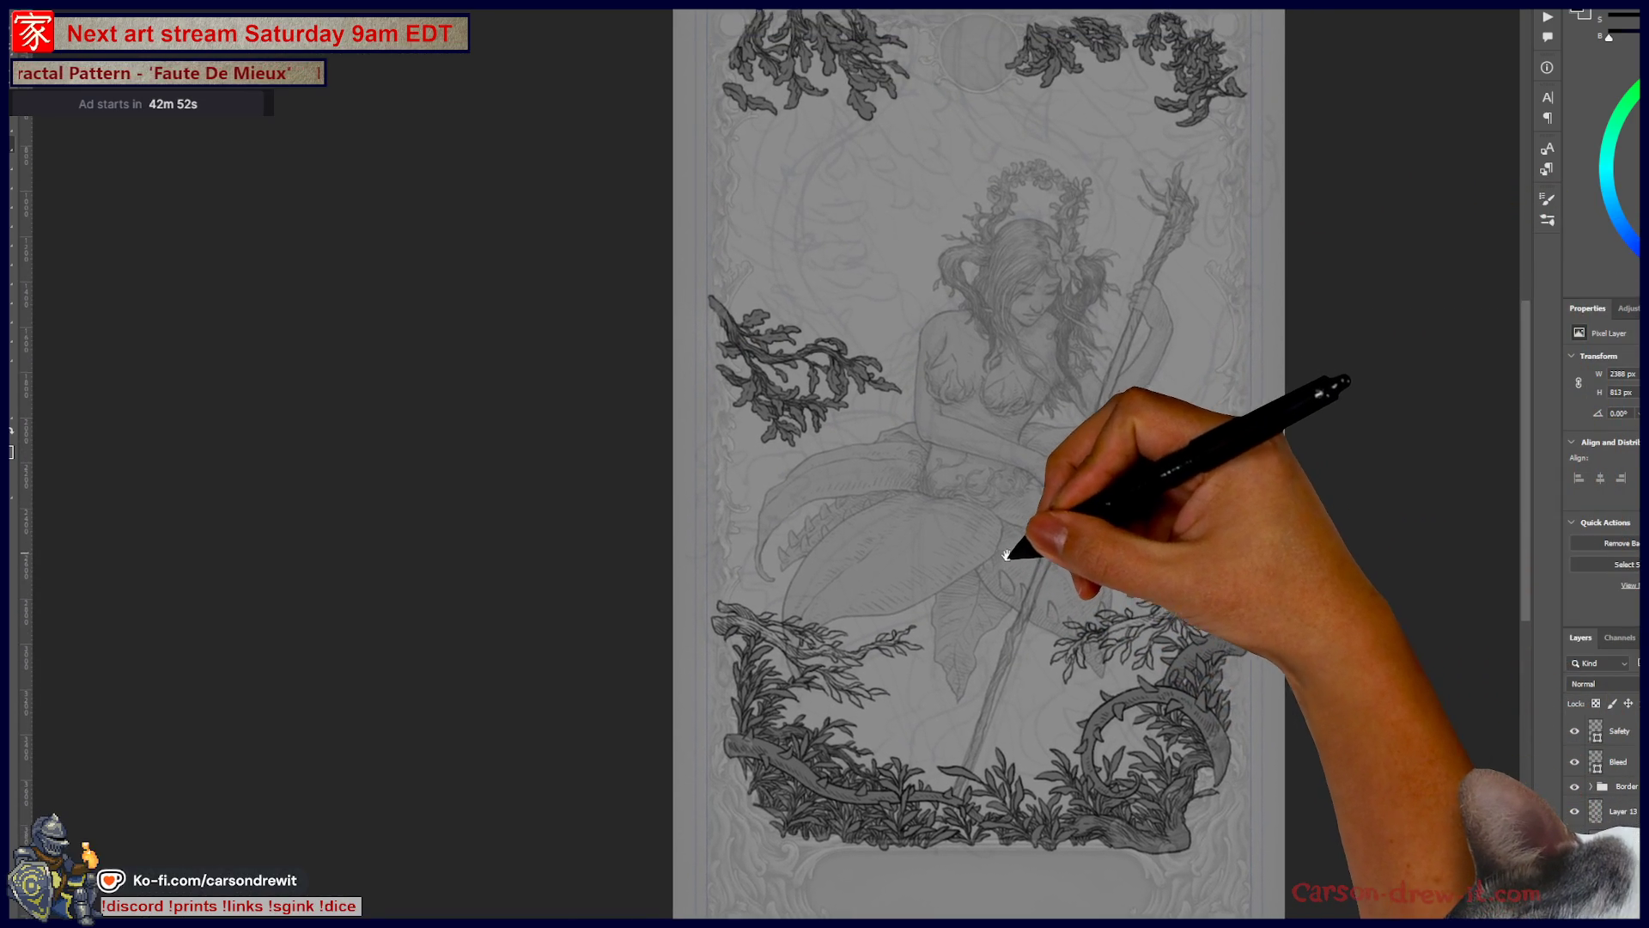
Step: Fade the masked dark-filled branch layer under Layer 13 to 50% opacity
key(ctrl+plus)
key(ctrl+plus)
key(ctrl+plus)
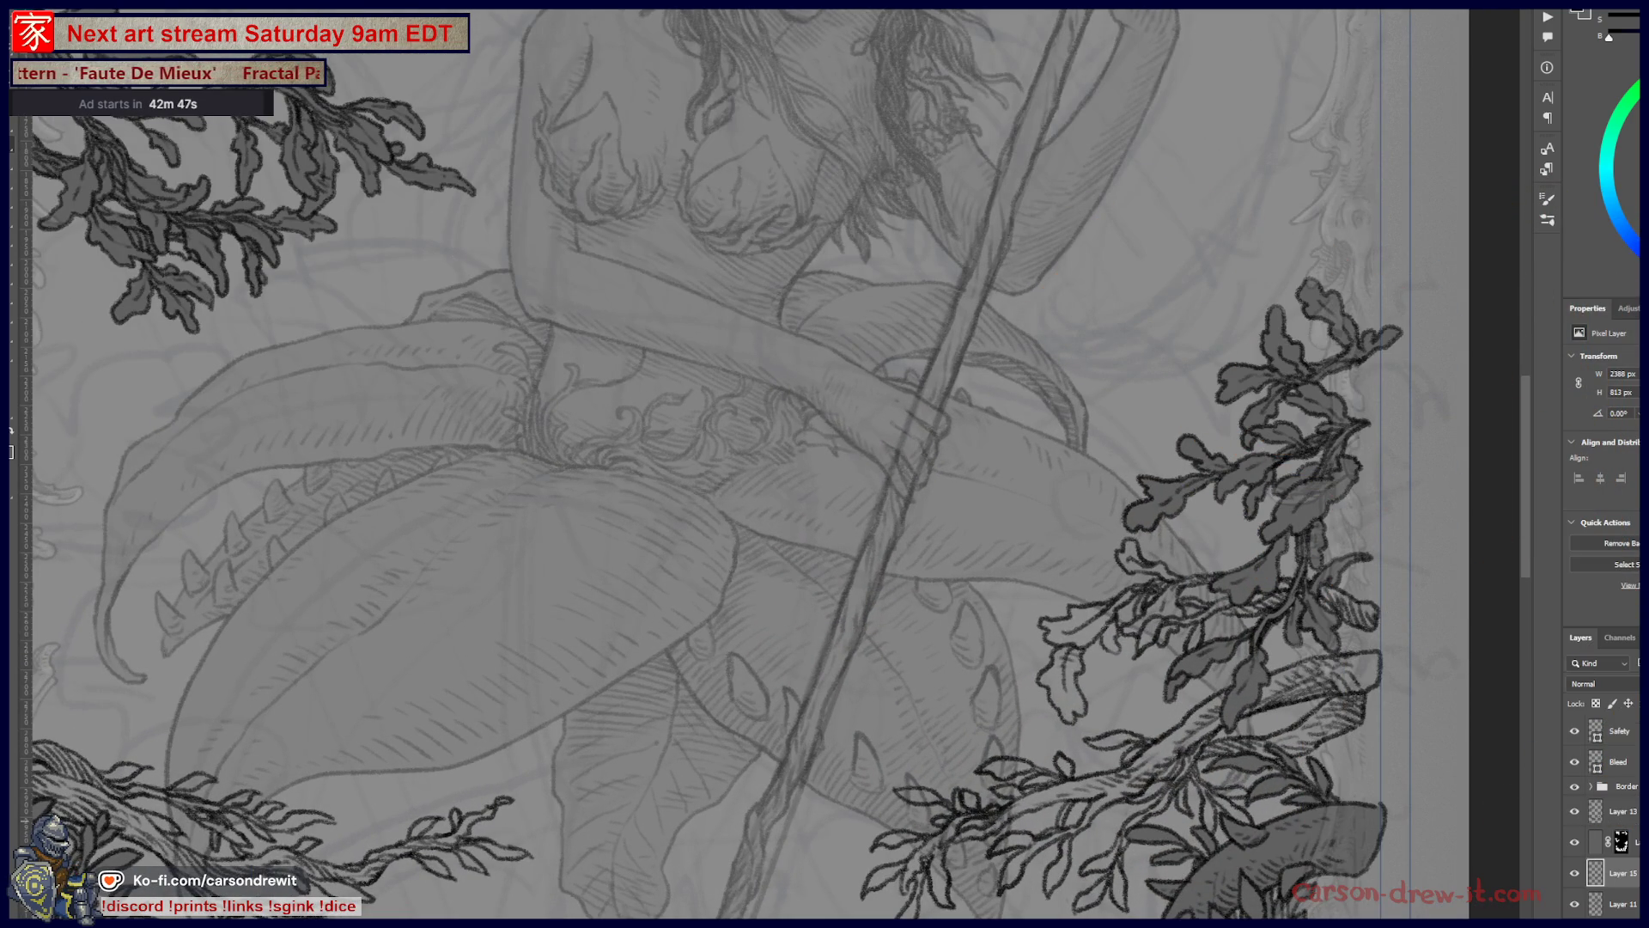
click(1620, 811)
click(1615, 842)
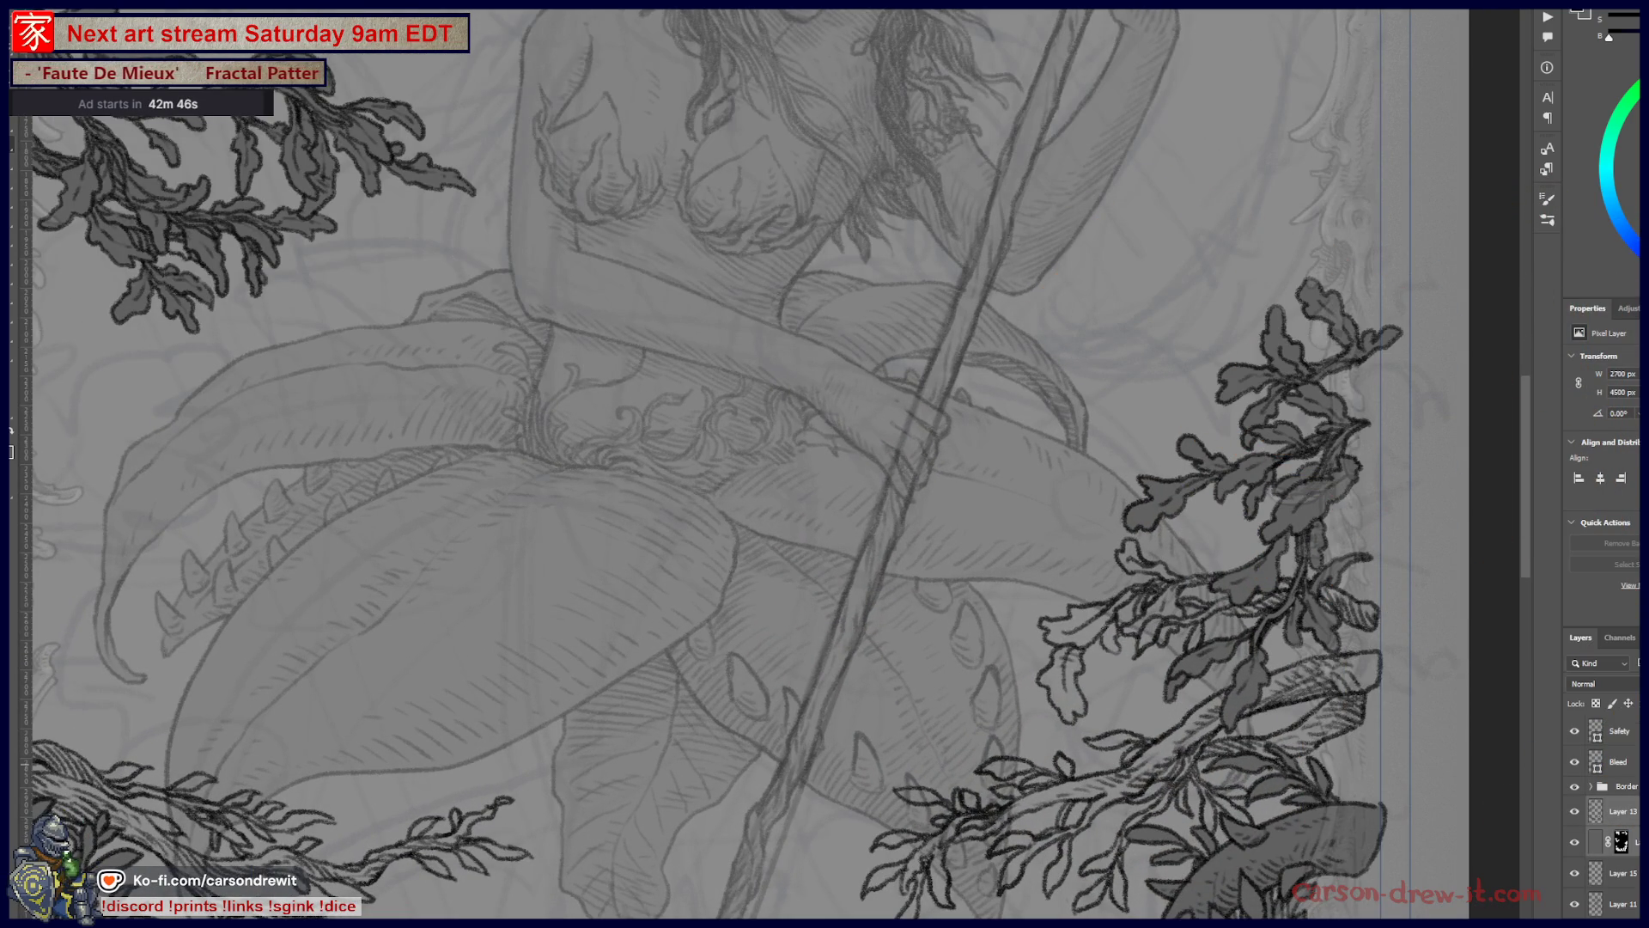
key(5)
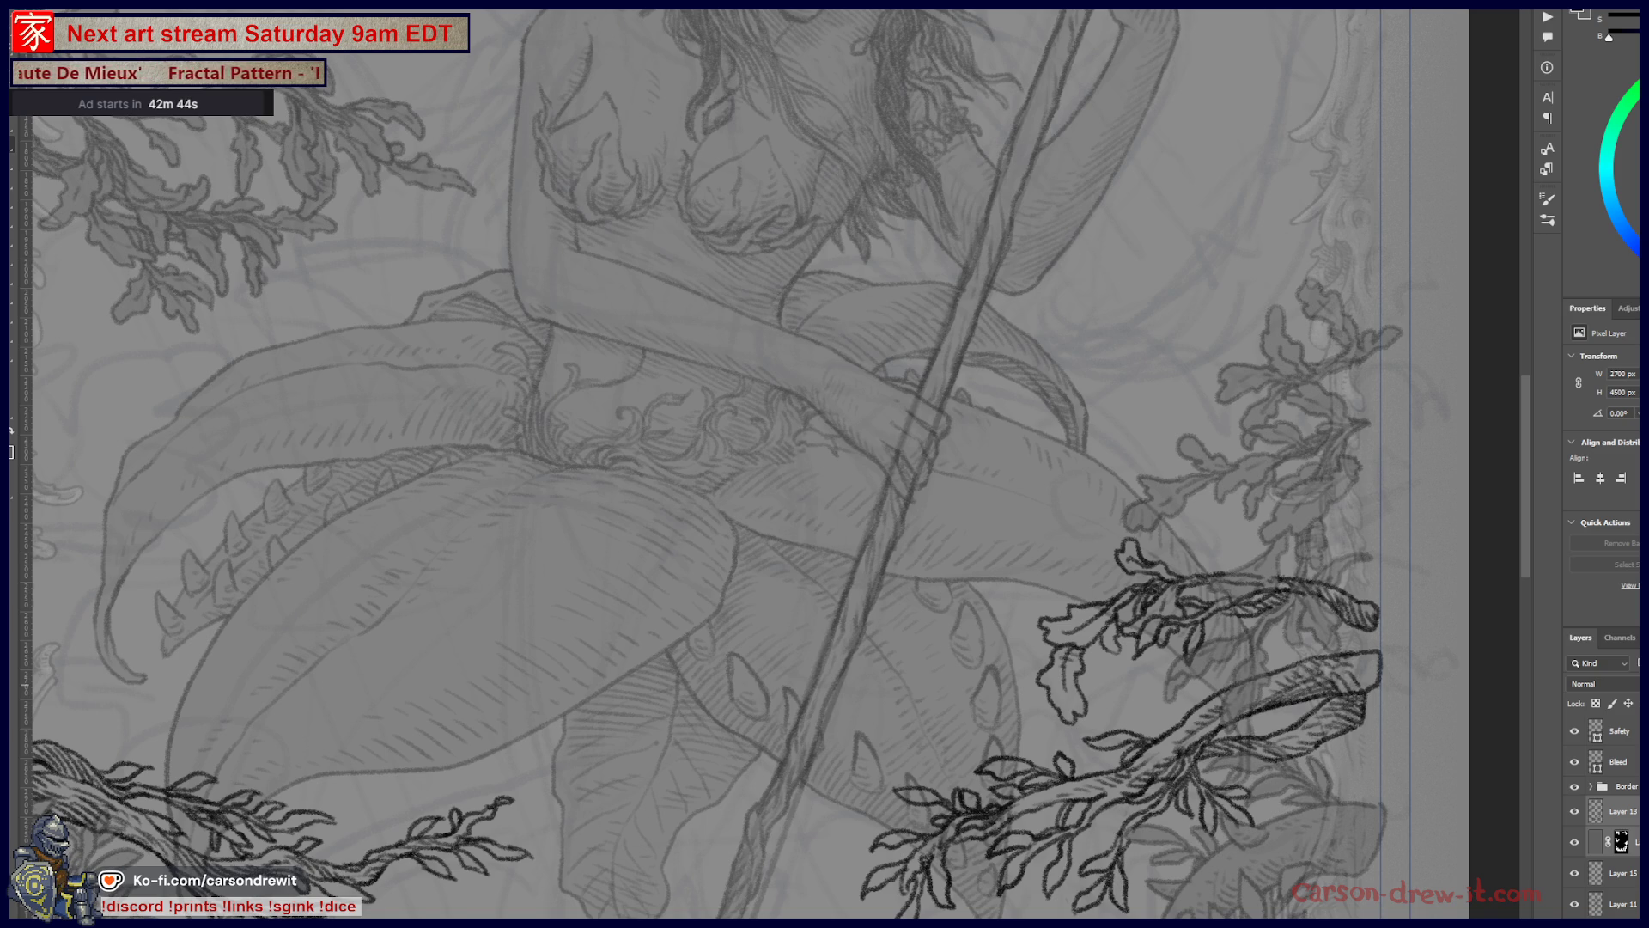
click(1251, 578)
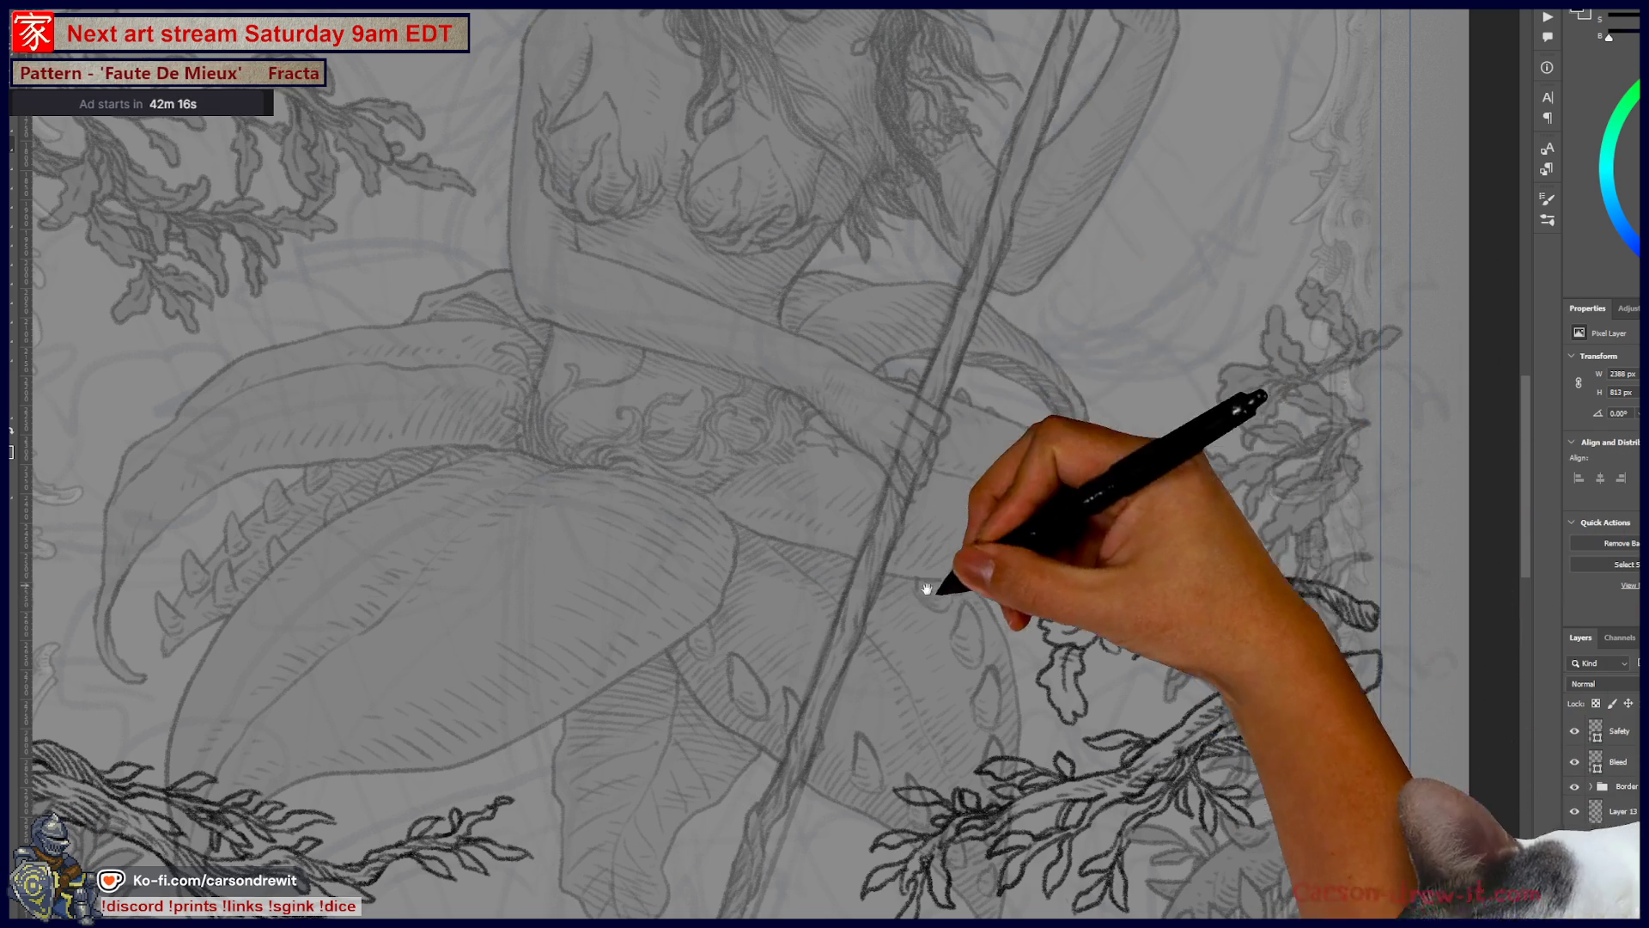
Step: Ink extra leaves at the tip of the lower-left branch
drag(1063, 622, 1222, 432)
drag(1067, 515, 1152, 450)
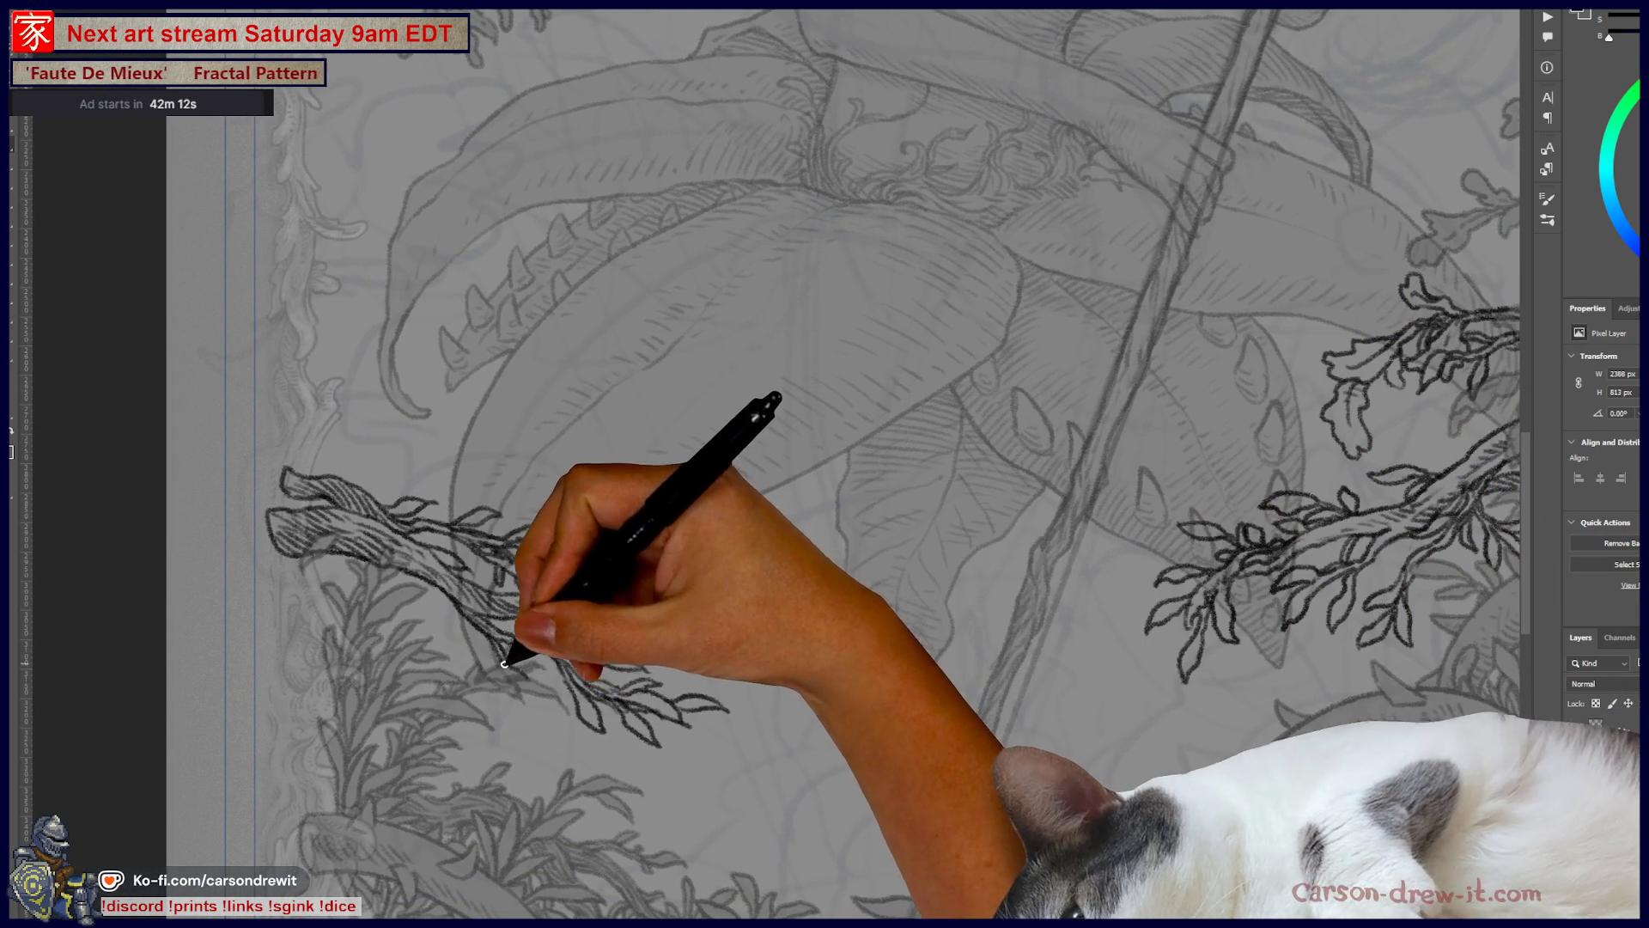
mouse_move(531, 683)
mouse_down()
mouse_move(538, 699)
mouse_move(522, 684)
mouse_up()
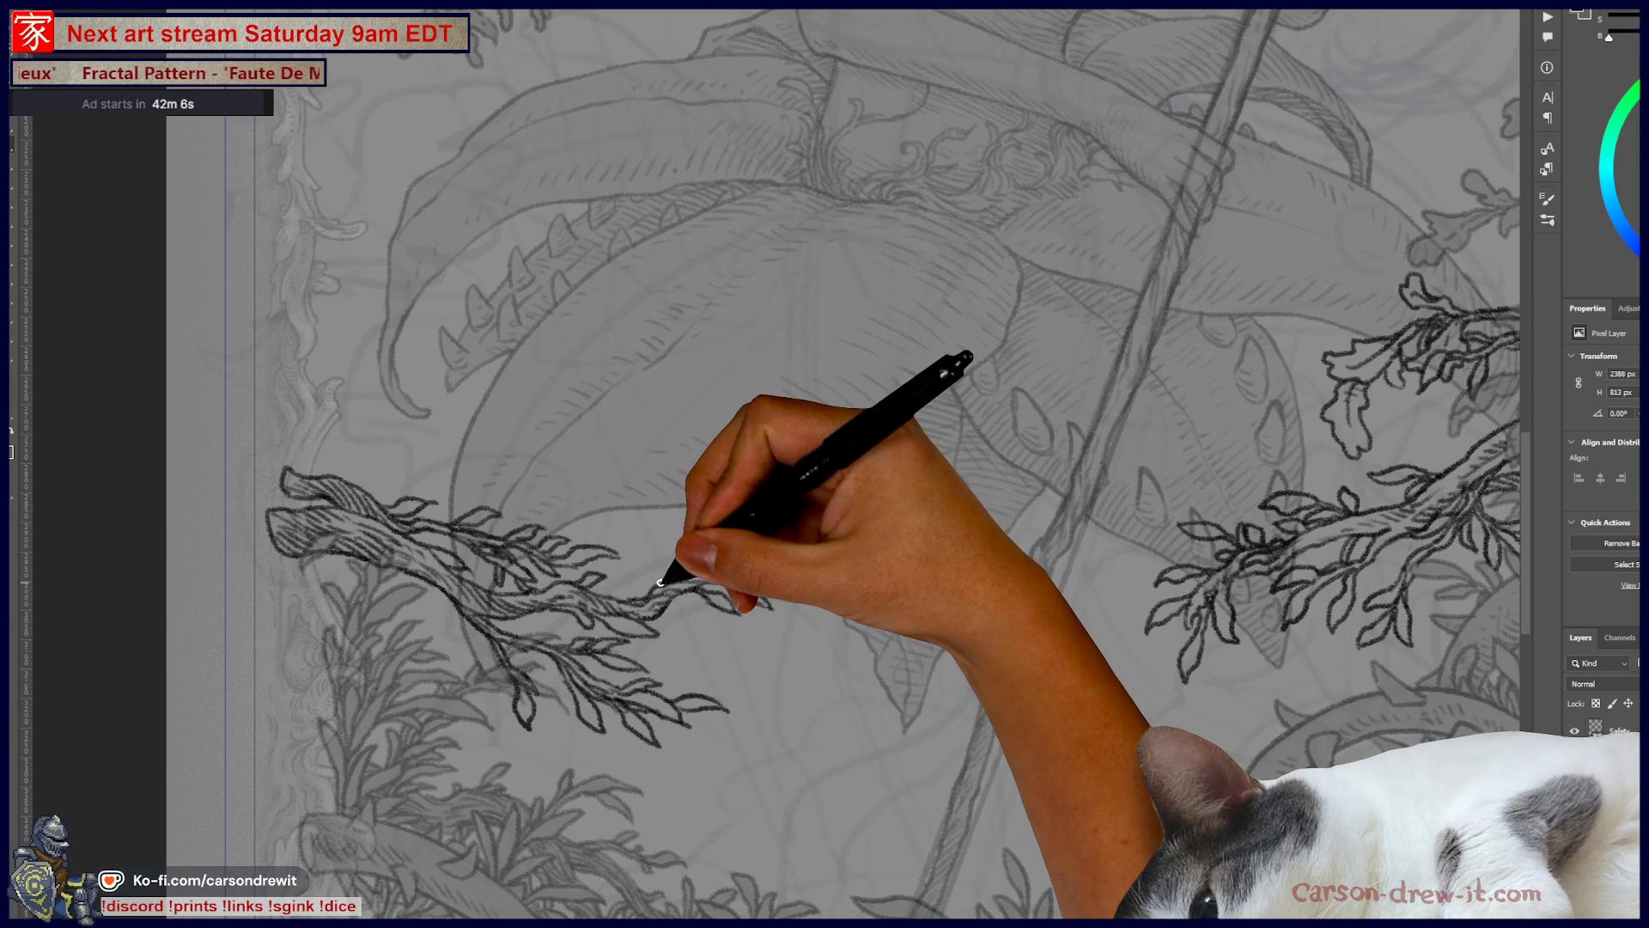
drag(553, 424, 488, 655)
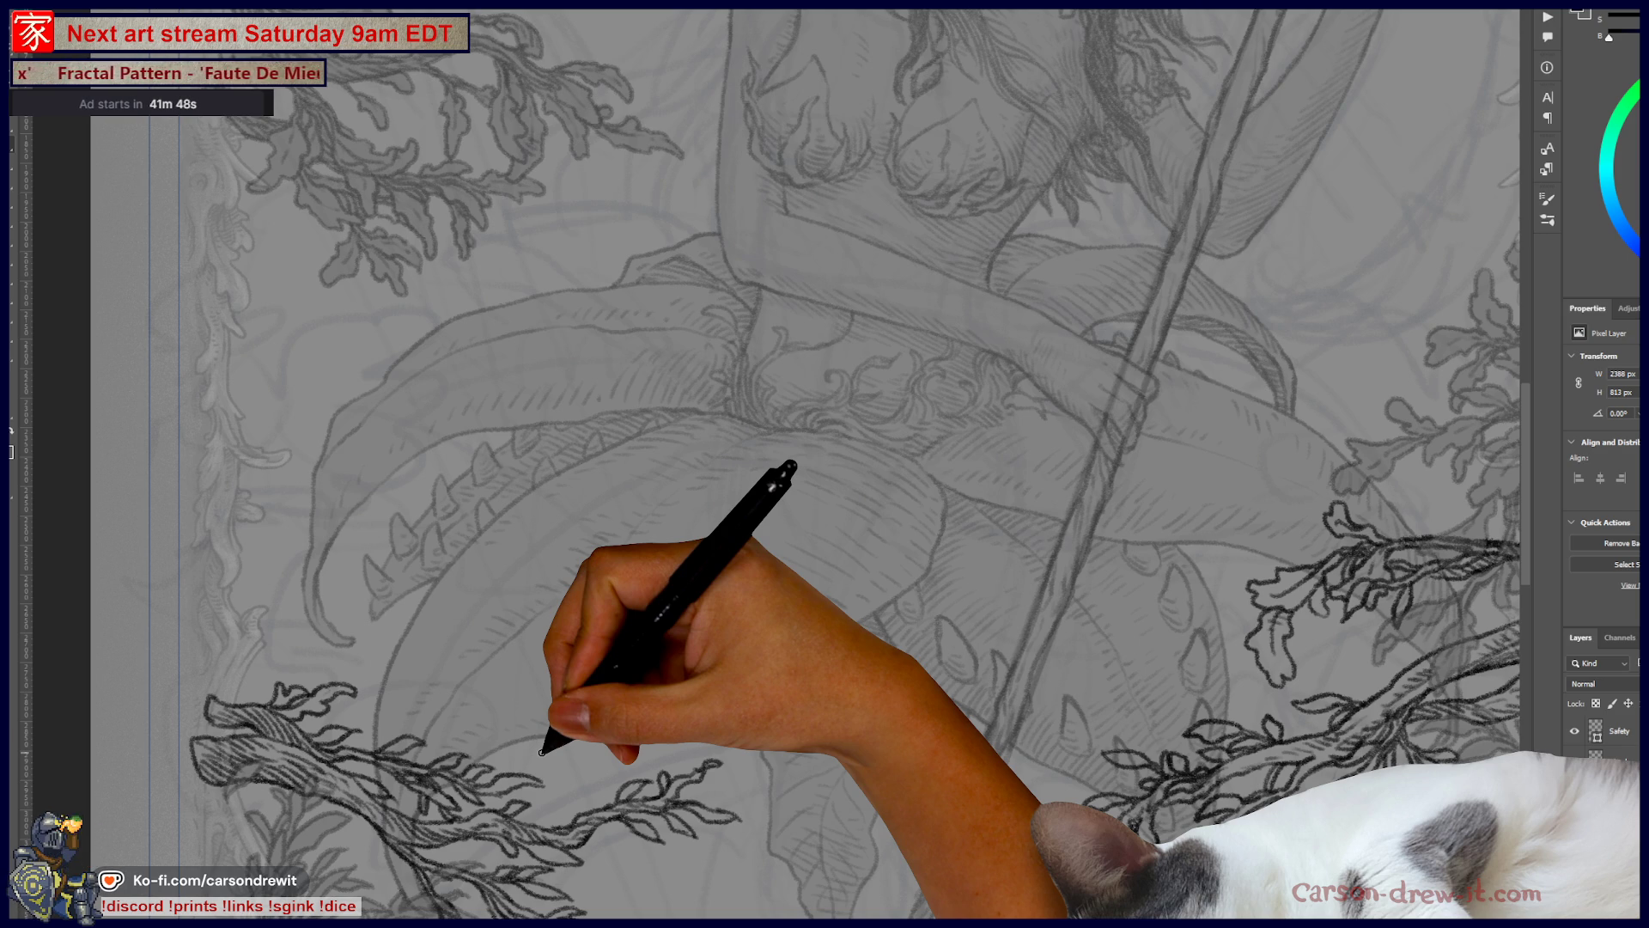
scroll(825, 464, right, 1)
scroll(817, 526, right, 5)
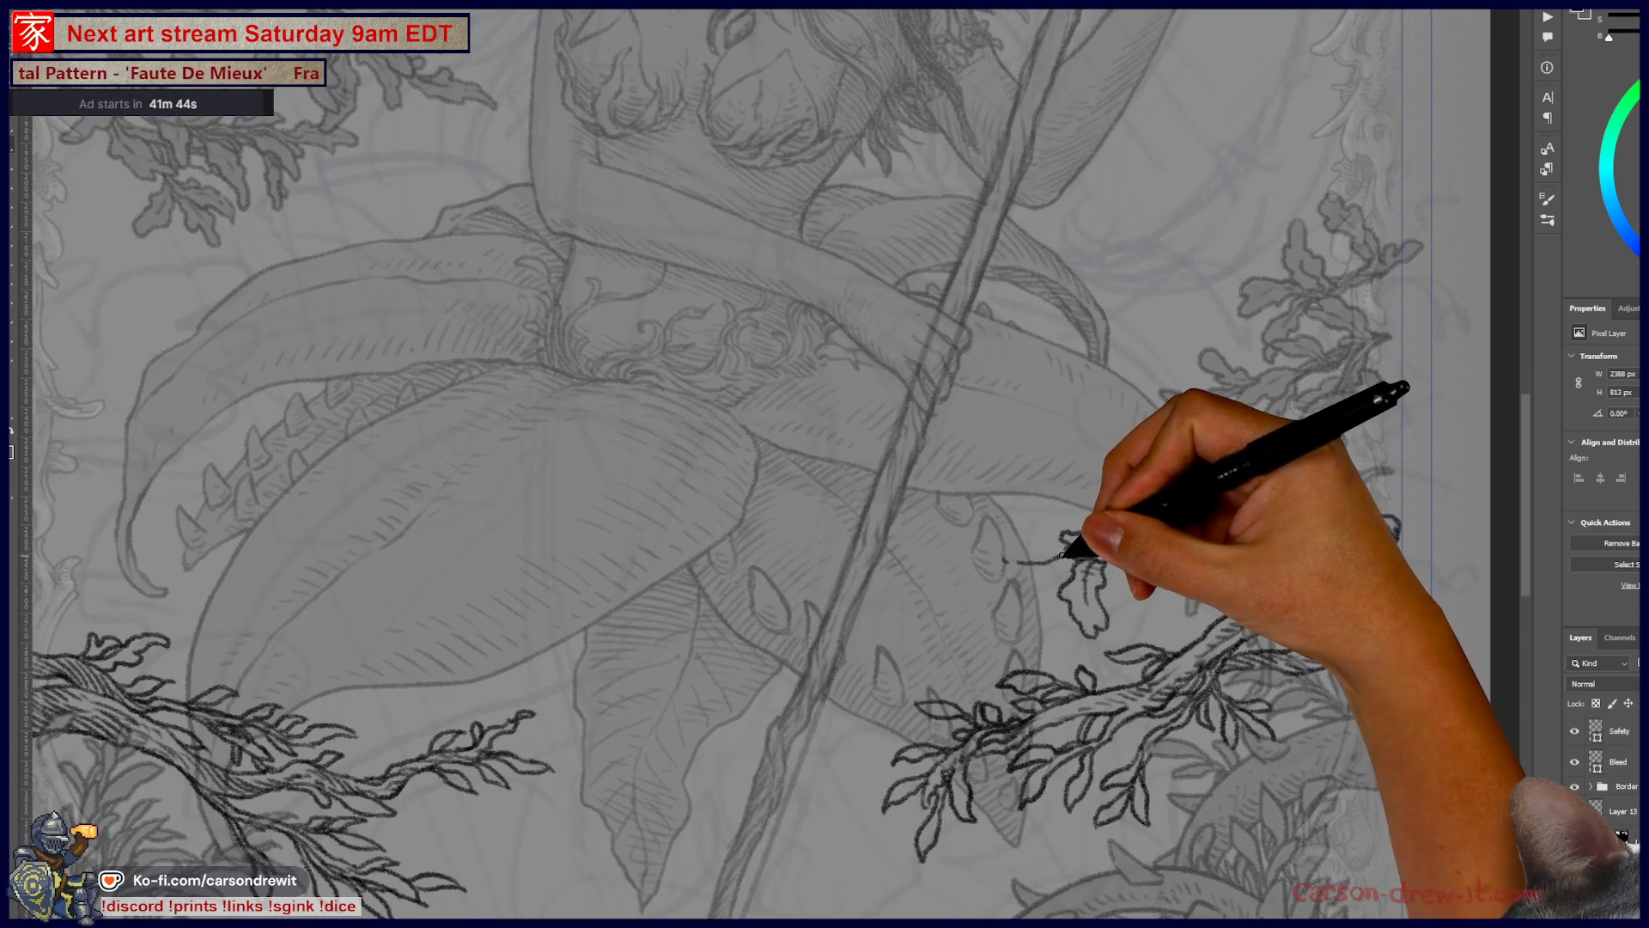
Step: Ink a new leaf on the right-hand branch
mouse_move(1025, 539)
mouse_down()
mouse_move(997, 534)
mouse_move(987, 564)
mouse_move(1035, 582)
mouse_move(1093, 545)
mouse_move(1049, 552)
mouse_move(1124, 540)
mouse_move(1175, 574)
mouse_move(1134, 566)
mouse_up()
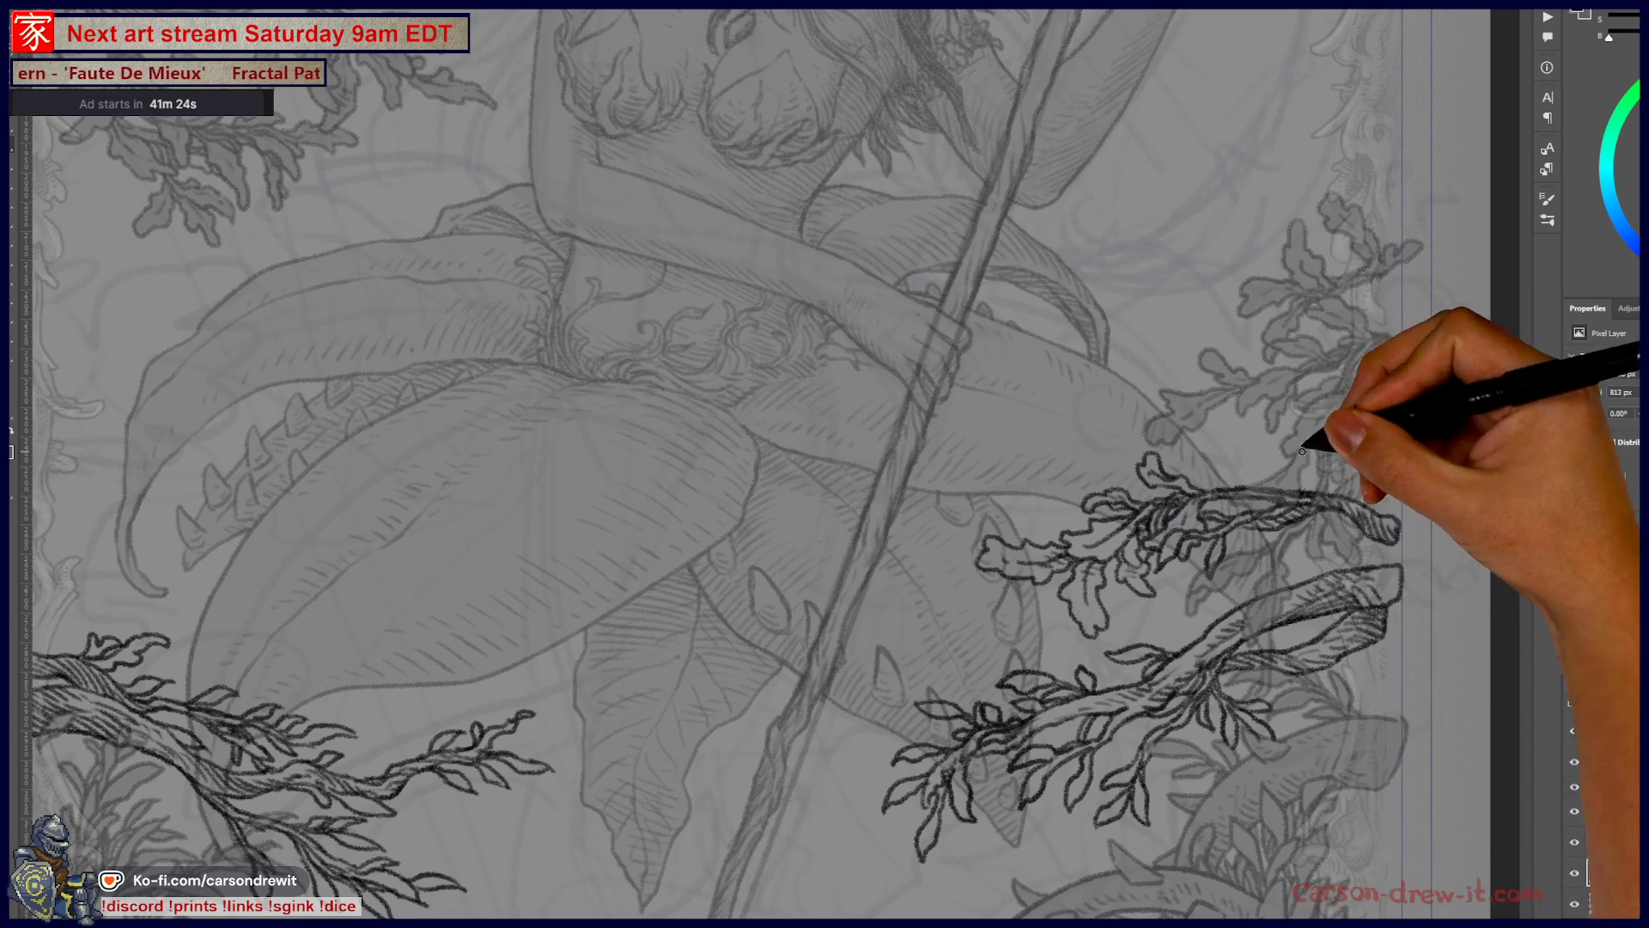
mouse_move(973, 545)
mouse_down()
mouse_move(913, 526)
mouse_move(876, 369)
mouse_up()
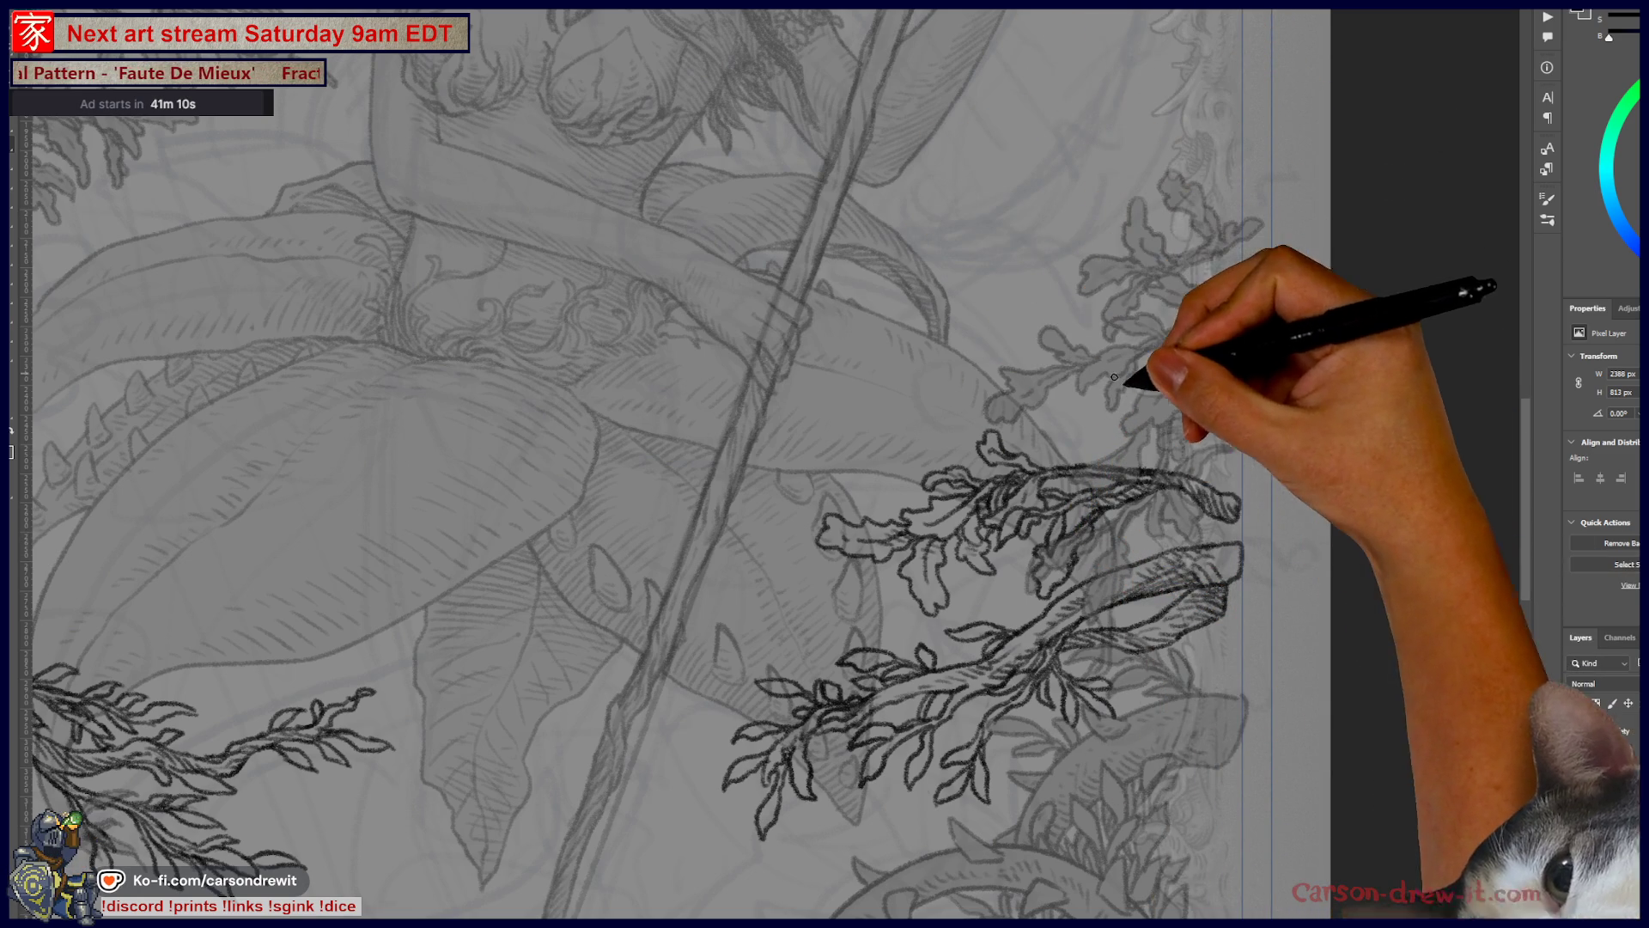
mouse_move(1042, 294)
mouse_down()
mouse_move(1093, 394)
mouse_move(1288, 312)
mouse_move(1278, 331)
mouse_move(1149, 368)
mouse_move(950, 220)
mouse_up()
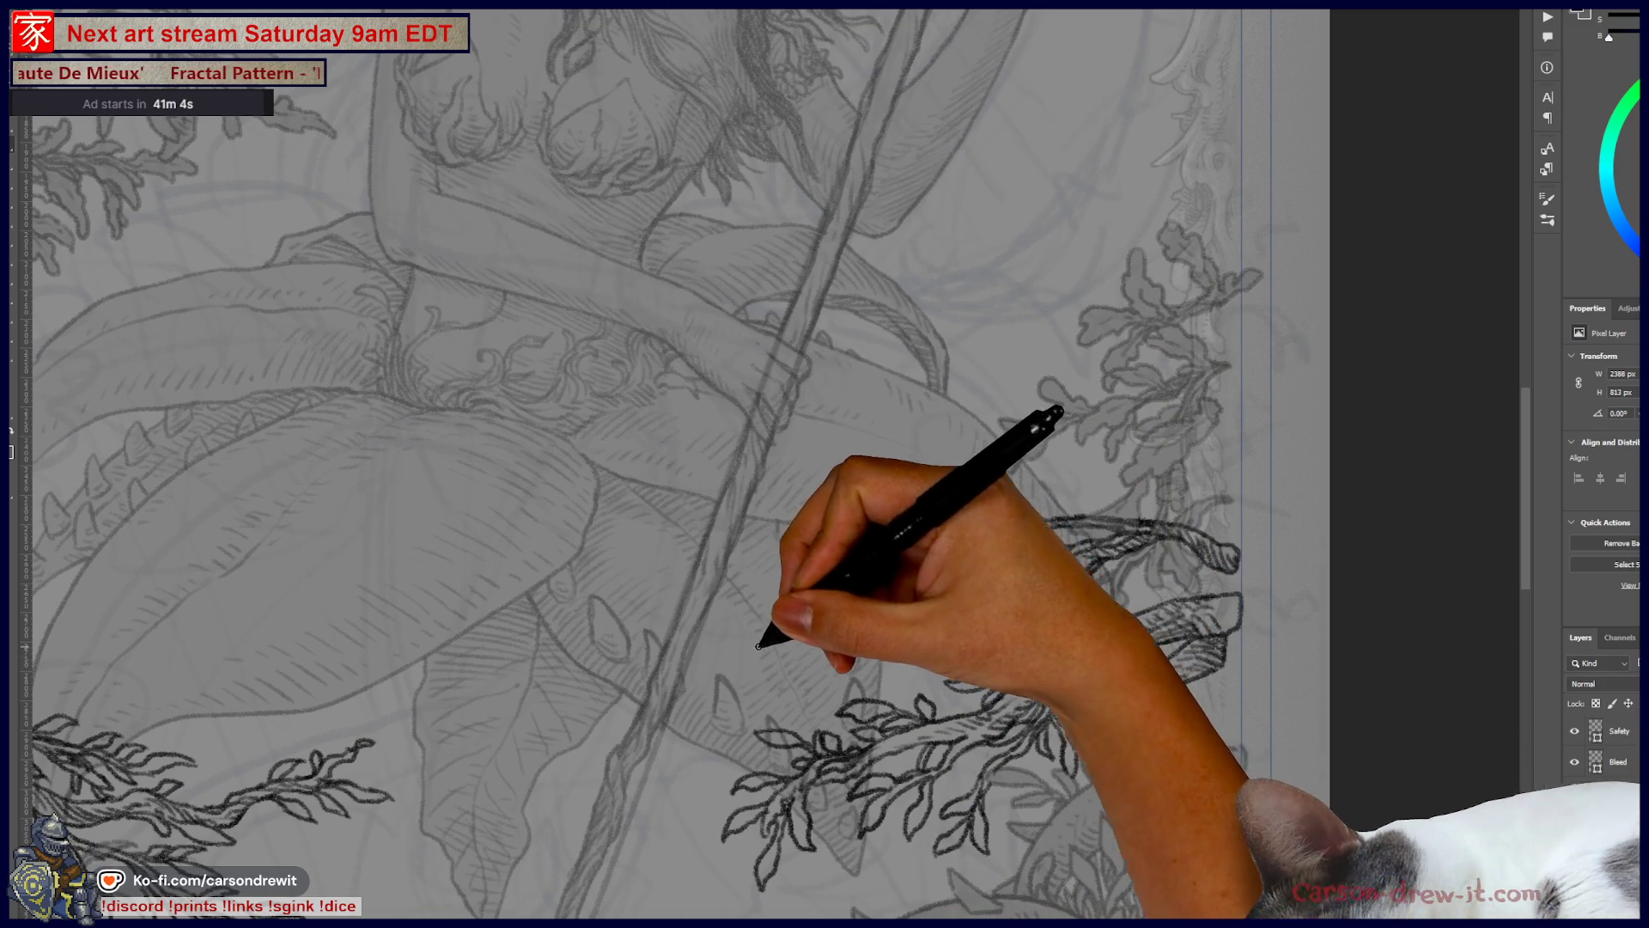
mouse_move(931, 585)
mouse_down()
mouse_move(1031, 478)
mouse_move(1172, 472)
mouse_move(1237, 394)
mouse_move(1270, 471)
mouse_move(1230, 418)
mouse_up()
Step: Brush a thin curving vine line rising from the right branch toward the top
key(ctrl)
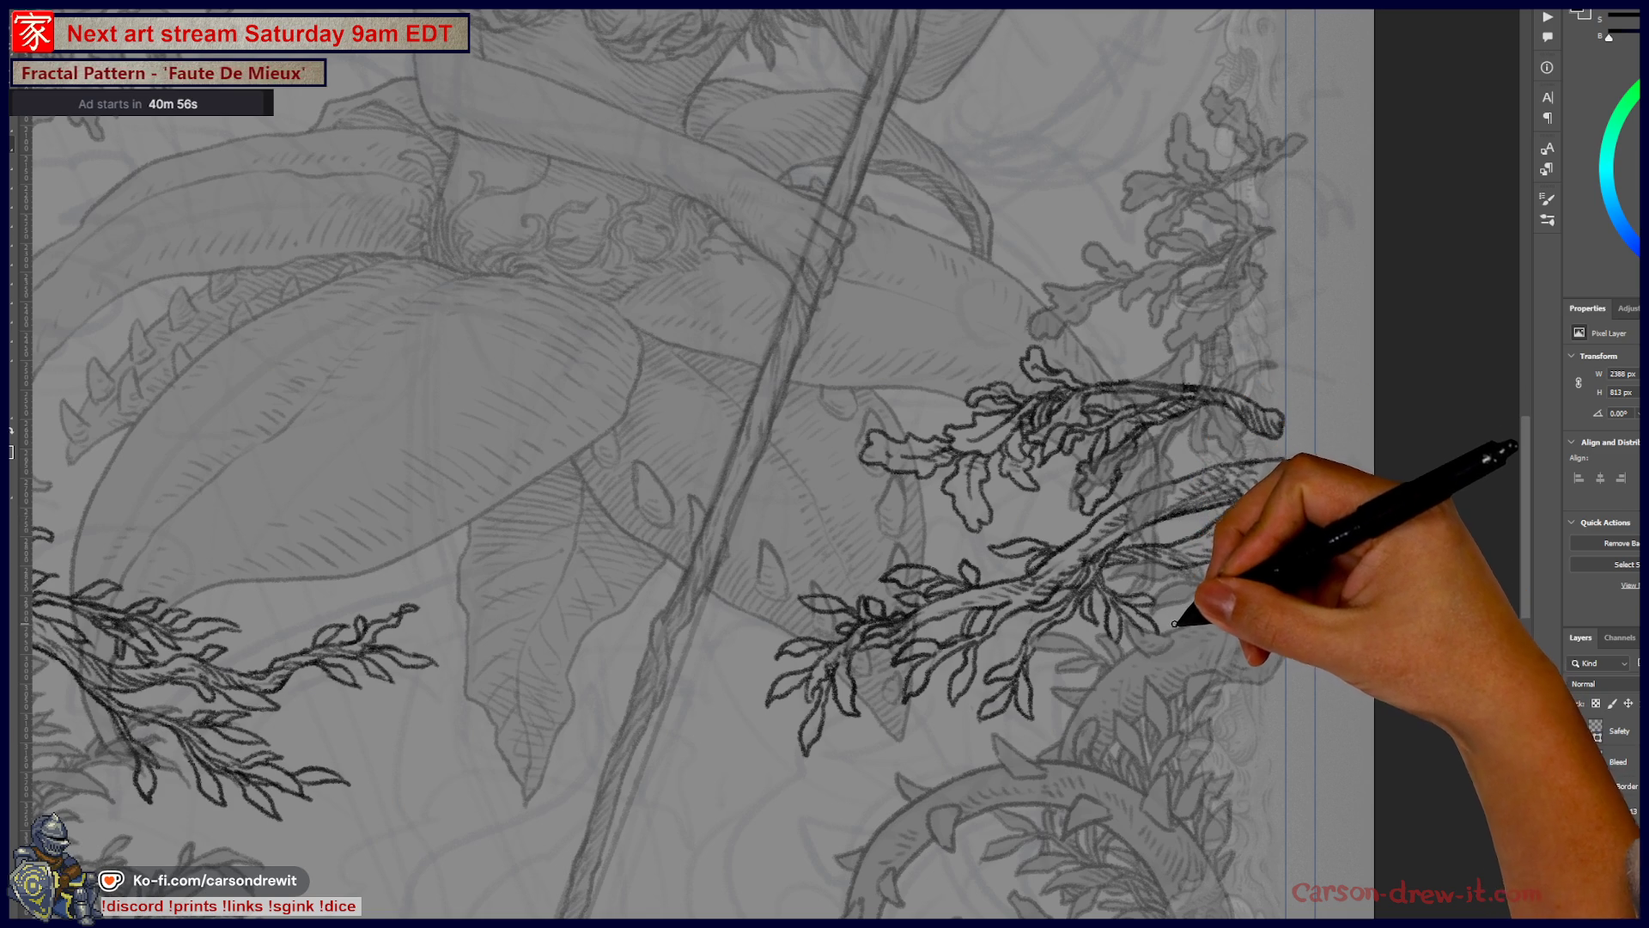
drag(1161, 560, 1250, 638)
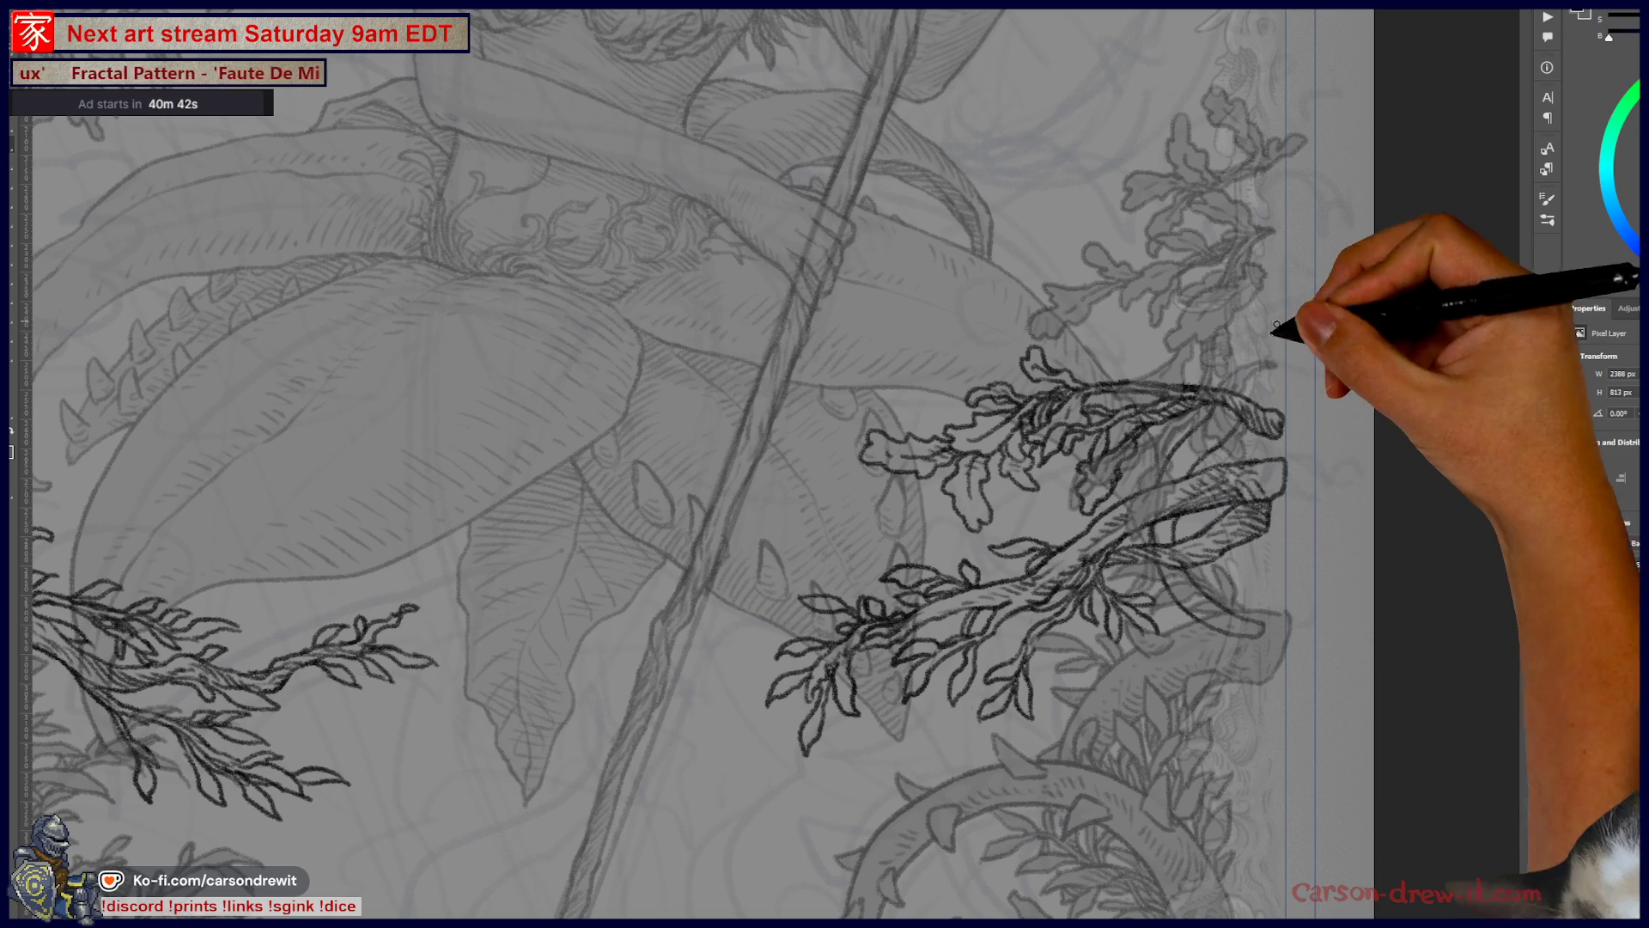
mouse_move(1235, 427)
mouse_down()
mouse_move(1218, 393)
mouse_move(1251, 266)
mouse_move(1240, 176)
mouse_move(1270, 111)
mouse_move(1268, 63)
mouse_up()
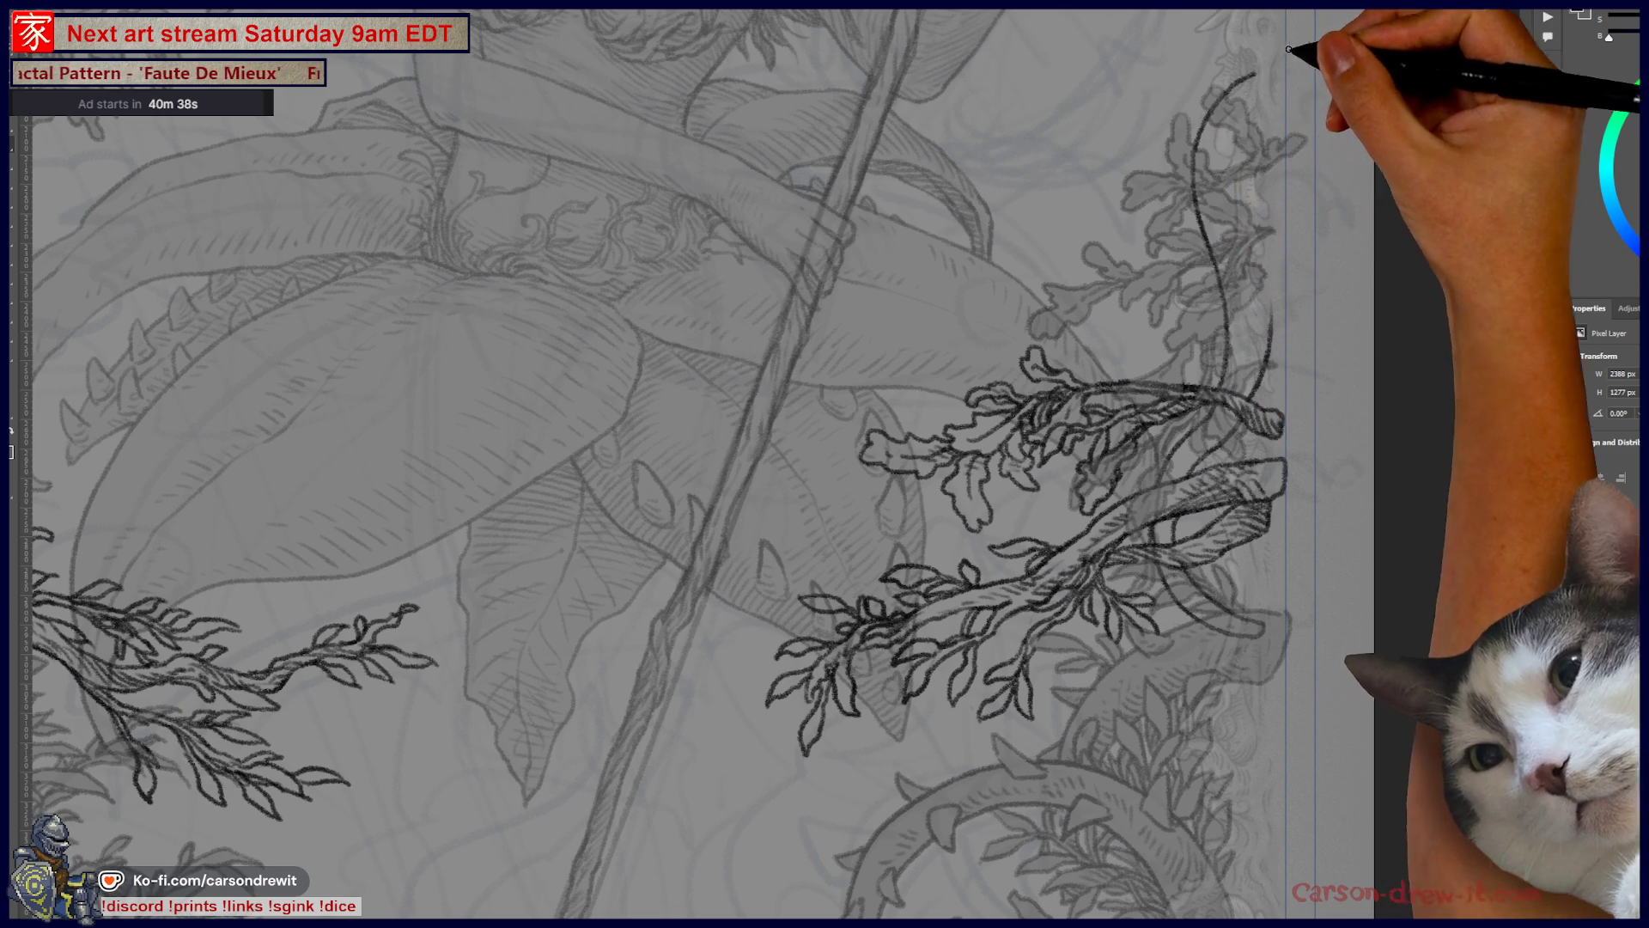
Step: Close the right-edge vine into a long double-lined serpentine outline with inked thorns
drag(1267, 264, 1277, 74)
drag(1255, 384, 1294, 298)
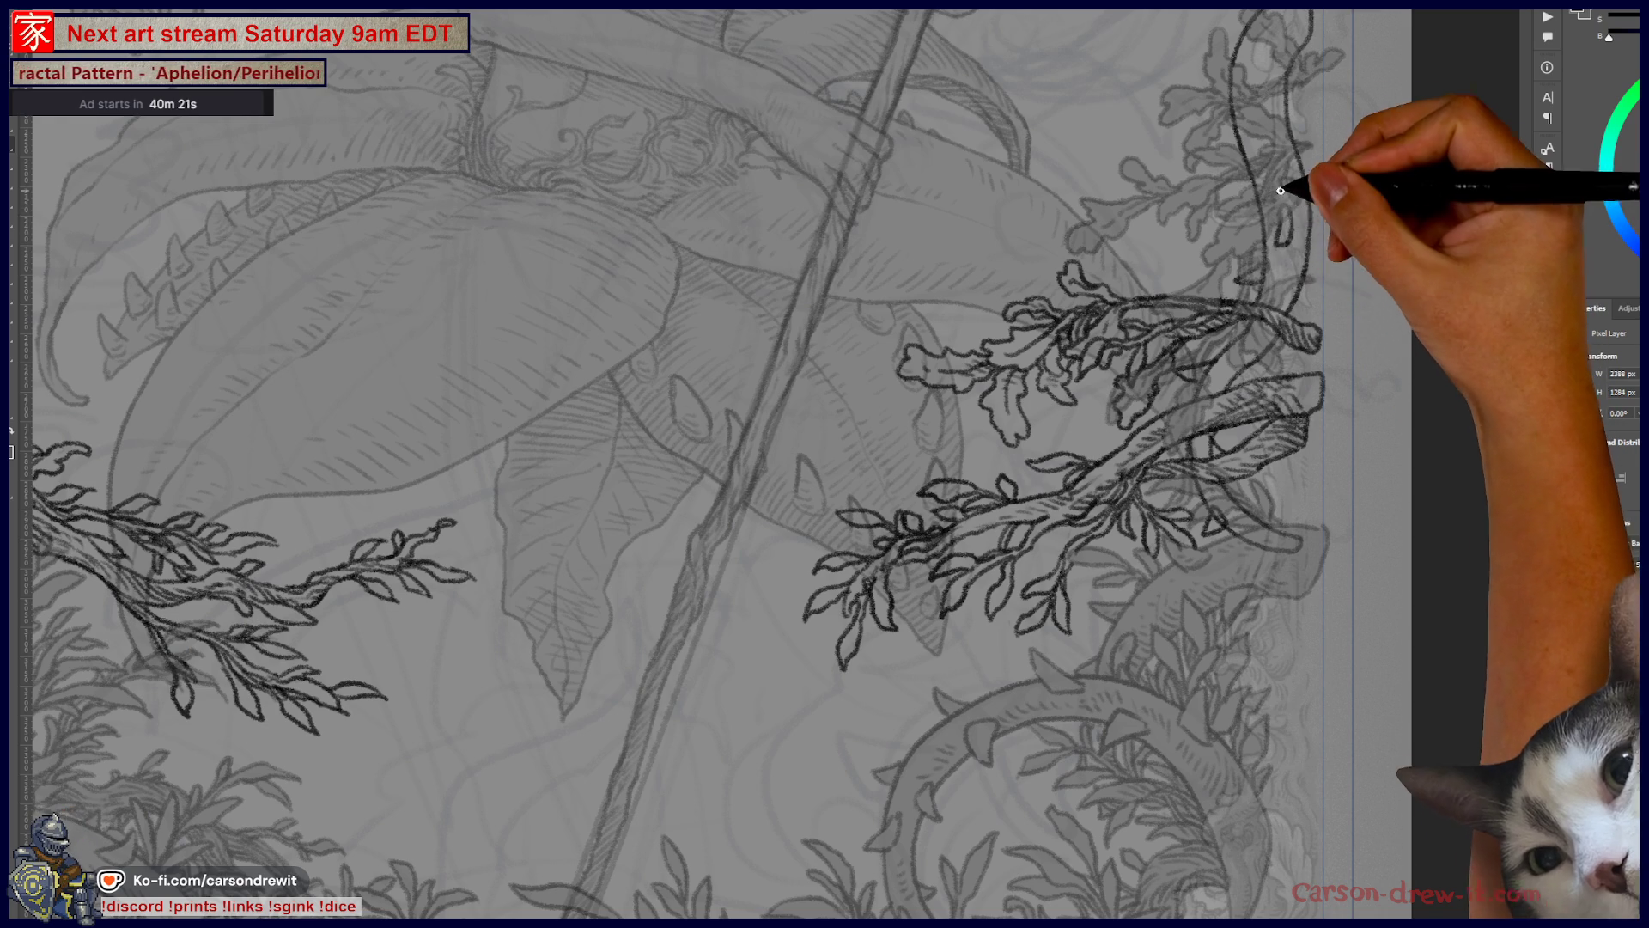
drag(1295, 128, 1234, 336)
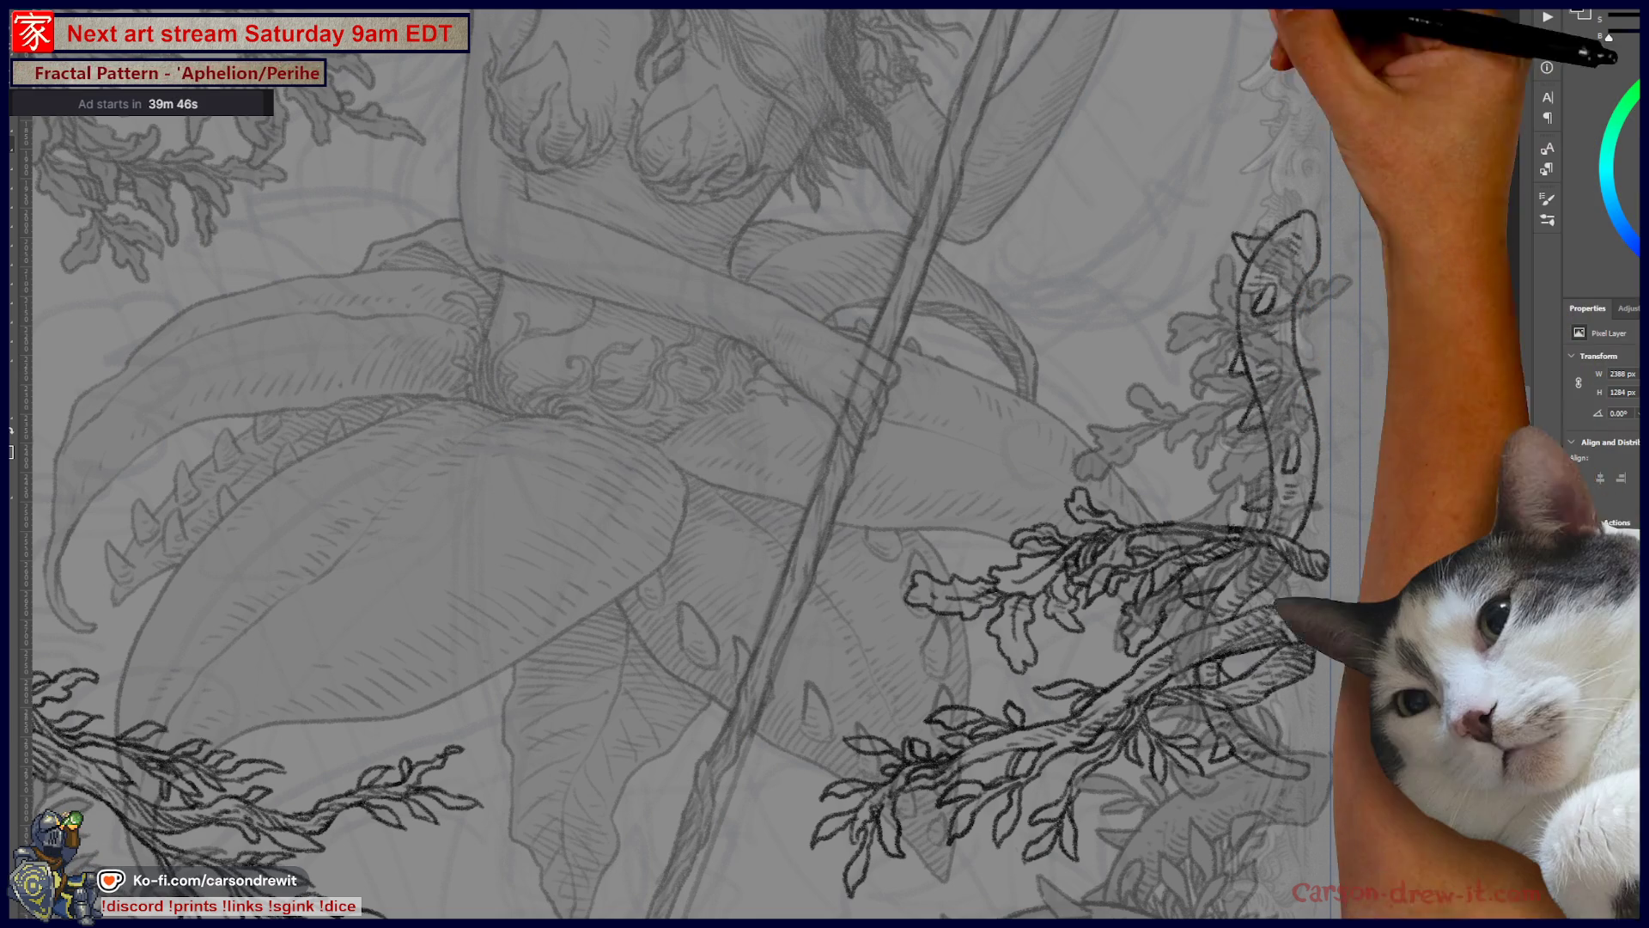
key(ctrl+0)
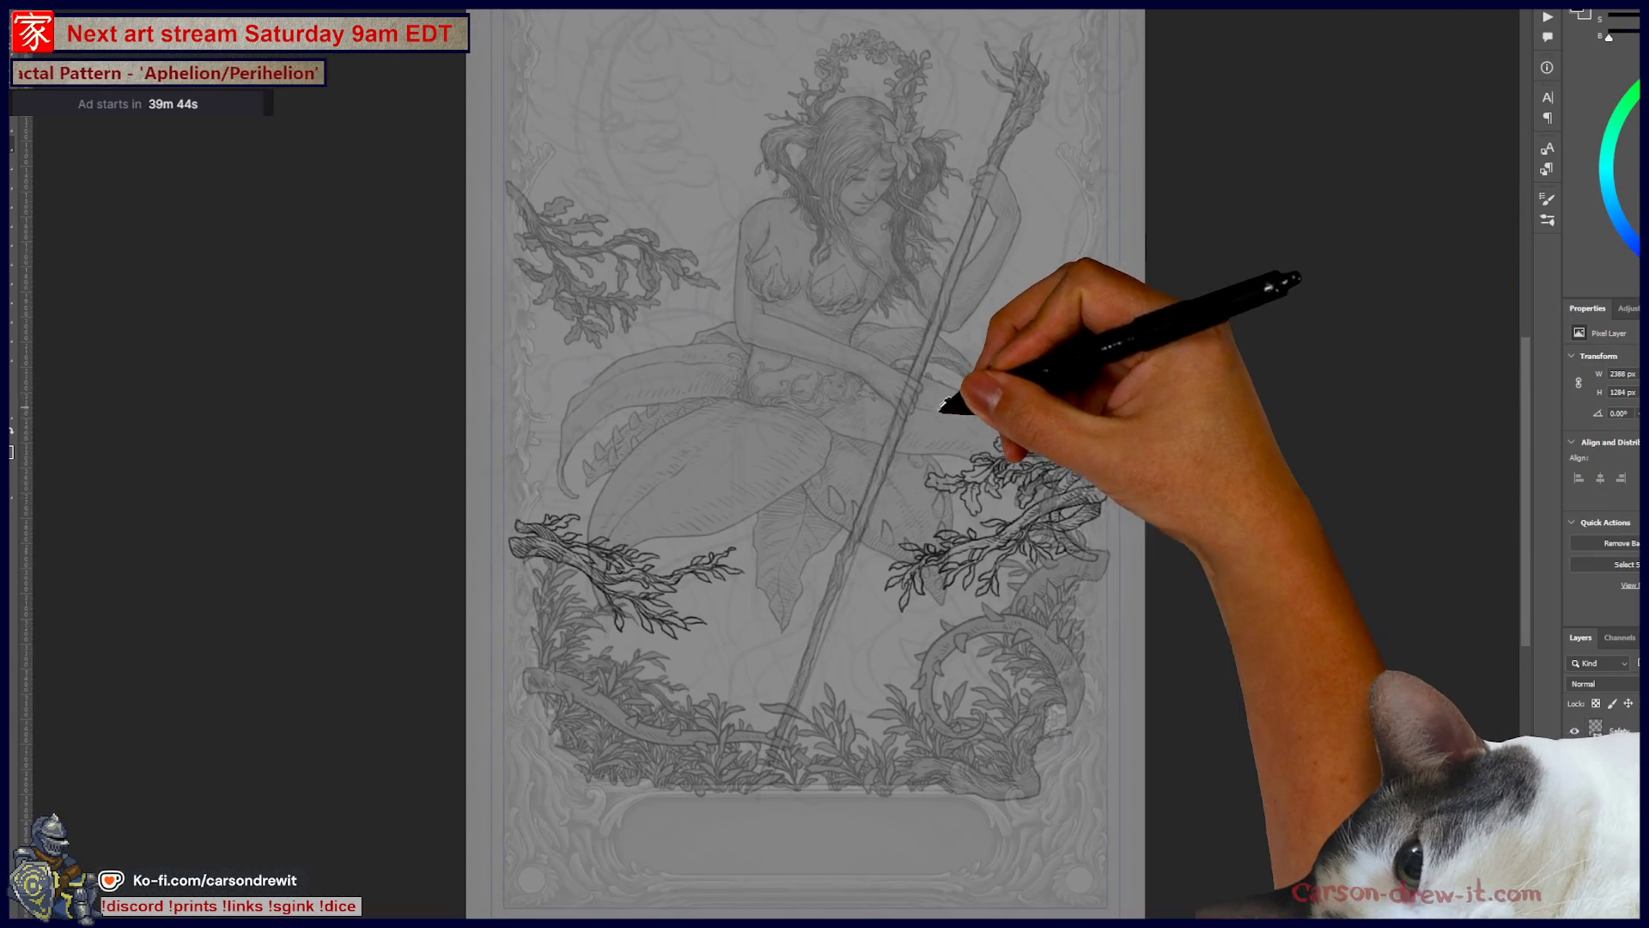
Step: Try several long vine curves from the lower-left branch, undoing each attempt
scroll(954, 481, up, 4)
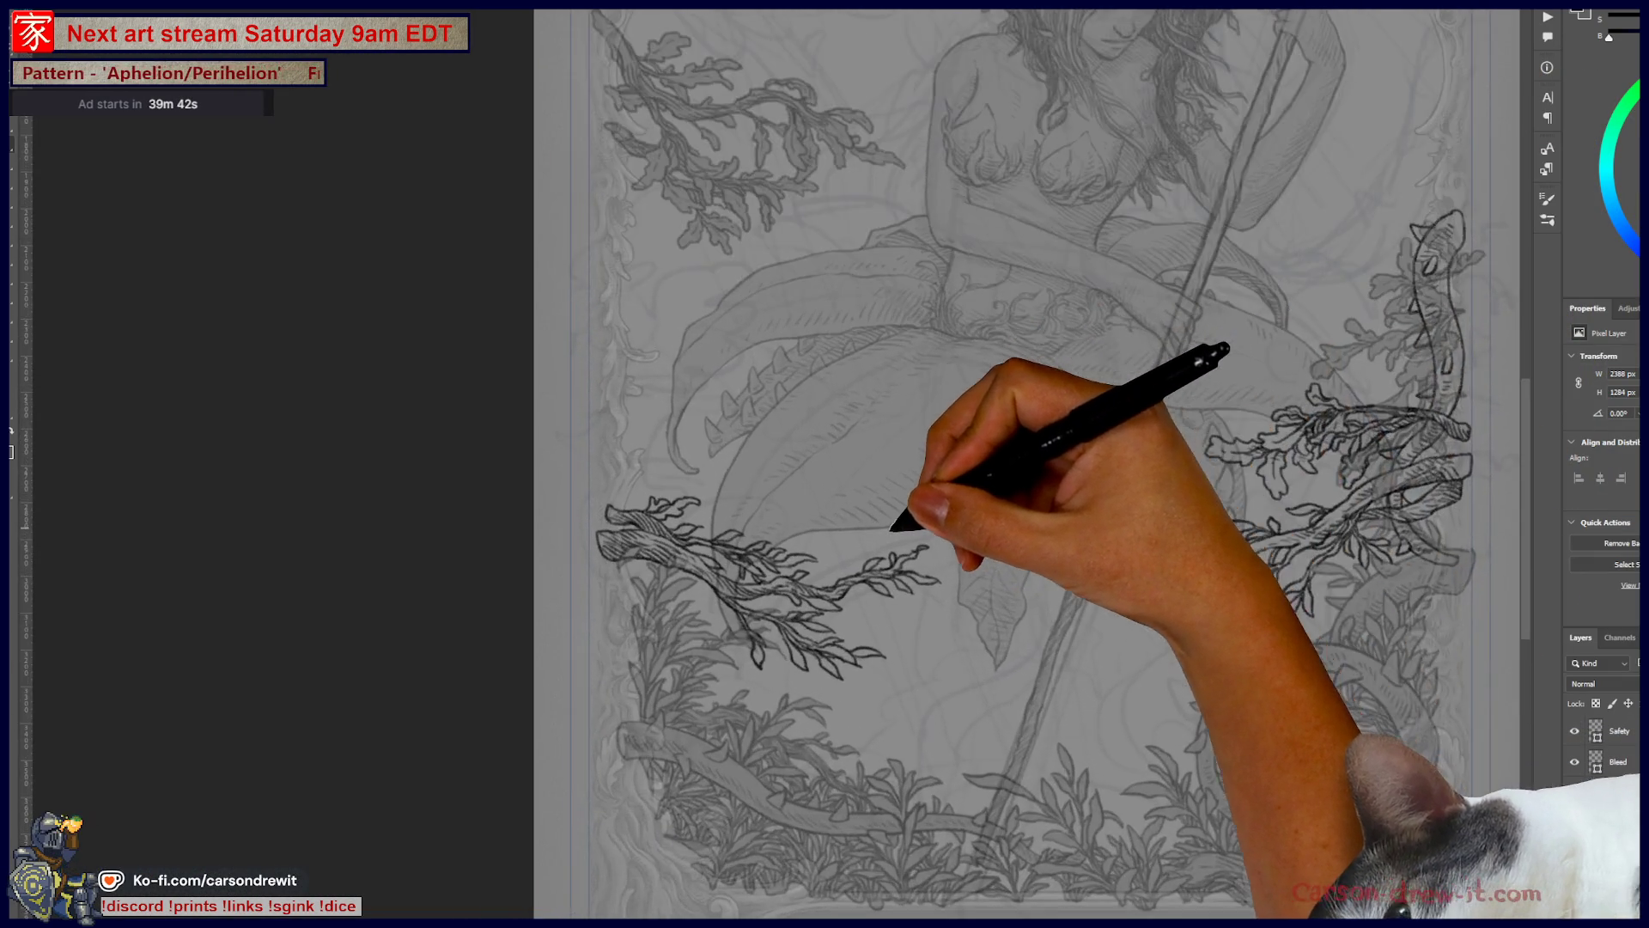
scroll(941, 385, up, 2)
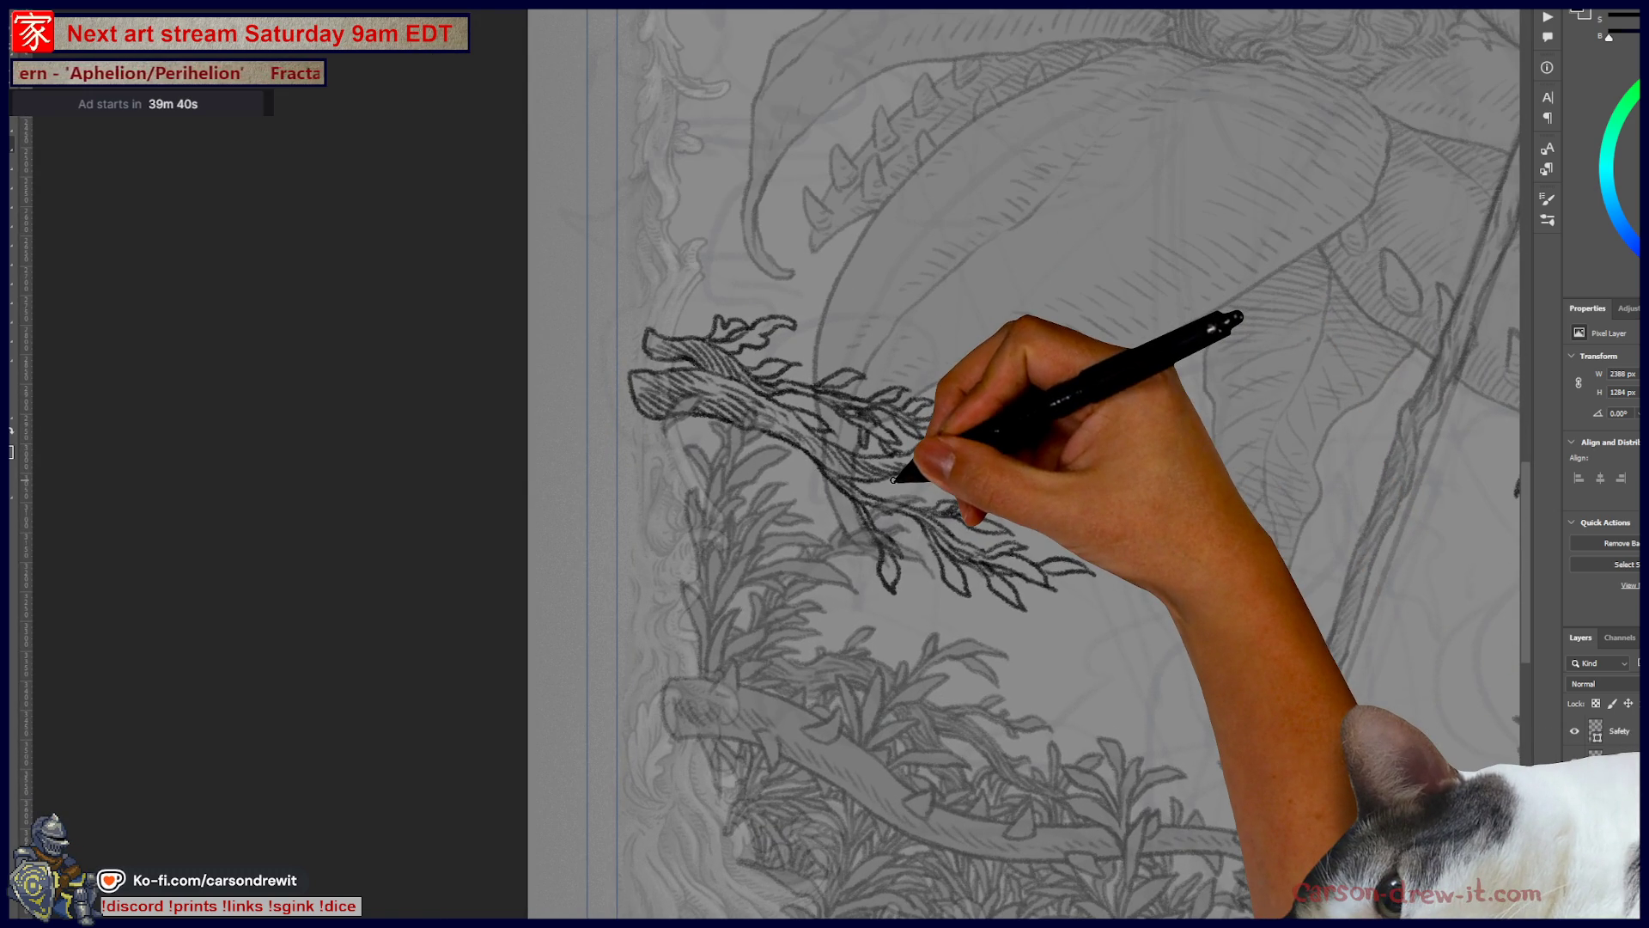
mouse_move(687, 417)
mouse_down()
mouse_move(700, 479)
mouse_move(865, 578)
mouse_move(994, 736)
mouse_move(1147, 704)
mouse_up()
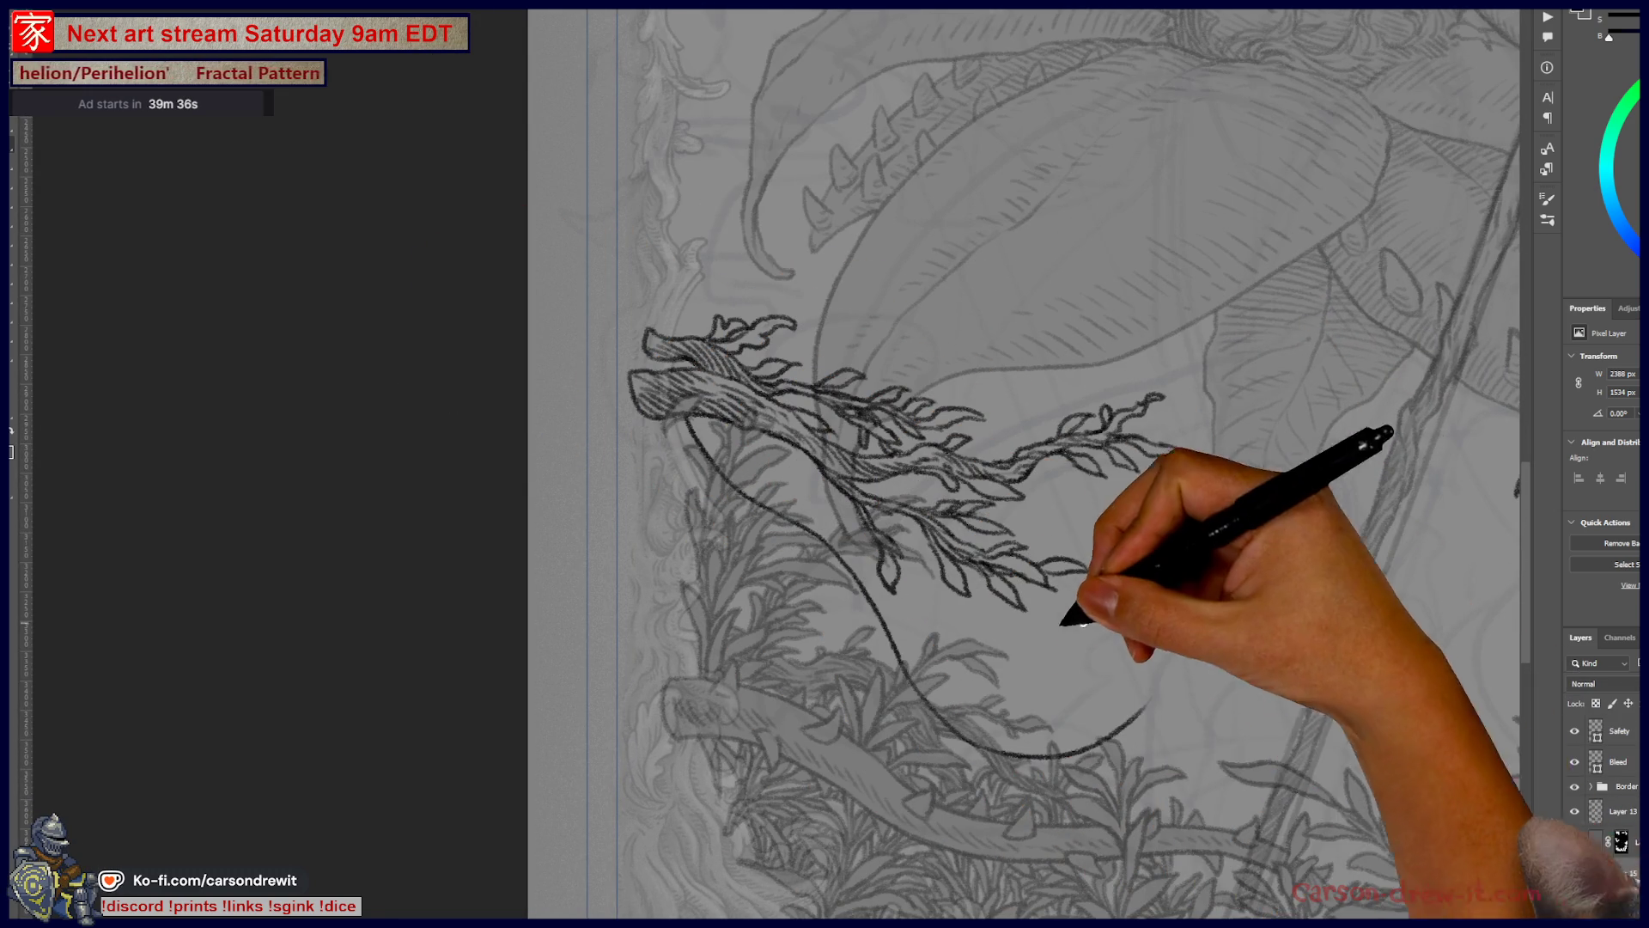
key(ctrl+z)
mouse_move(691, 418)
mouse_down()
mouse_move(725, 479)
mouse_move(1095, 676)
mouse_move(1288, 662)
mouse_up()
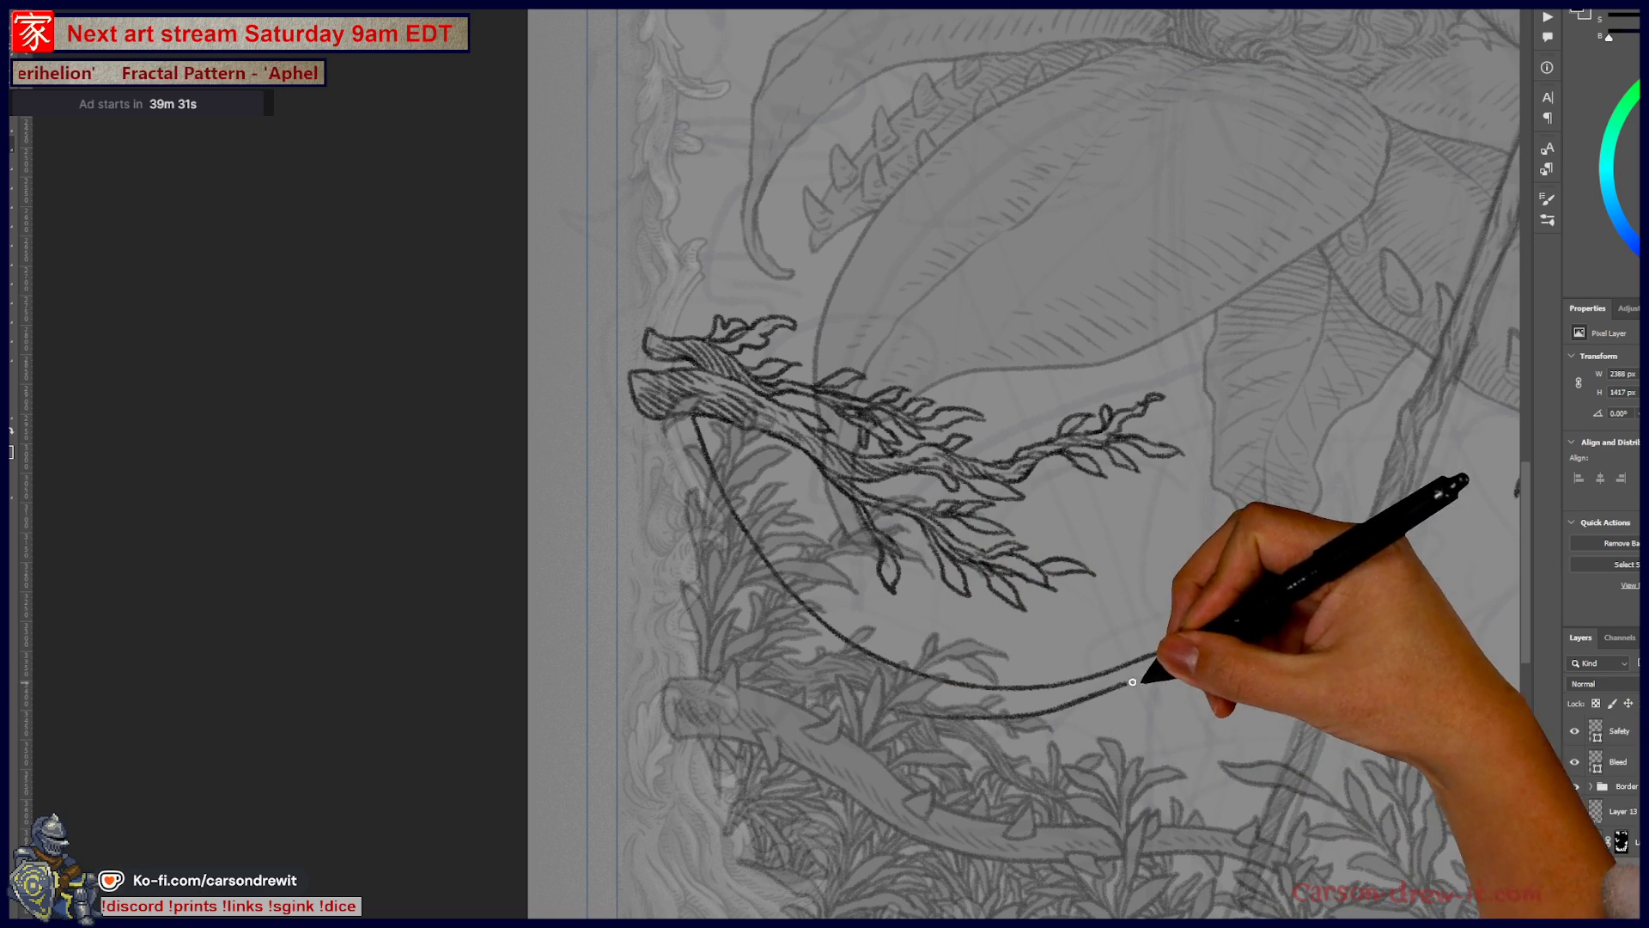
key(ctrl+z)
mouse_move(971, 726)
mouse_down()
mouse_move(1254, 674)
mouse_move(1267, 713)
mouse_up()
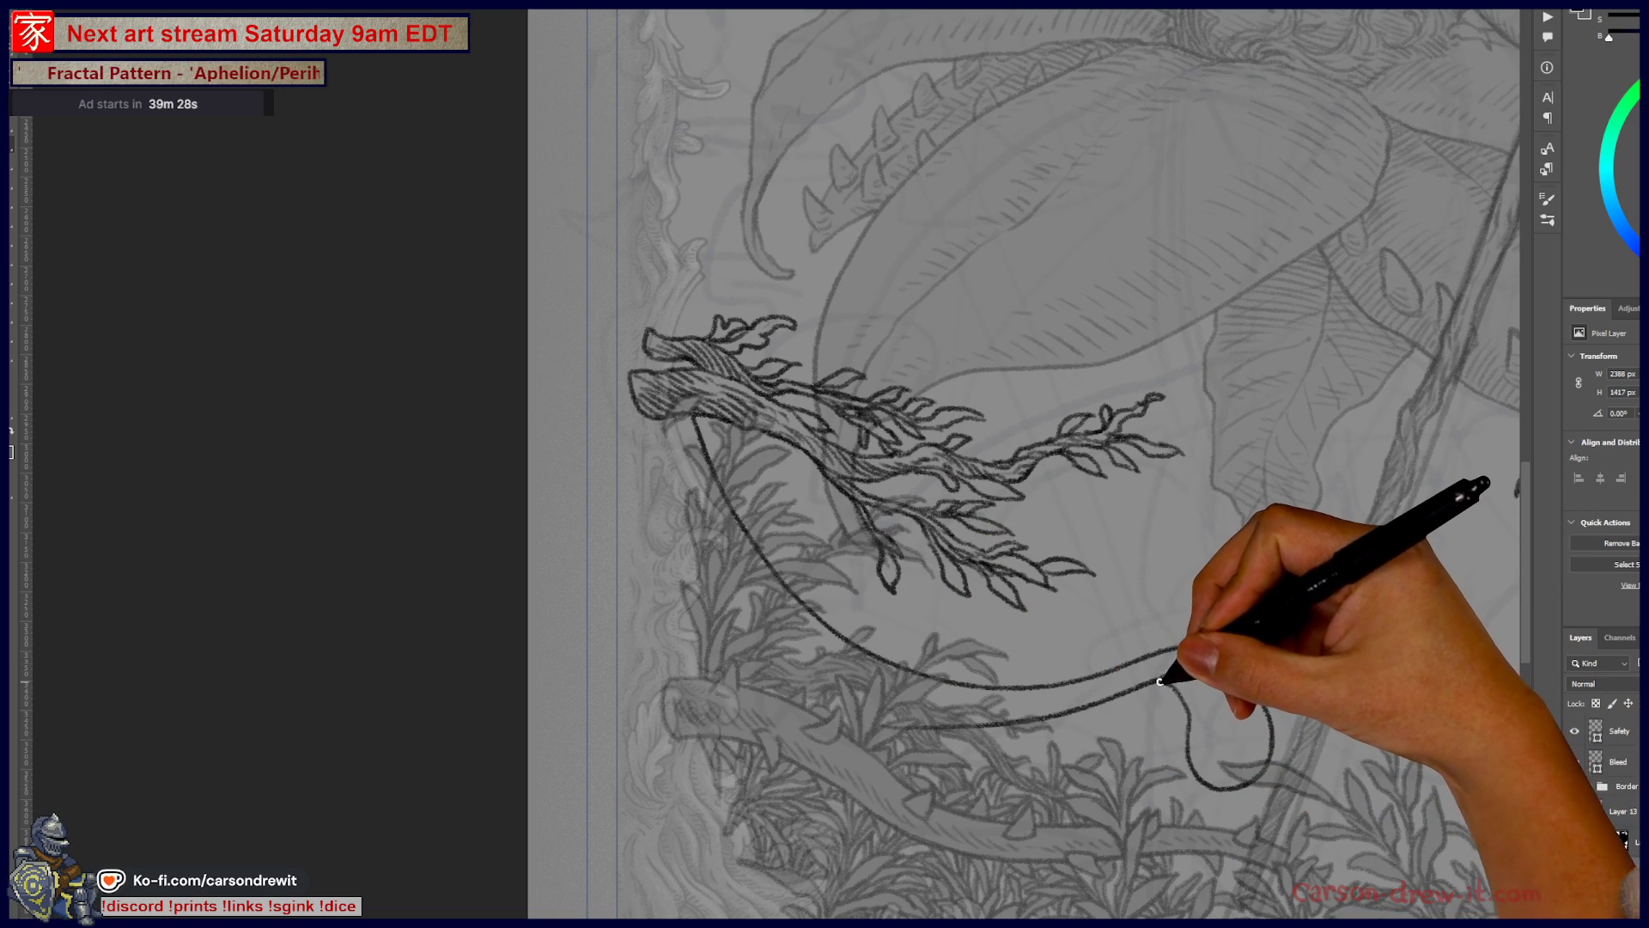
key(ctrl+z)
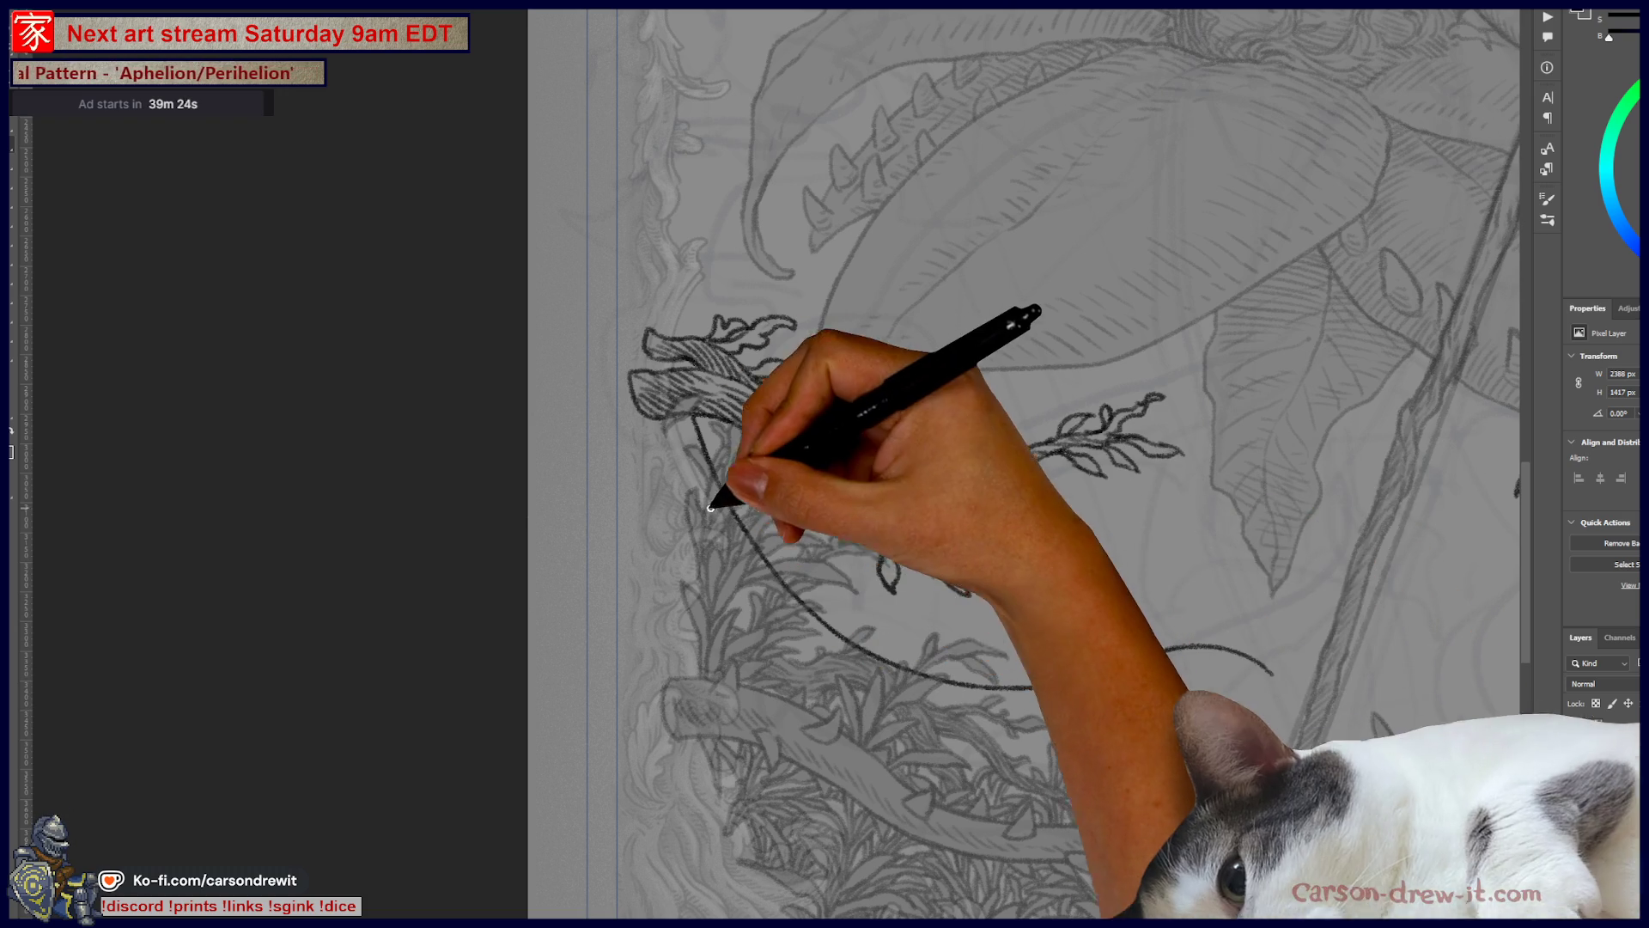
Step: Draw the vine's outer curve down from the branch, hooking its right end with a parallel edge
mouse_move(659, 459)
mouse_down()
mouse_move(811, 666)
mouse_move(1008, 718)
mouse_up()
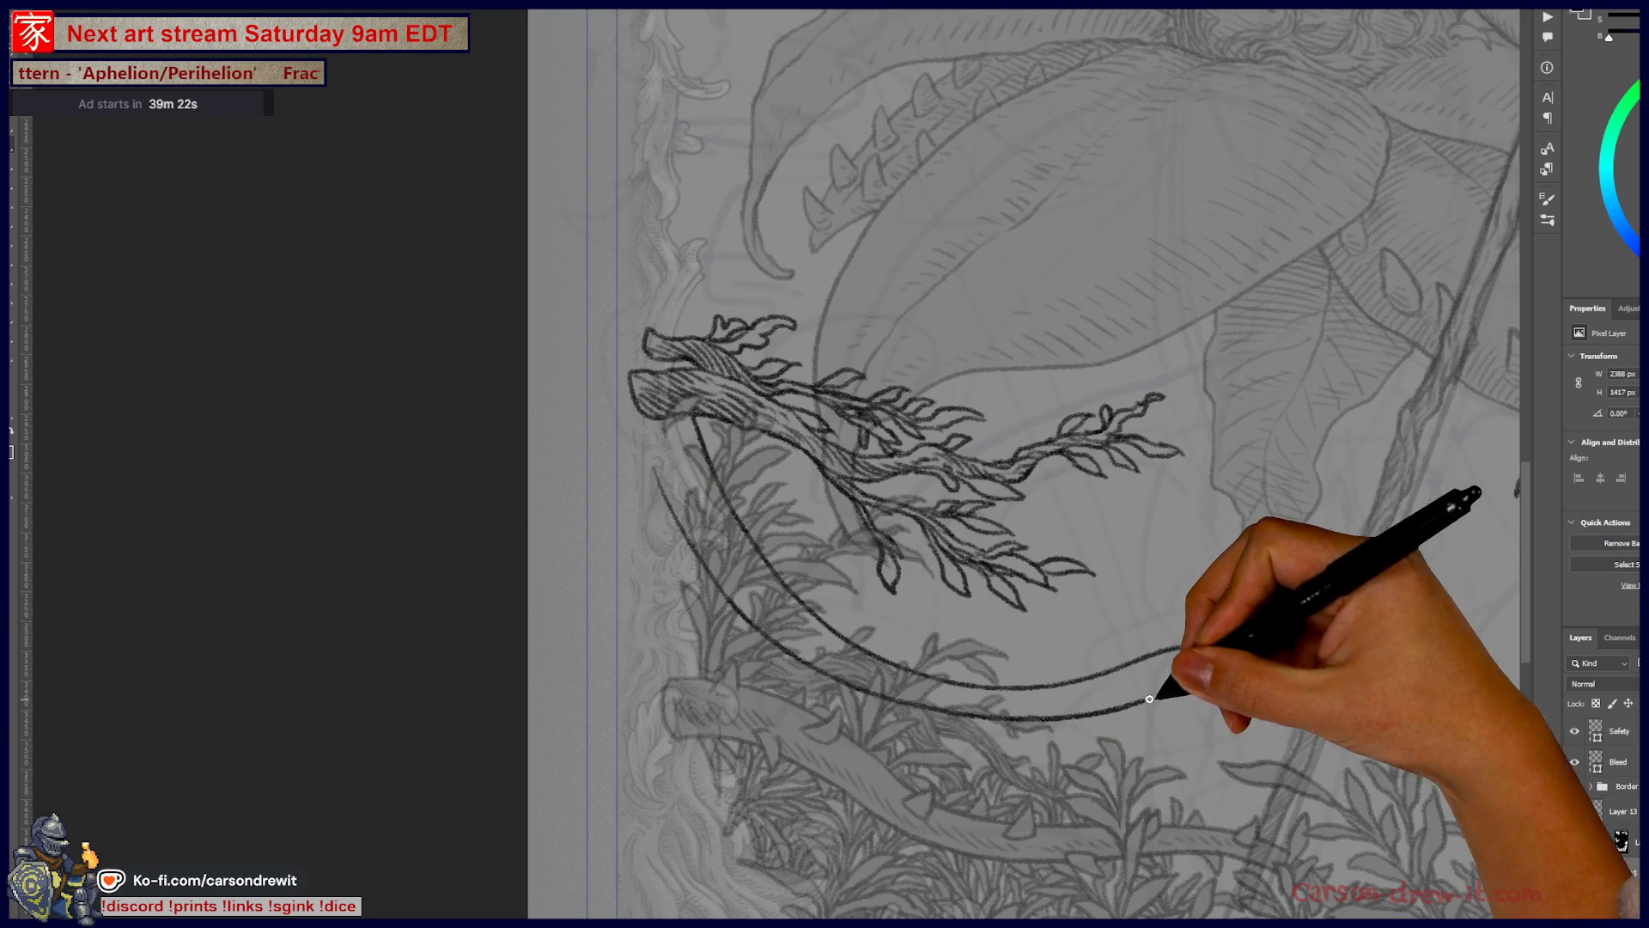
key(ctrl+z)
mouse_move(664, 449)
mouse_down()
mouse_move(1001, 699)
mouse_move(1043, 701)
mouse_up()
key(ctrl+z)
drag(662, 471, 1026, 712)
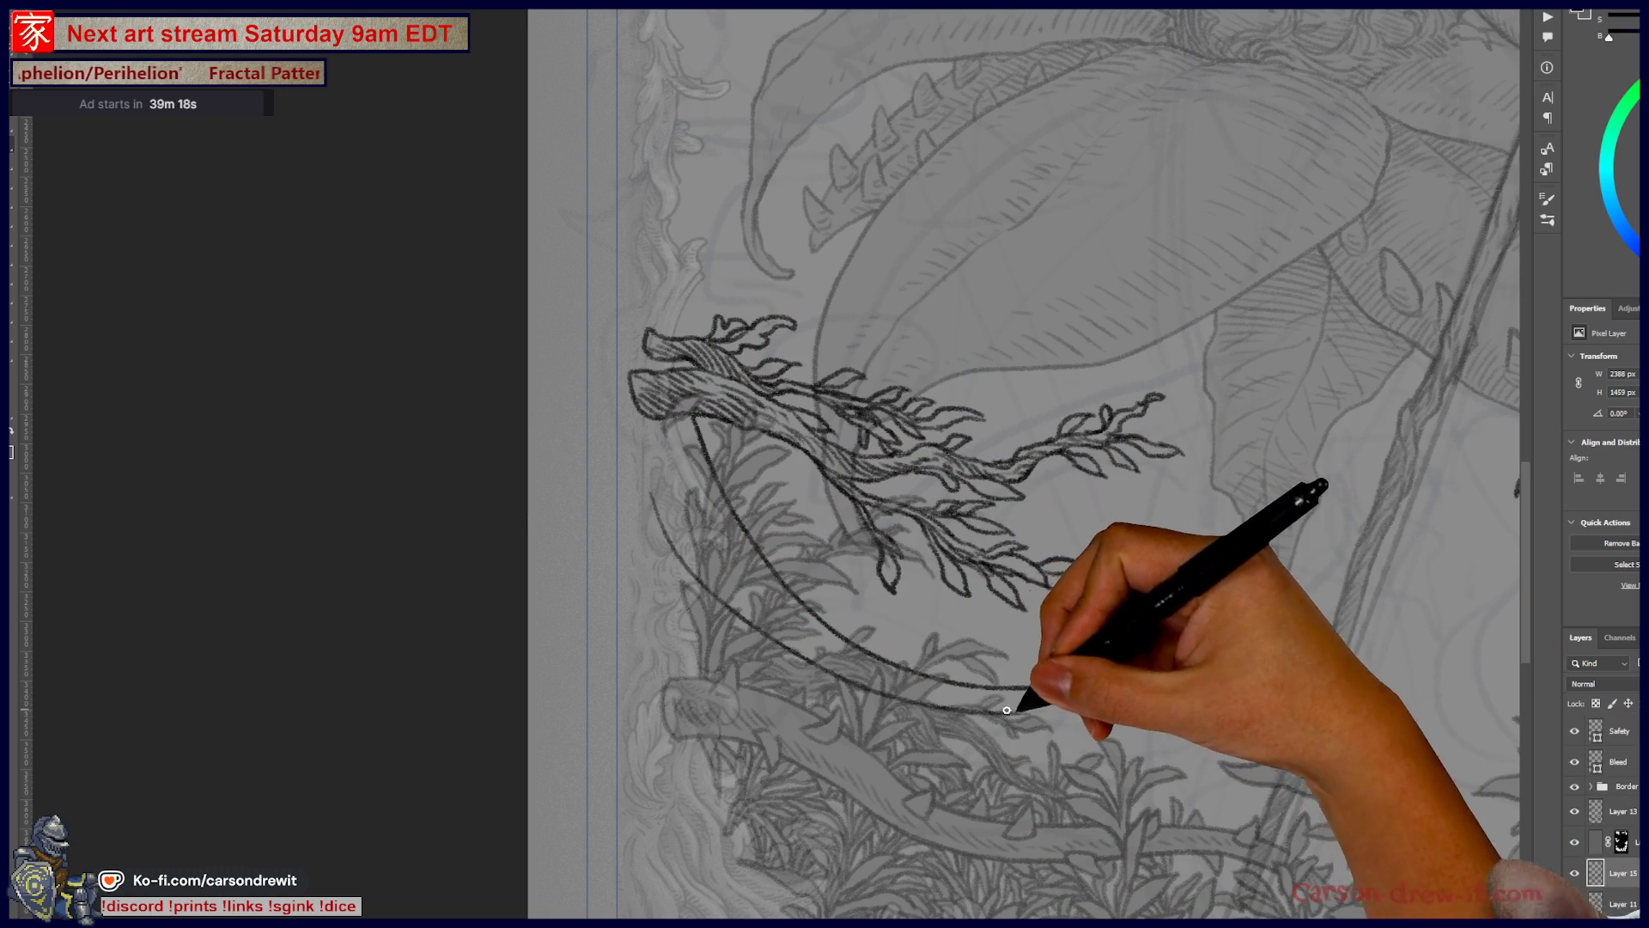
mouse_move(1148, 683)
mouse_down()
mouse_move(1226, 663)
mouse_move(1262, 674)
mouse_move(1256, 750)
mouse_move(966, 597)
mouse_up()
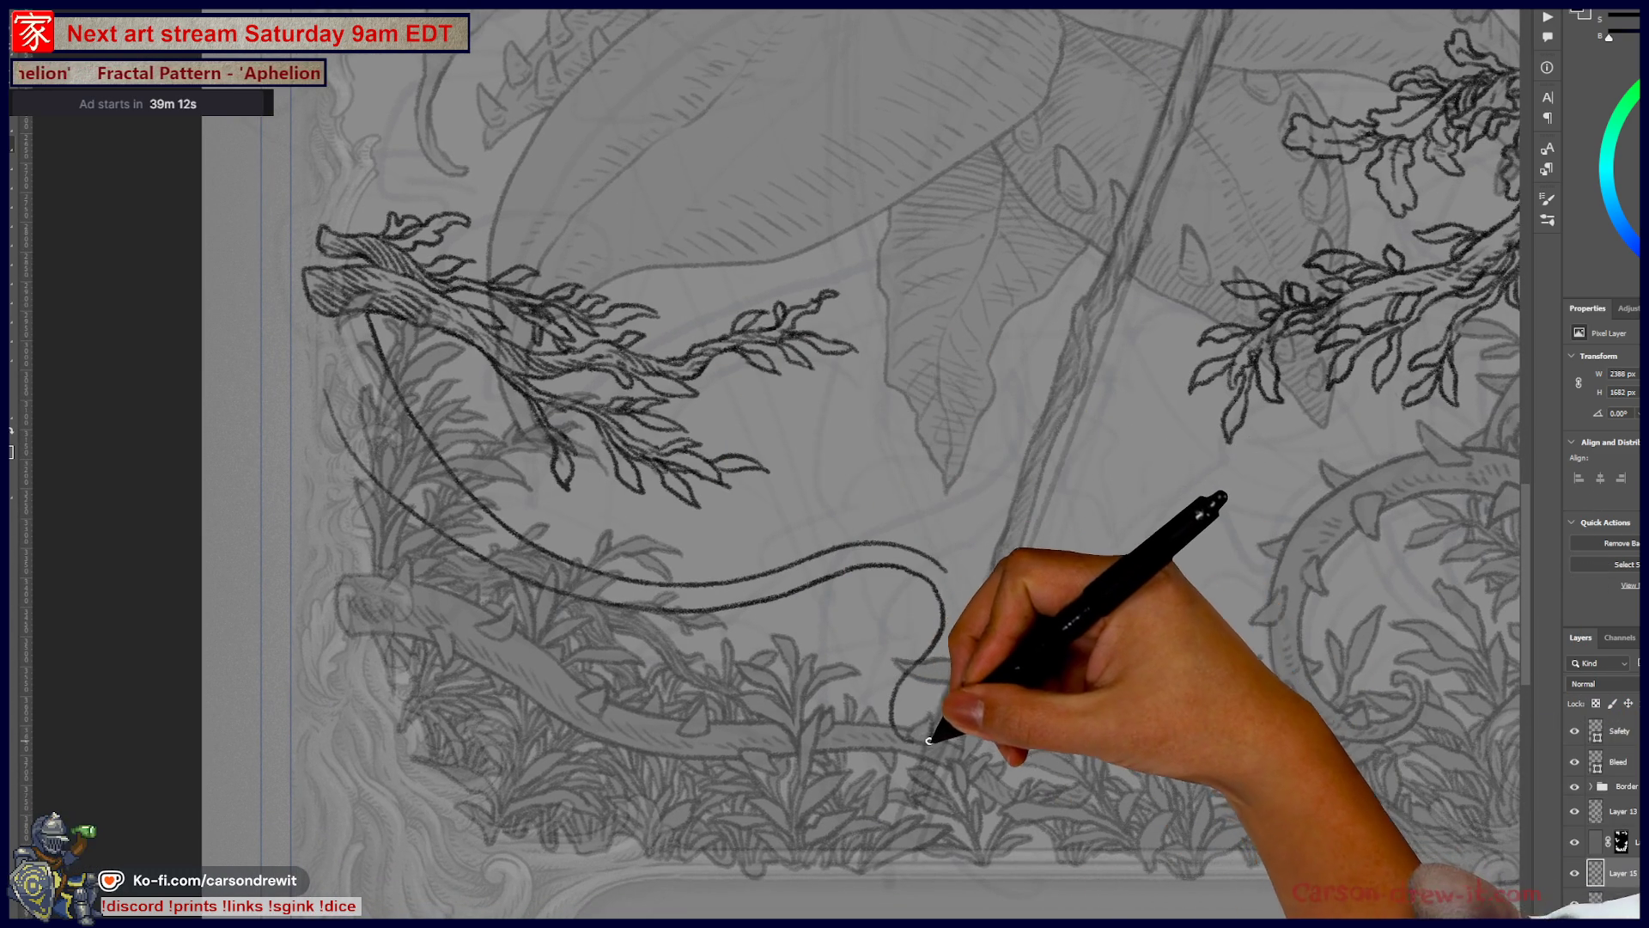
drag(919, 677, 919, 737)
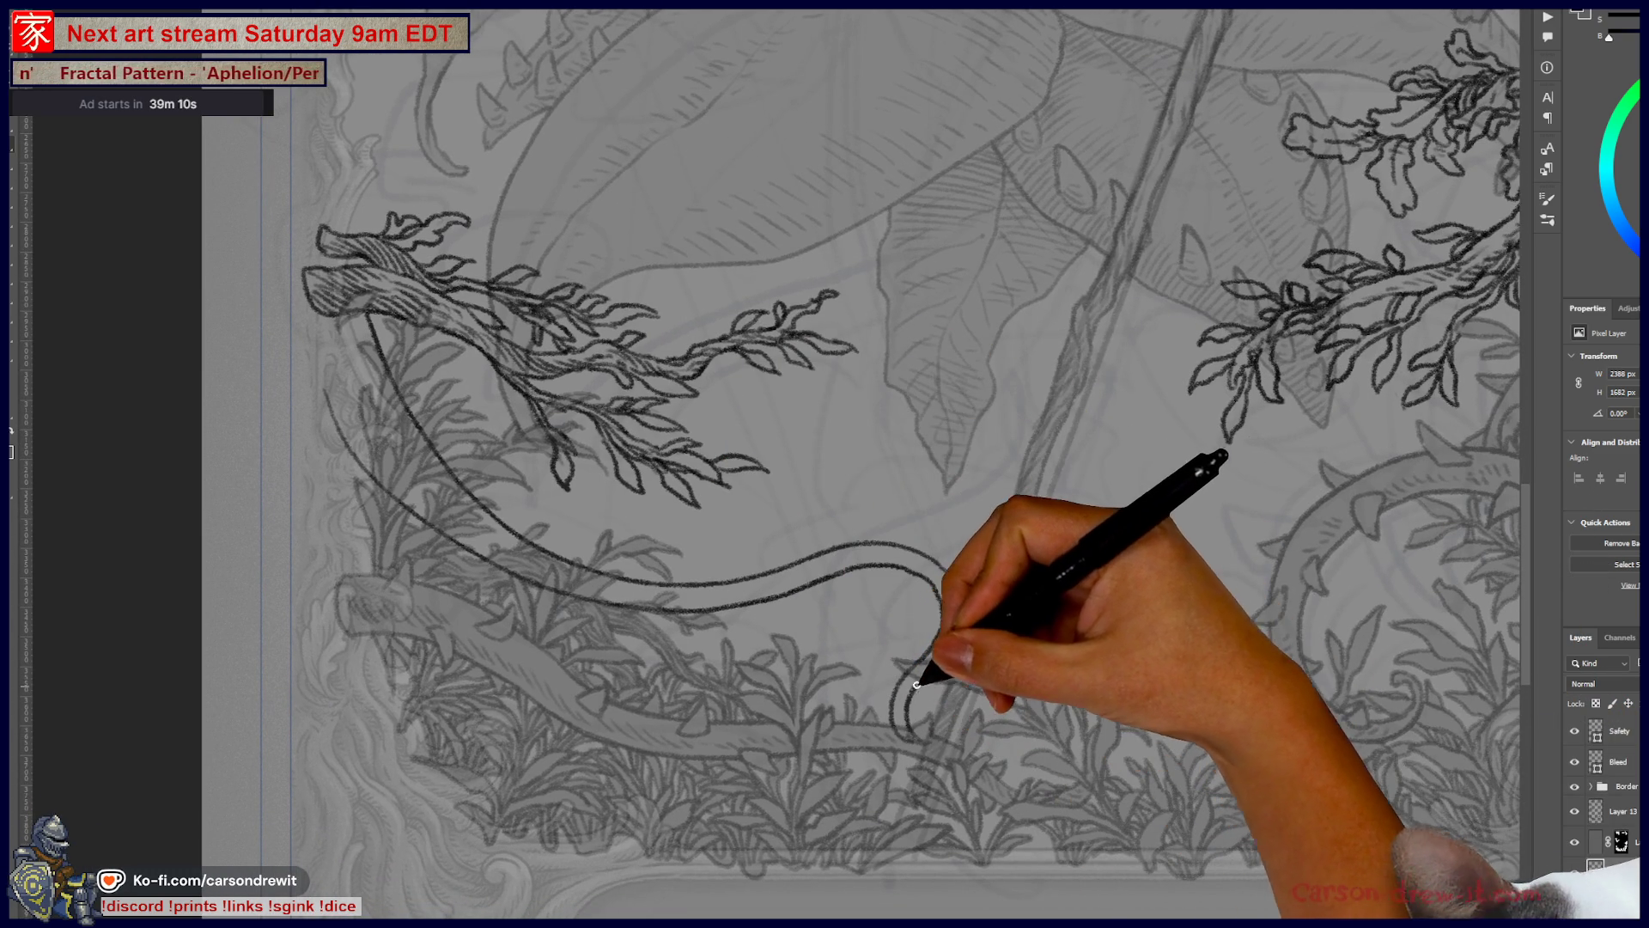
drag(957, 559, 941, 722)
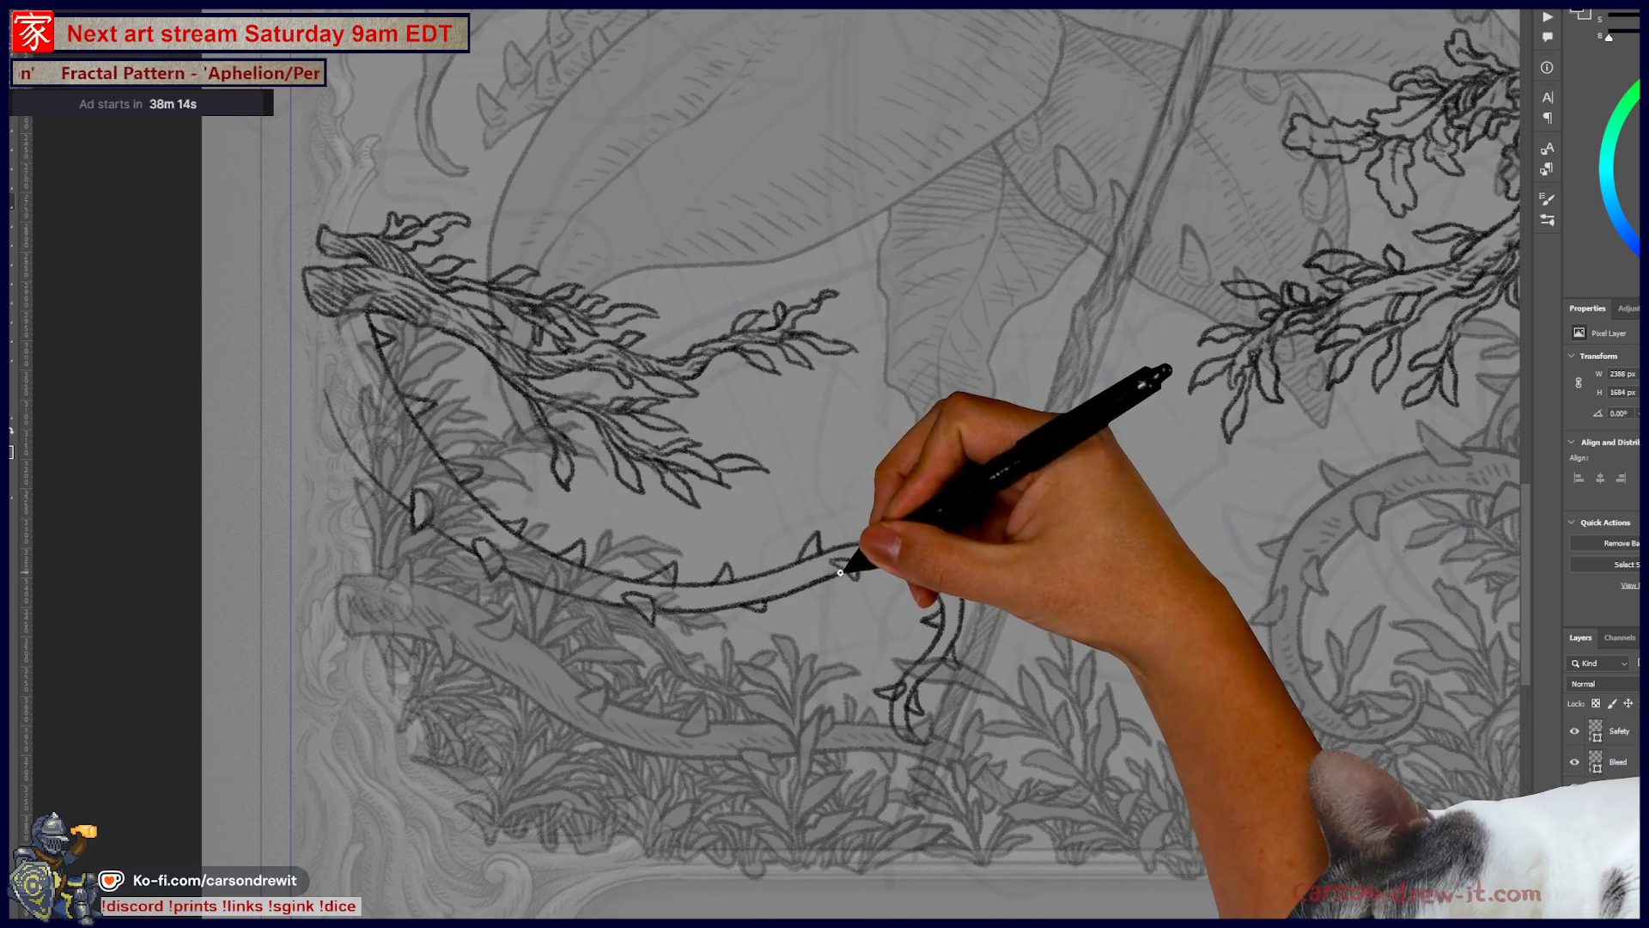
Step: Extend the thorned vine's lines further right toward the lower foliage
drag(853, 568, 917, 580)
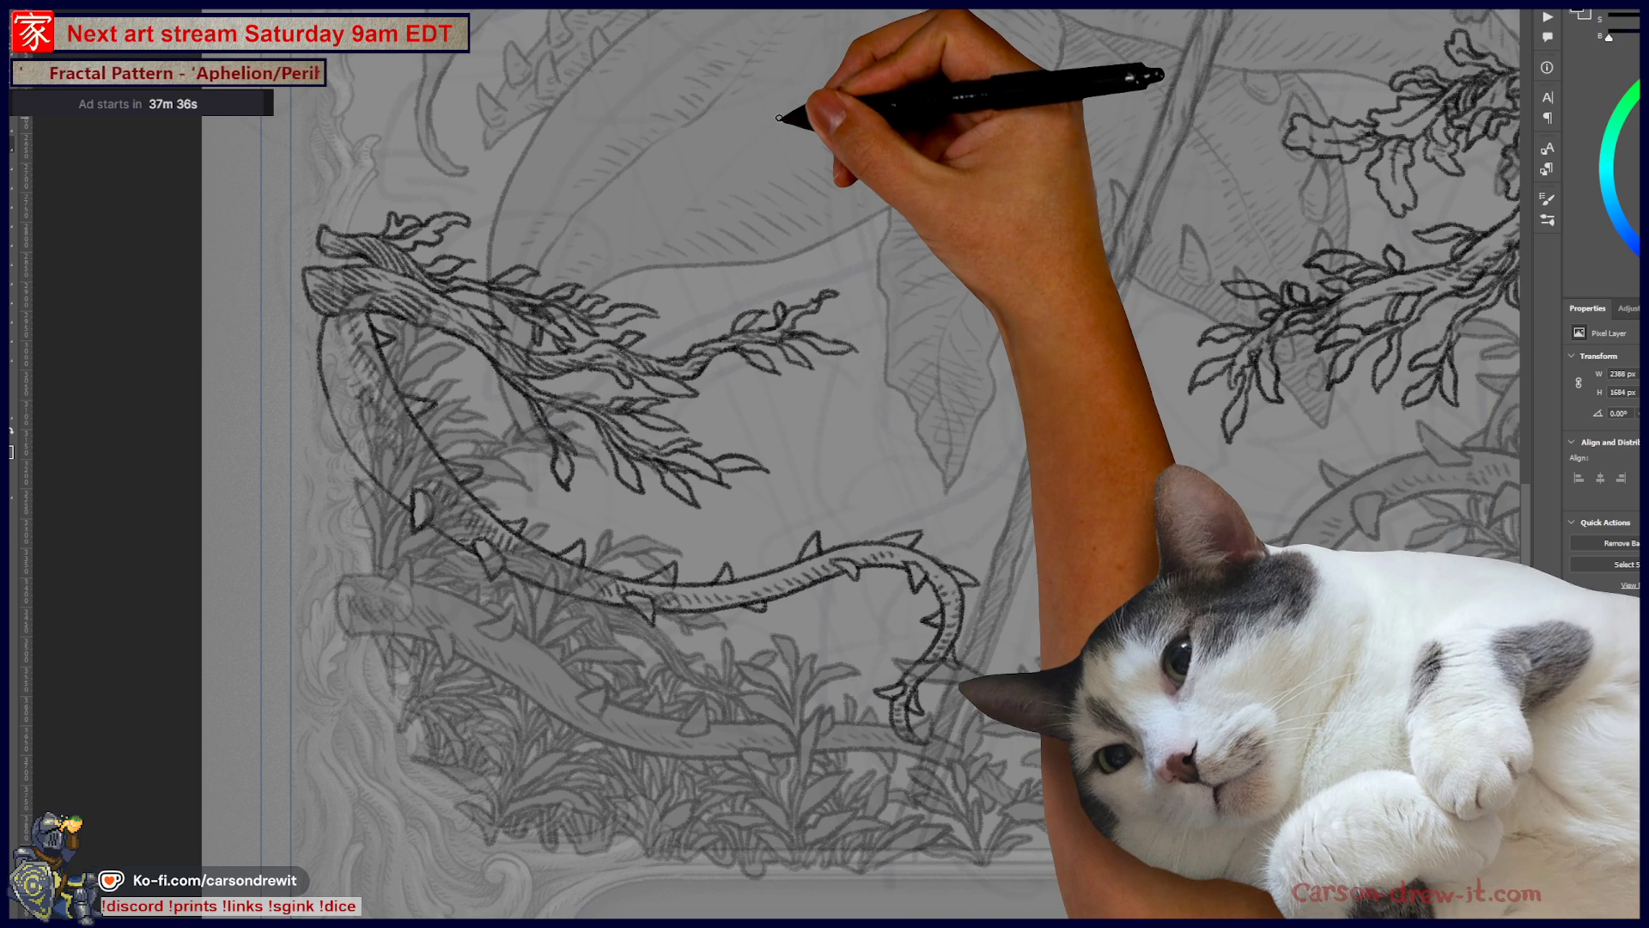
mouse_move(670, 390)
mouse_down()
mouse_move(736, 441)
mouse_move(633, 479)
mouse_move(632, 399)
mouse_up()
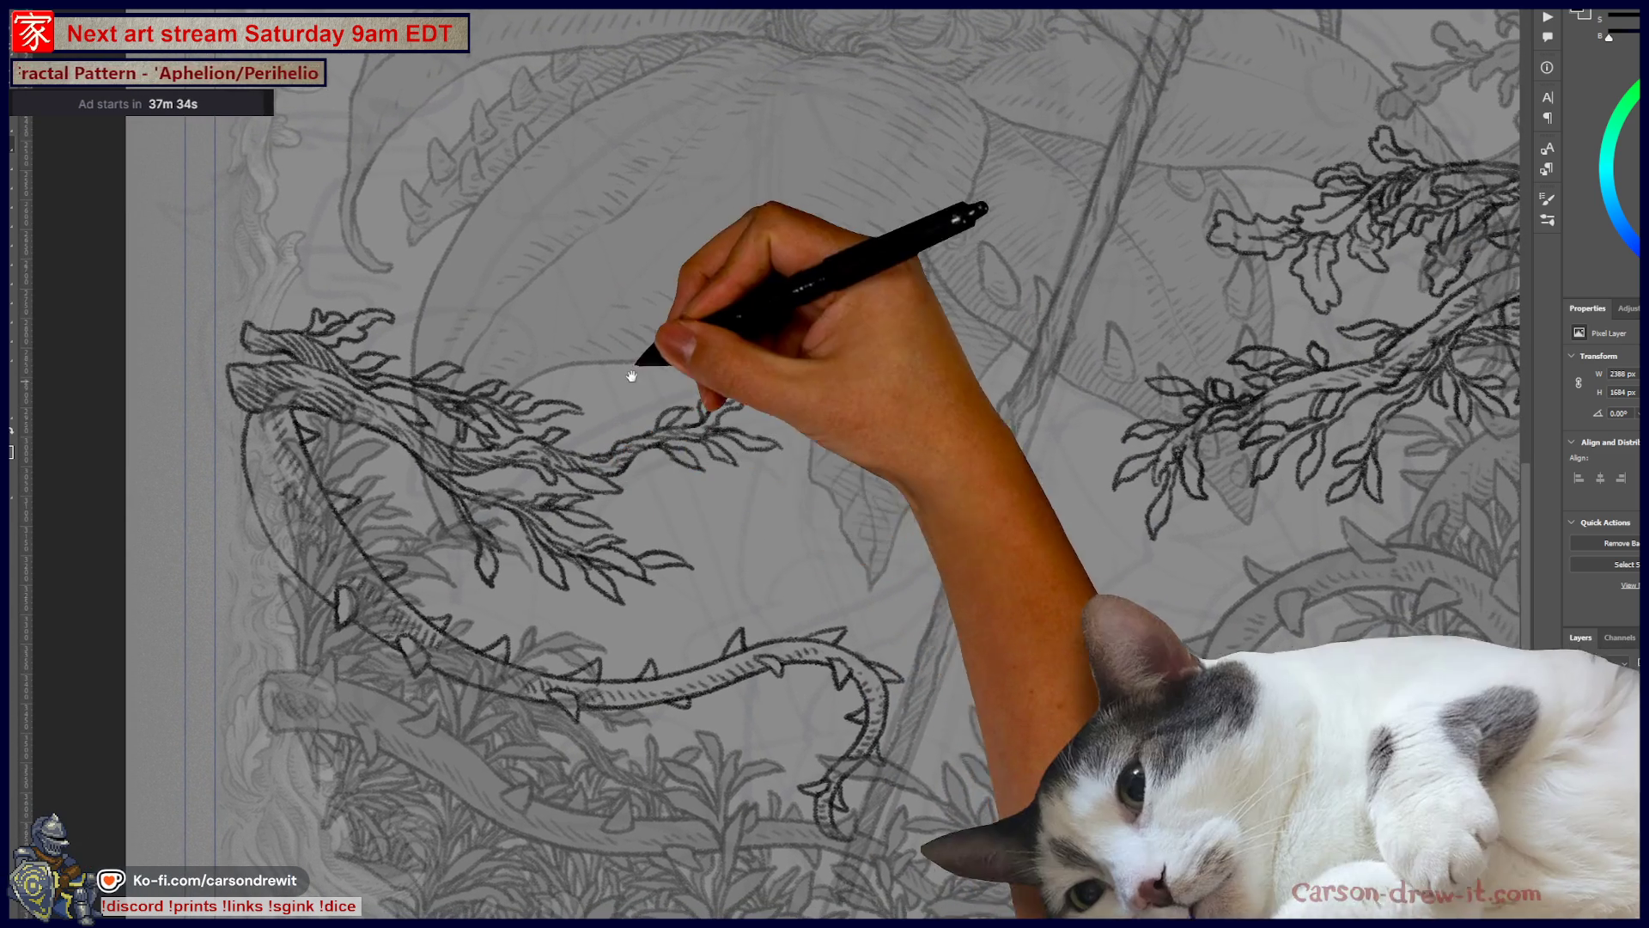